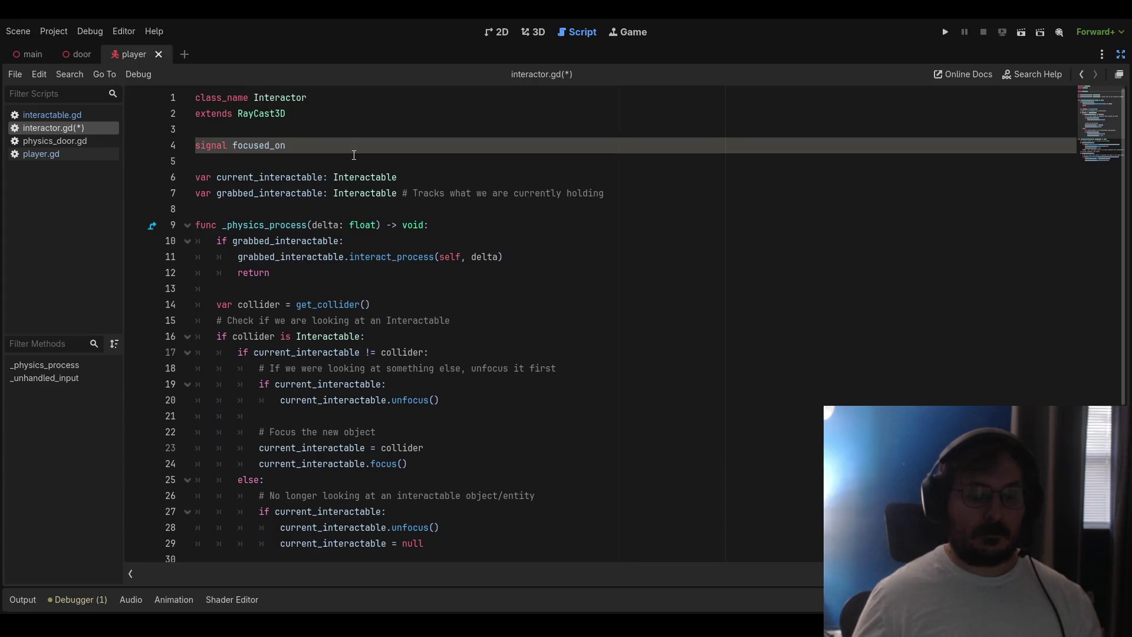
Restore the editor docks and open interactable.gd to read through its signals and methods
left_click(1121, 54)
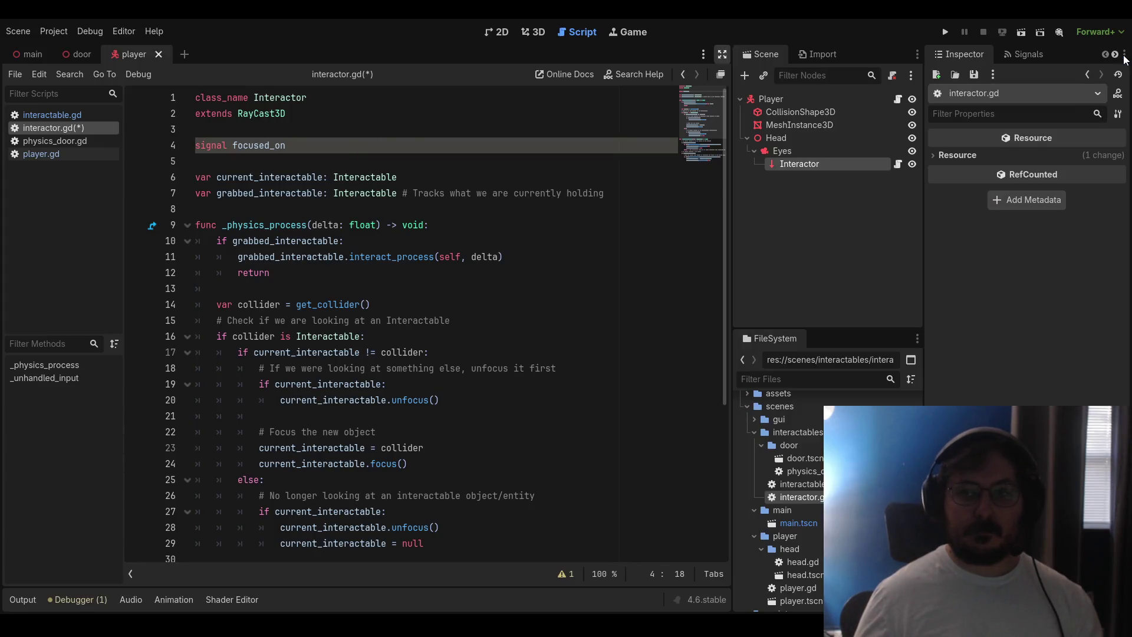
double_click(807, 488)
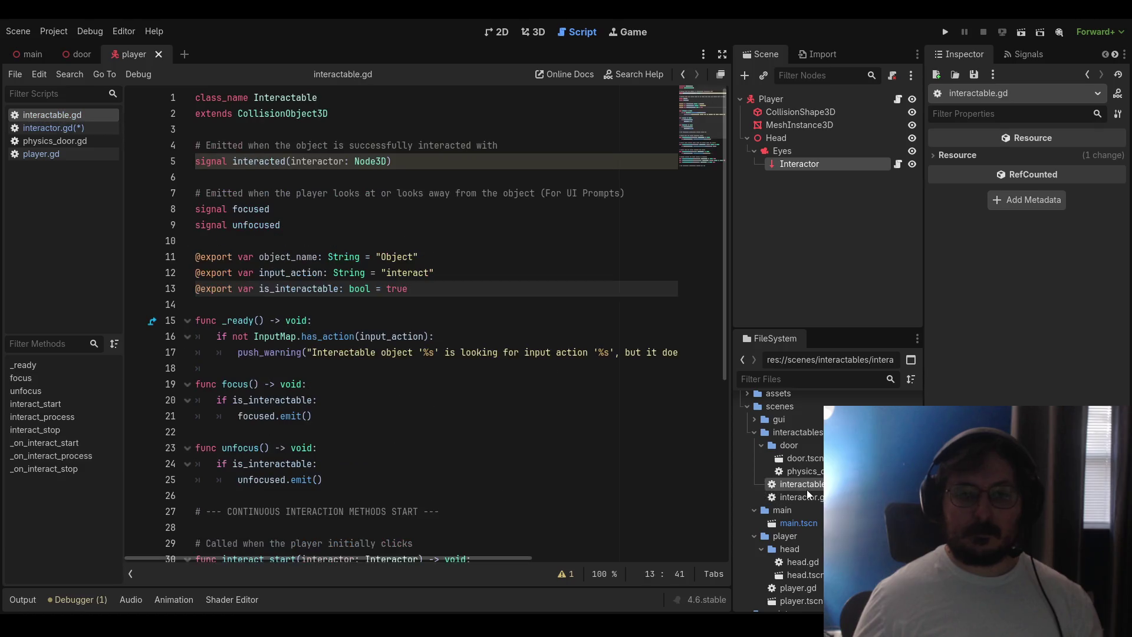
scroll(555, 346, "down", 2)
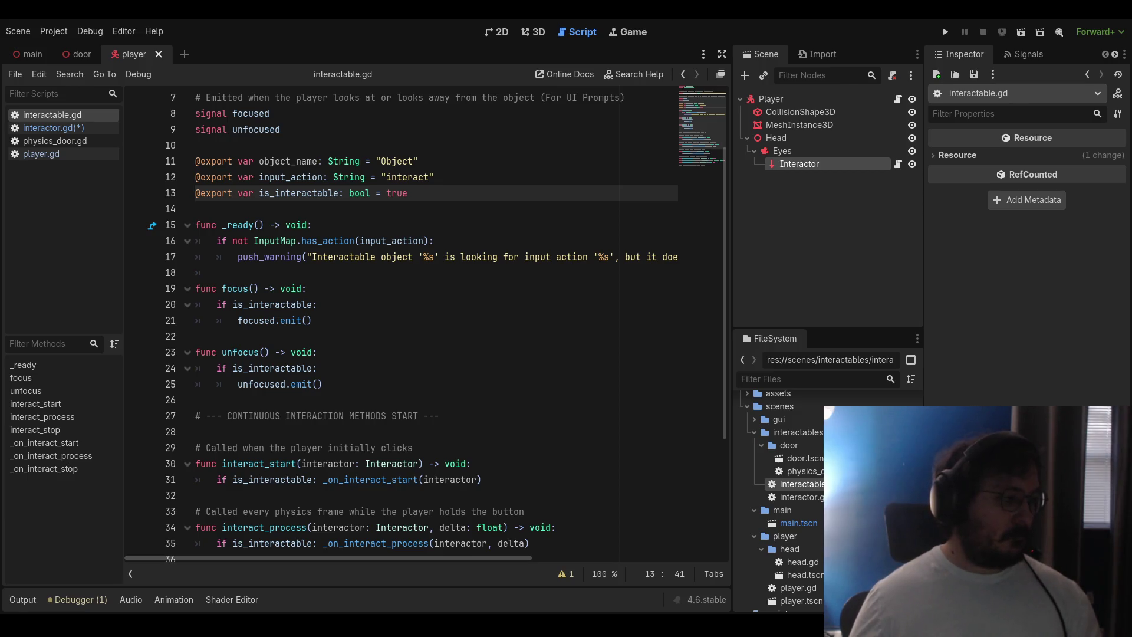
scroll(413, 295, "up", 2)
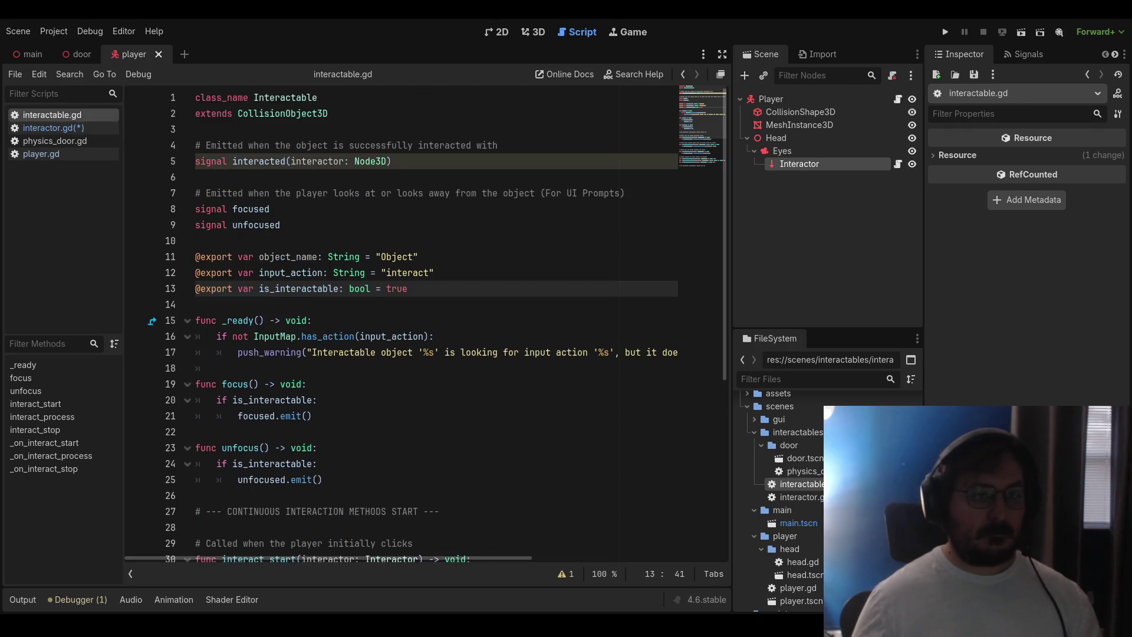
Return to interactor.gd and locate the InteractionUI folder under scenes/gui
left_click(54, 128)
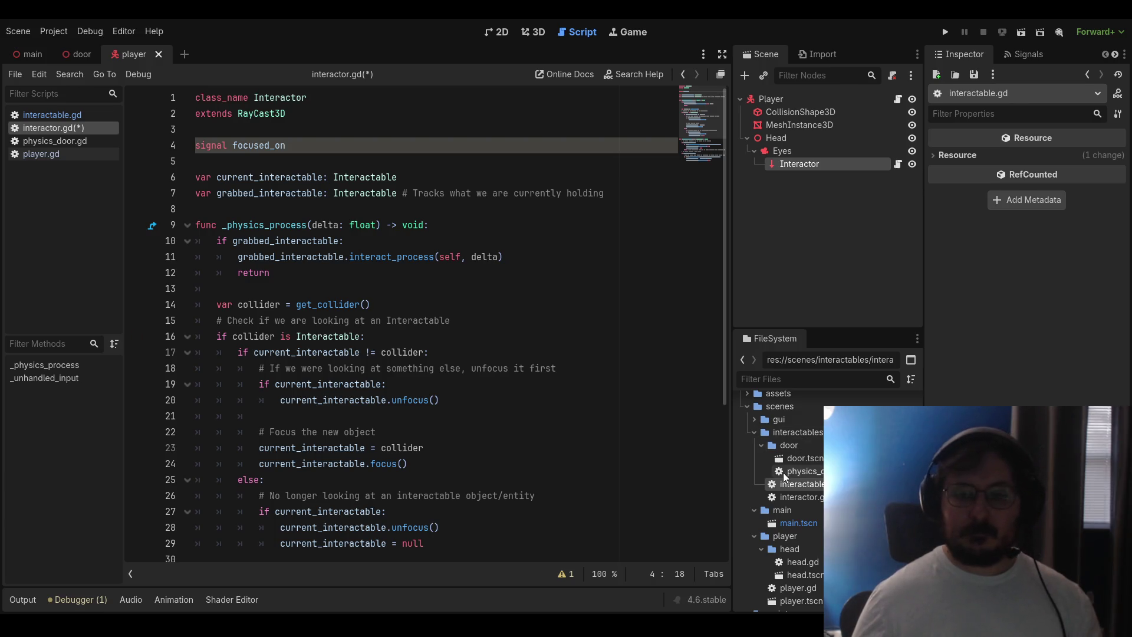
double_click(765, 421)
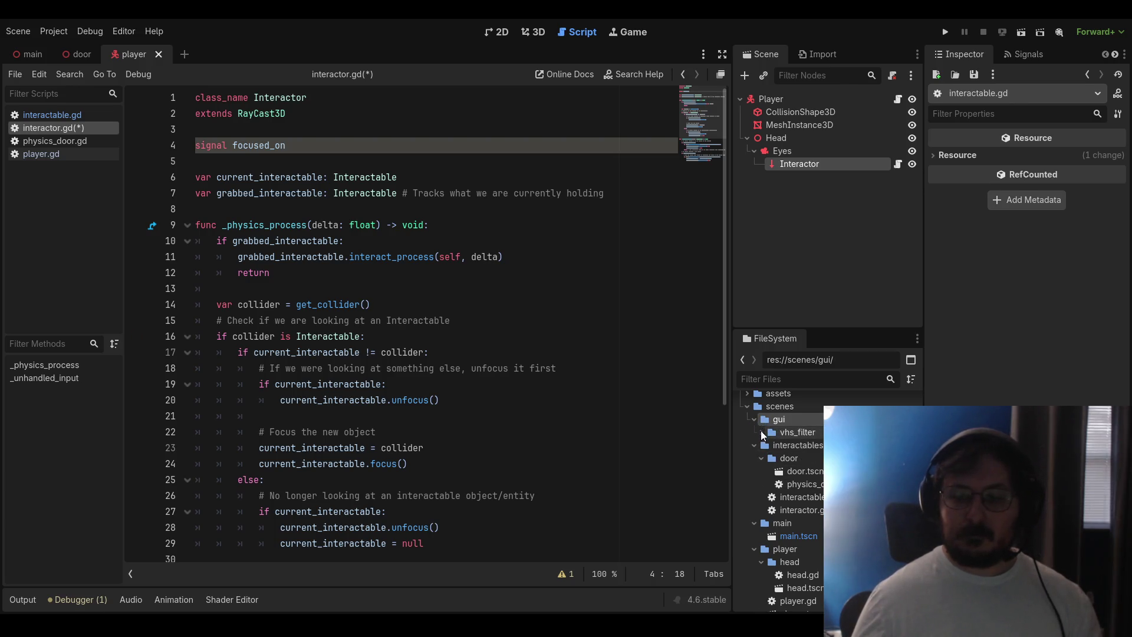
scroll(778, 522, "up", 1)
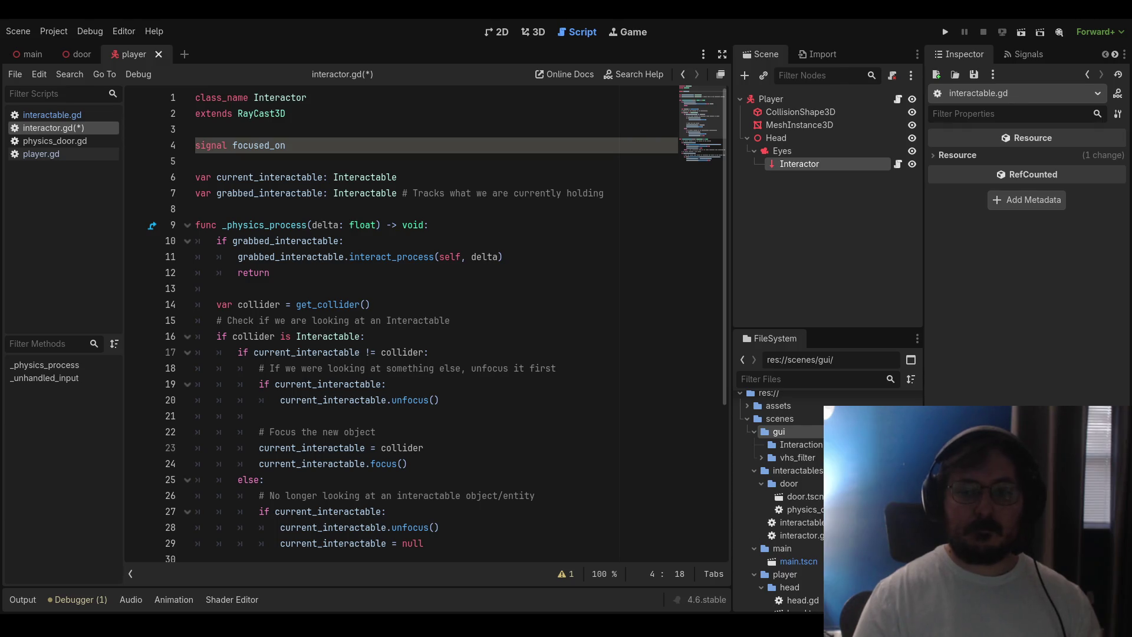
left_click(801, 446)
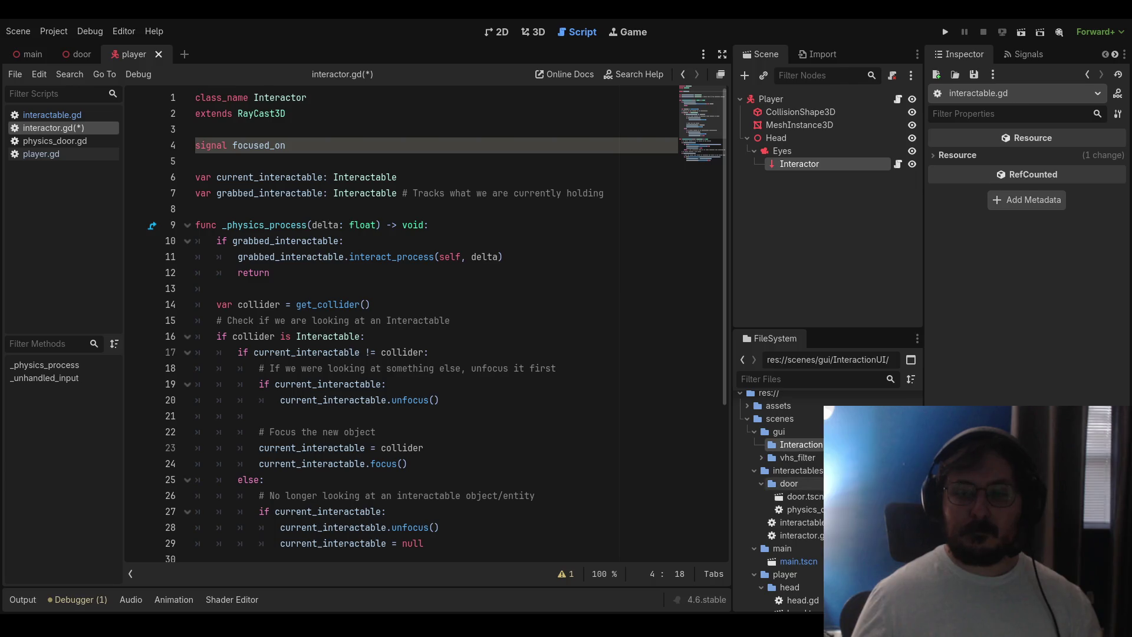
left_click(27, 54)
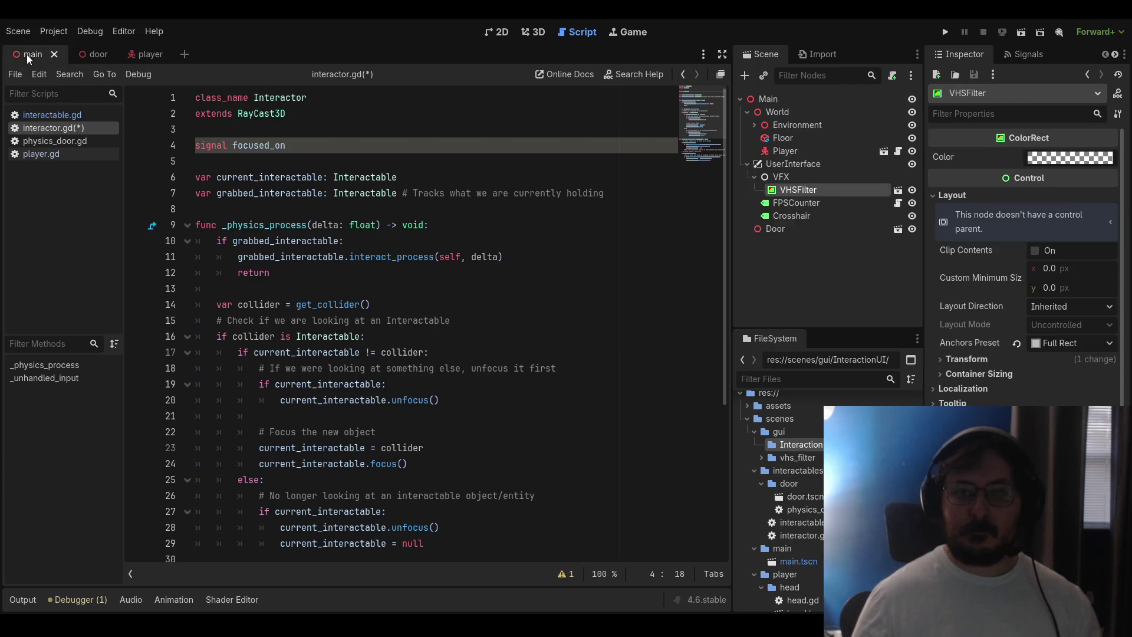
Show the main scene in 3D, collapse the VFX group and select UserInterface
left_click(536, 37)
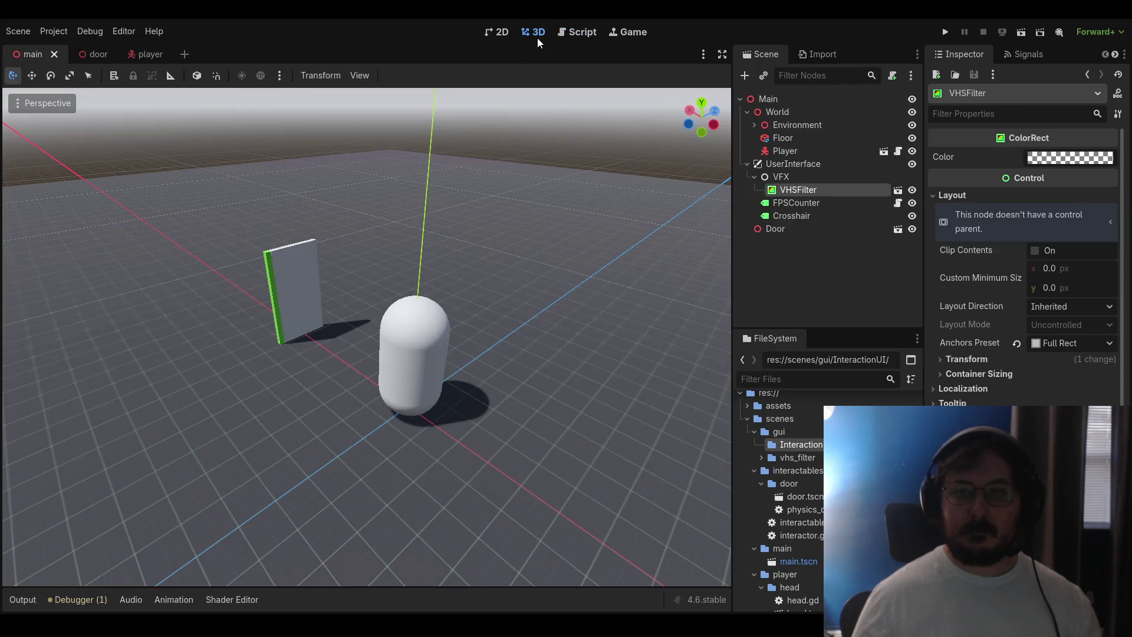
left_click(781, 291)
left_click(752, 176)
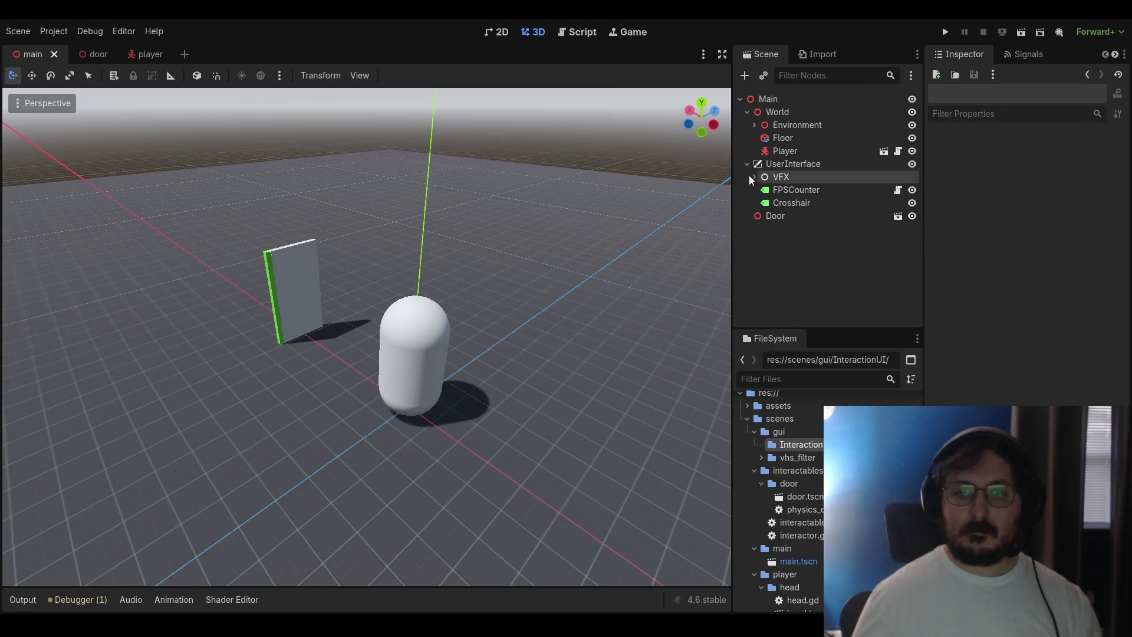
left_click(785, 164)
left_click(784, 177)
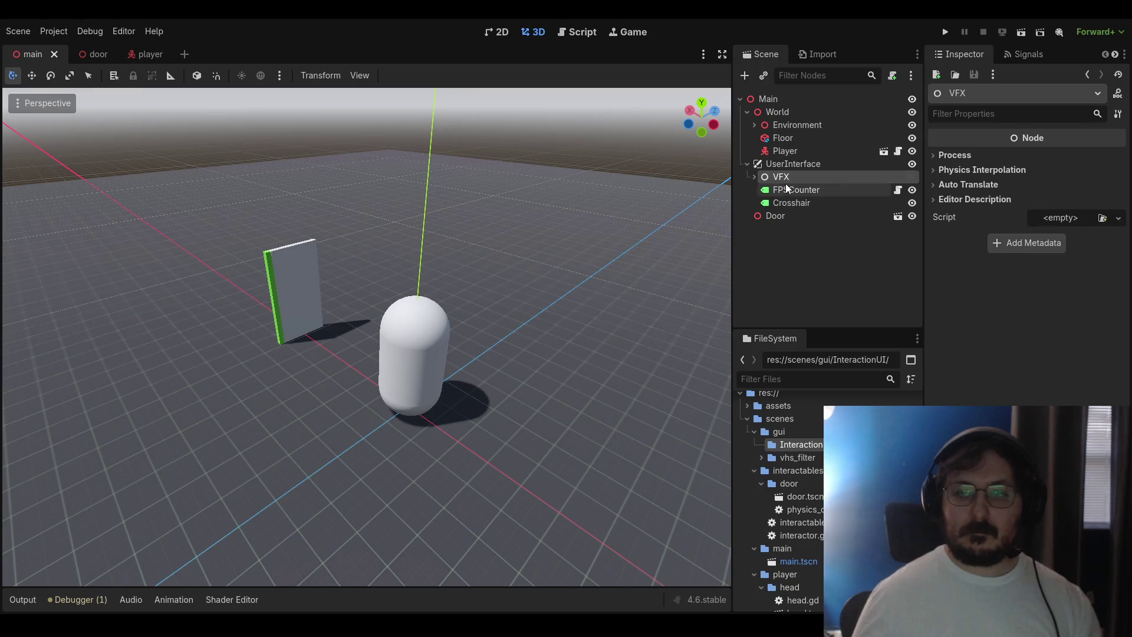
left_click(784, 165)
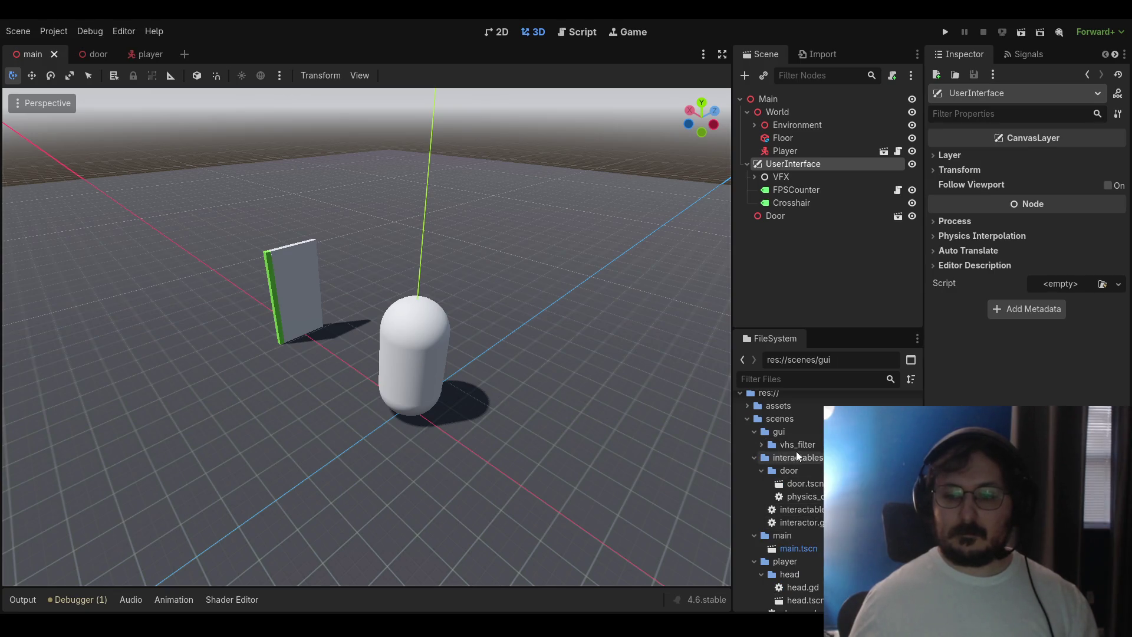
Add a Label child node under UserInterface
scroll(802, 480, "down", 3)
scroll(801, 480, "up", 4)
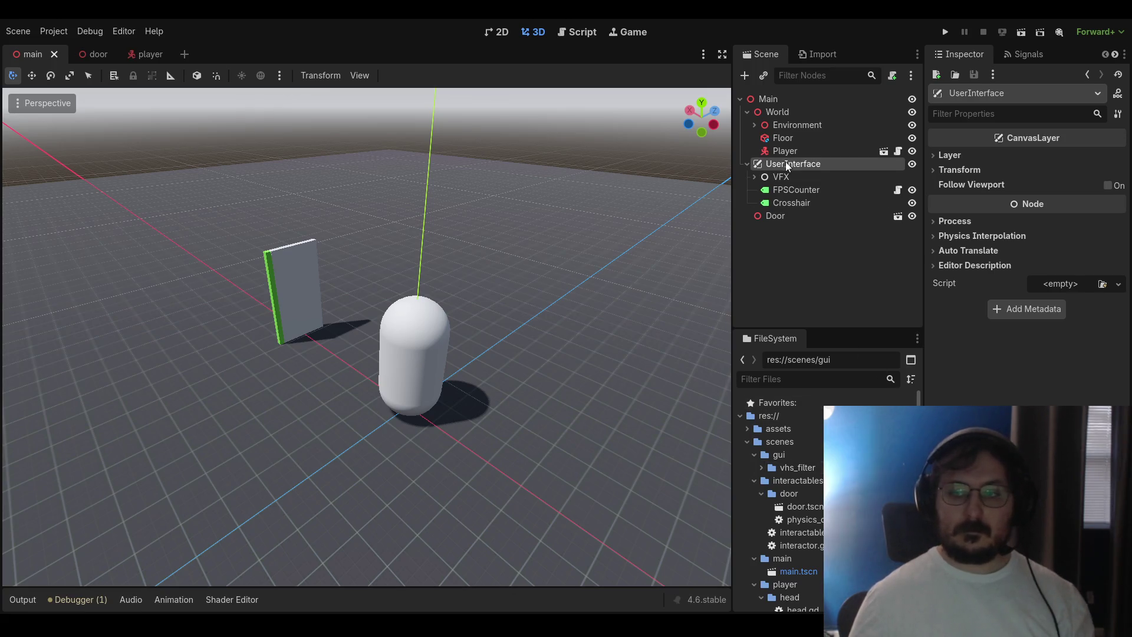
key("ctrl+v")
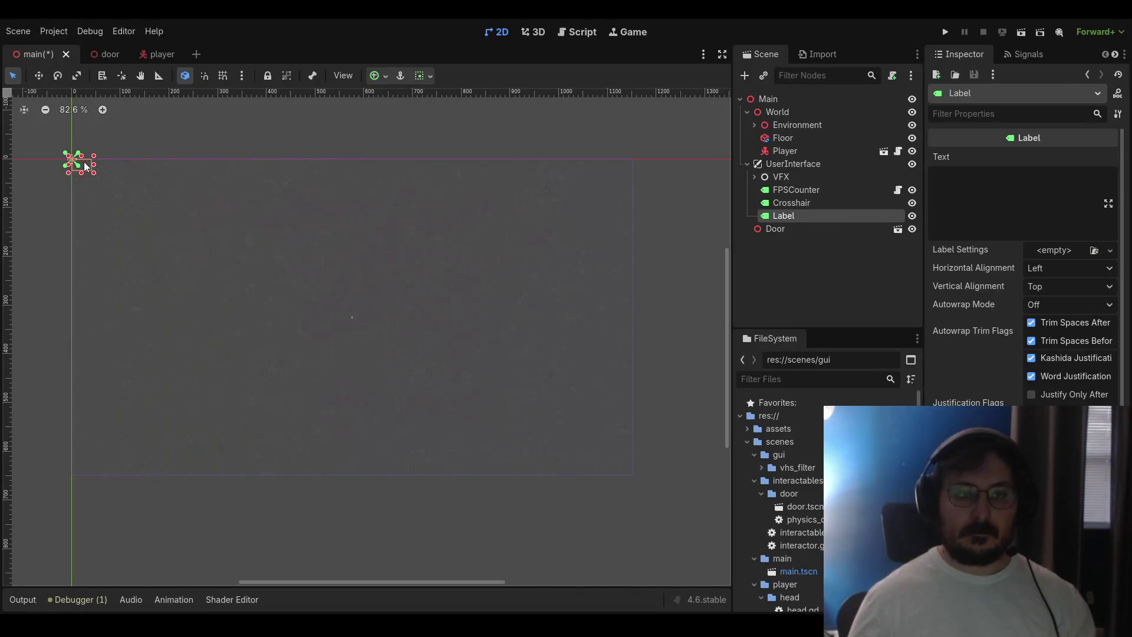
Move the new Label toward the viewport centre and widen it symmetrically
left_click_drag(85, 162, 112, 191)
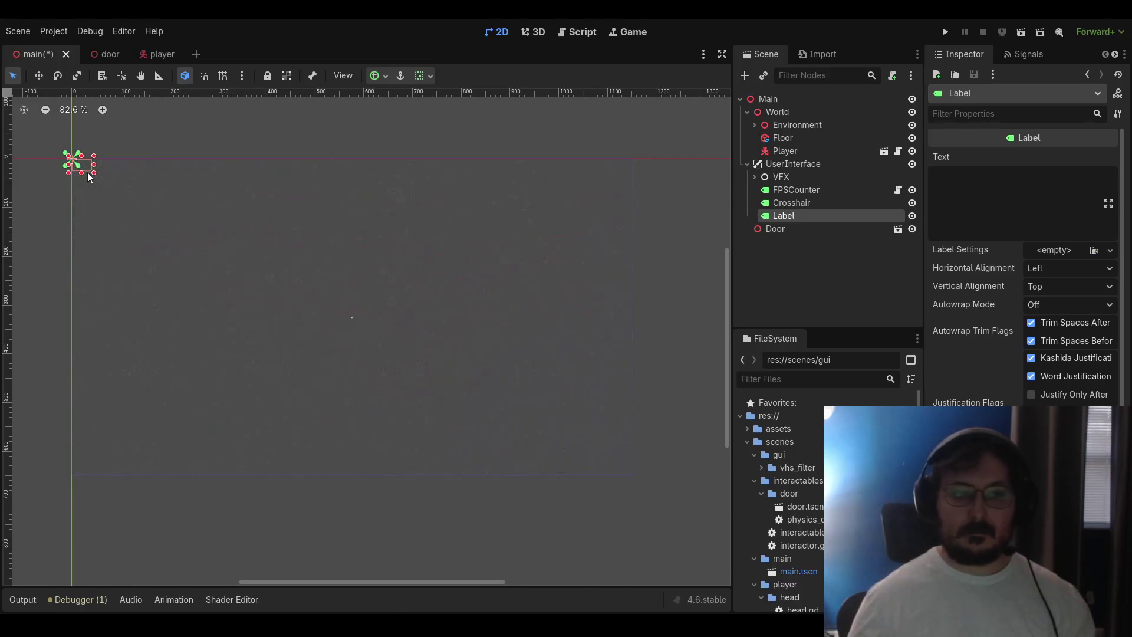
left_click(86, 168)
mouse_move(85, 168)
left_mouse_down()
mouse_move(134, 193)
mouse_move(98, 178)
mouse_move(139, 207)
mouse_move(102, 272)
mouse_move(192, 309)
mouse_move(195, 298)
mouse_move(219, 317)
mouse_move(354, 318)
mouse_move(384, 242)
left_mouse_up()
scroll(374, 329, "up", 10)
scroll(413, 280, "down", 4)
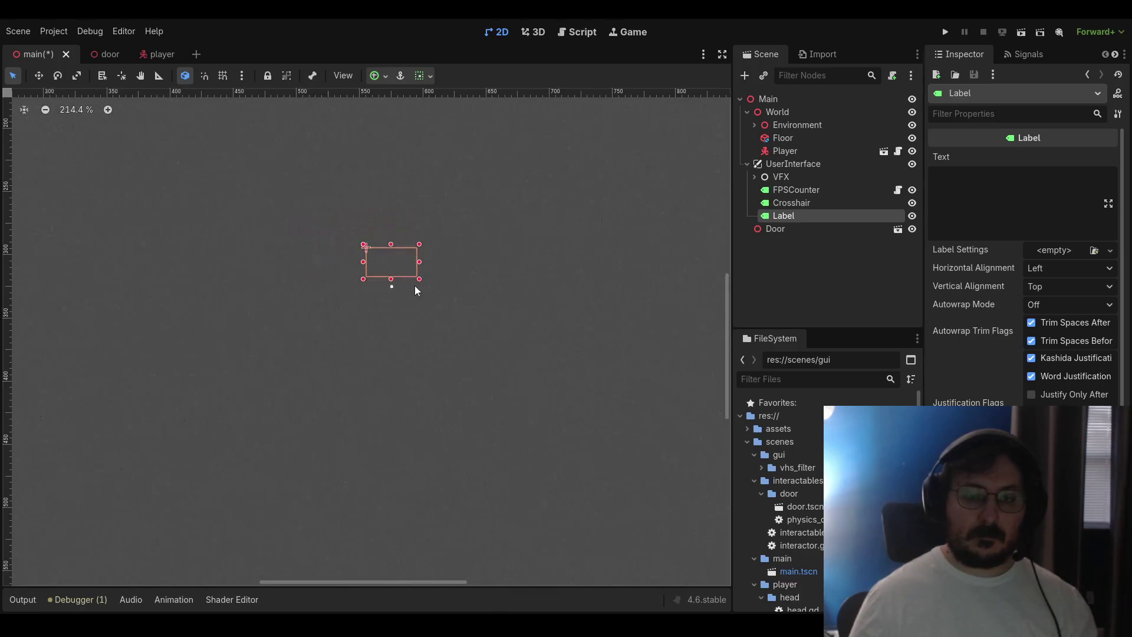
scroll(416, 288, "down", 5)
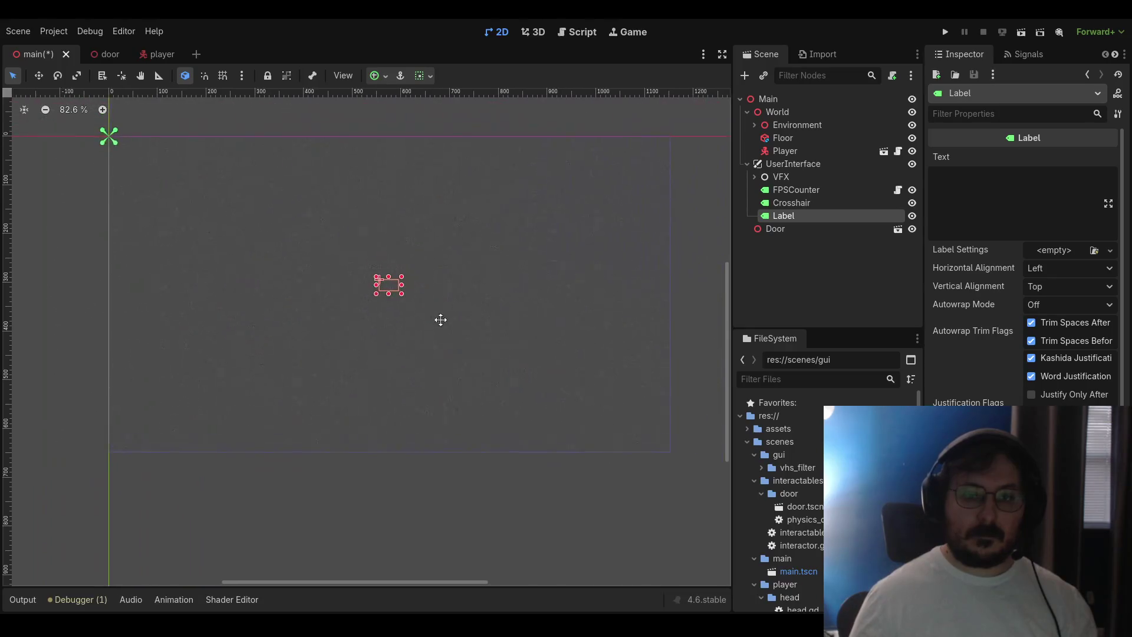
scroll(424, 319, "up", 1)
left_click_drag(404, 296, 473, 295)
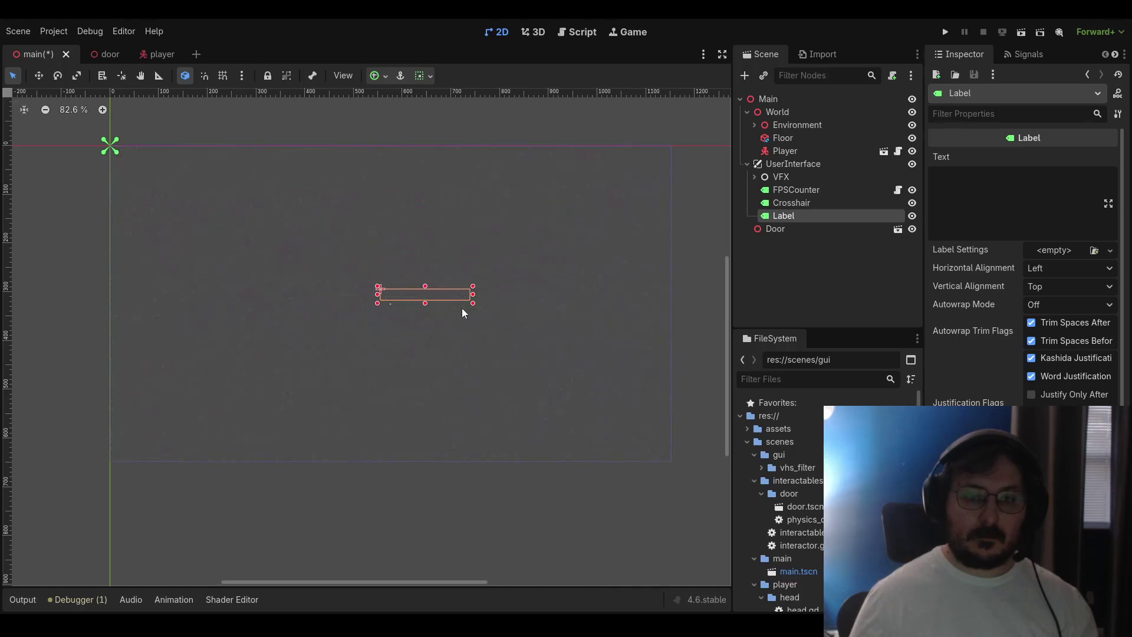
Reposition the Label's pivot and drag its anchors out to span the full viewport
left_click(703, 314)
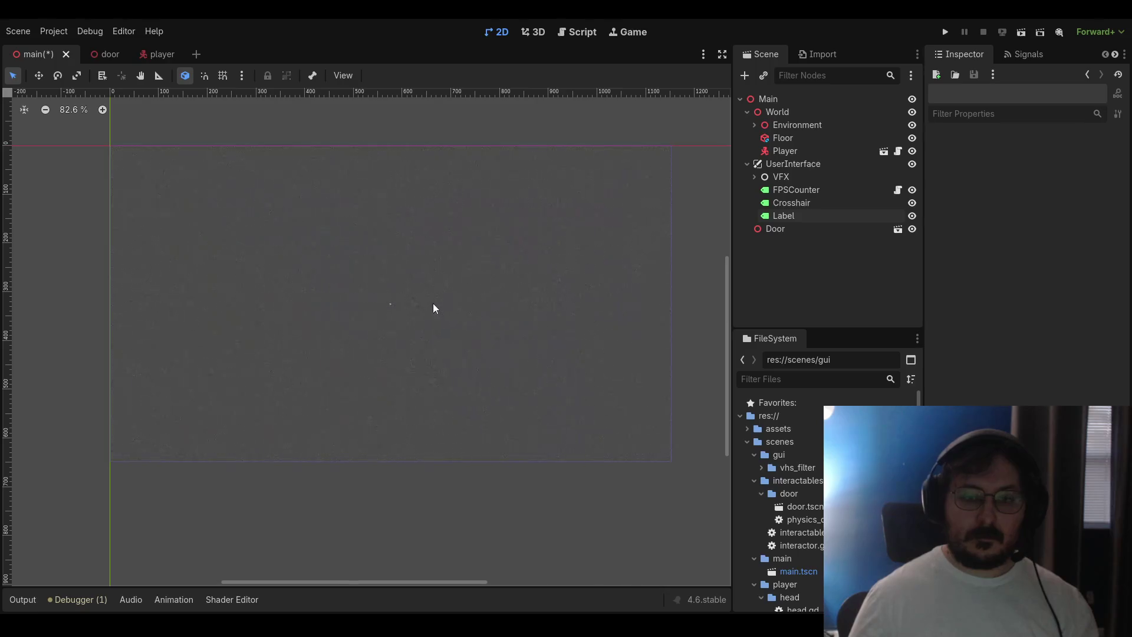
left_click(778, 219)
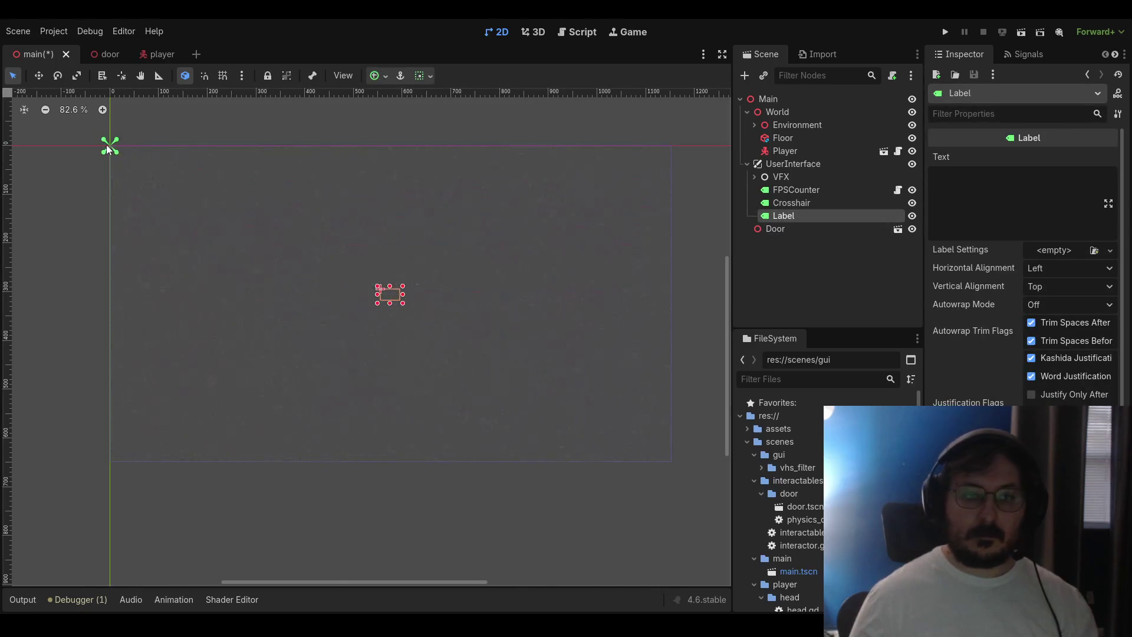
left_click_drag(106, 148, 406, 303)
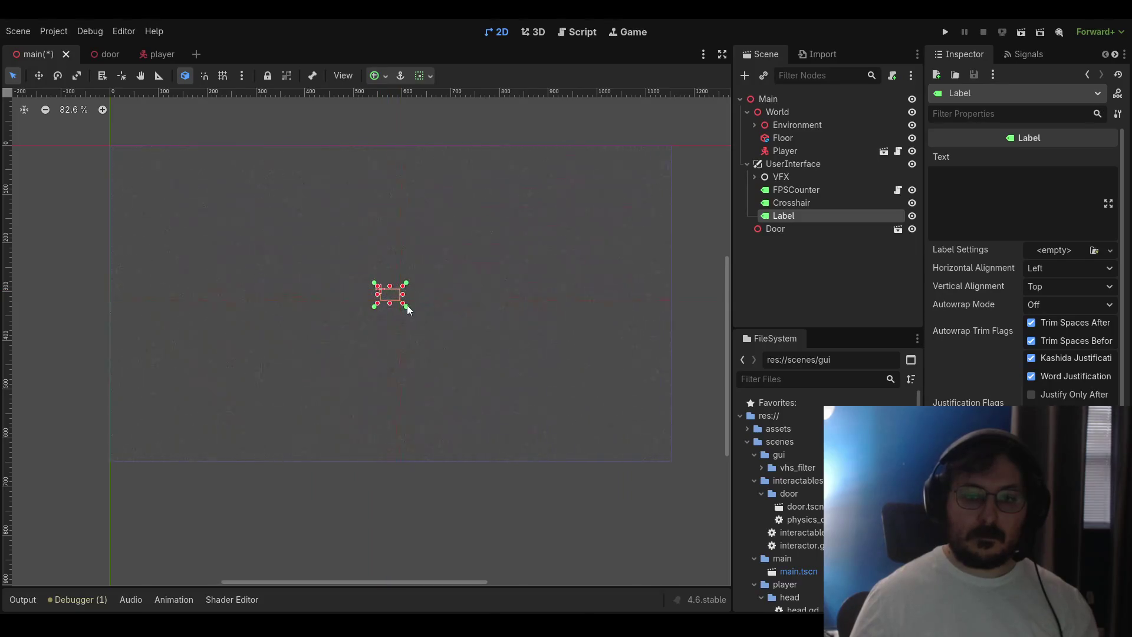
scroll(407, 306, "up", 5)
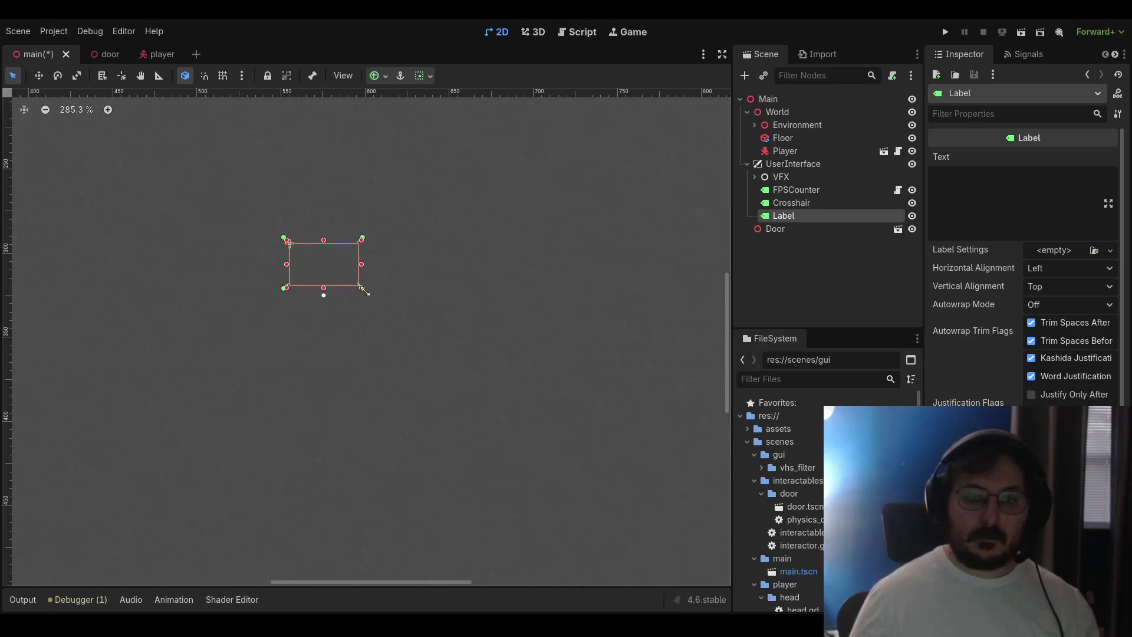
left_click_drag(363, 293, 375, 302)
scroll(375, 303, "down", 6)
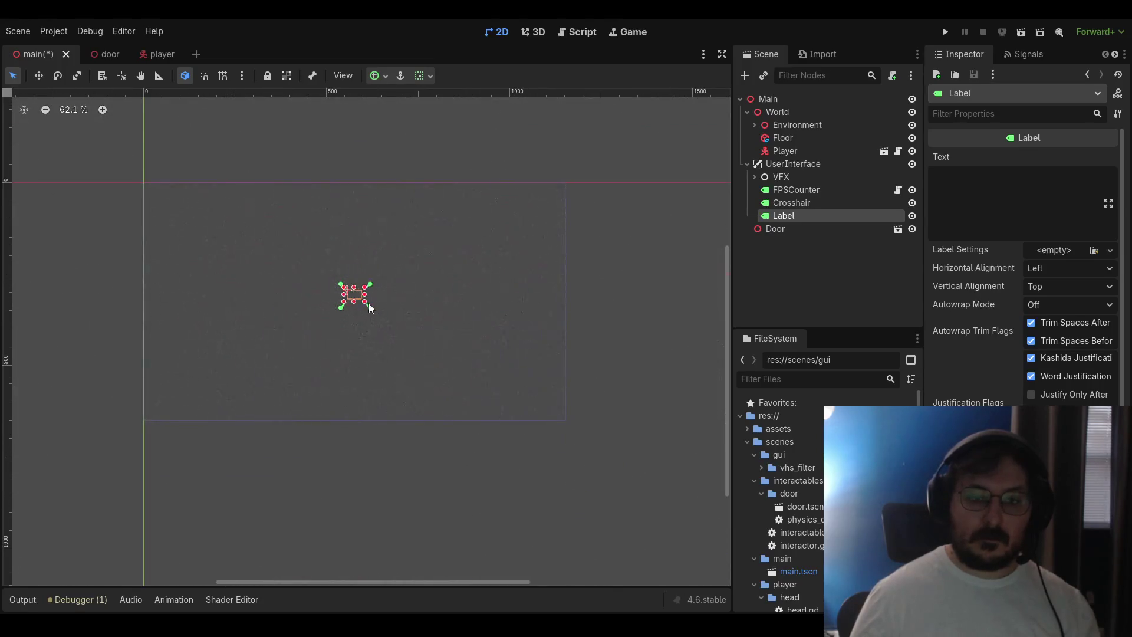
mouse_move(371, 312)
left_mouse_down()
mouse_move(205, 197)
mouse_move(144, 174)
mouse_move(325, 296)
mouse_move(557, 424)
left_mouse_up()
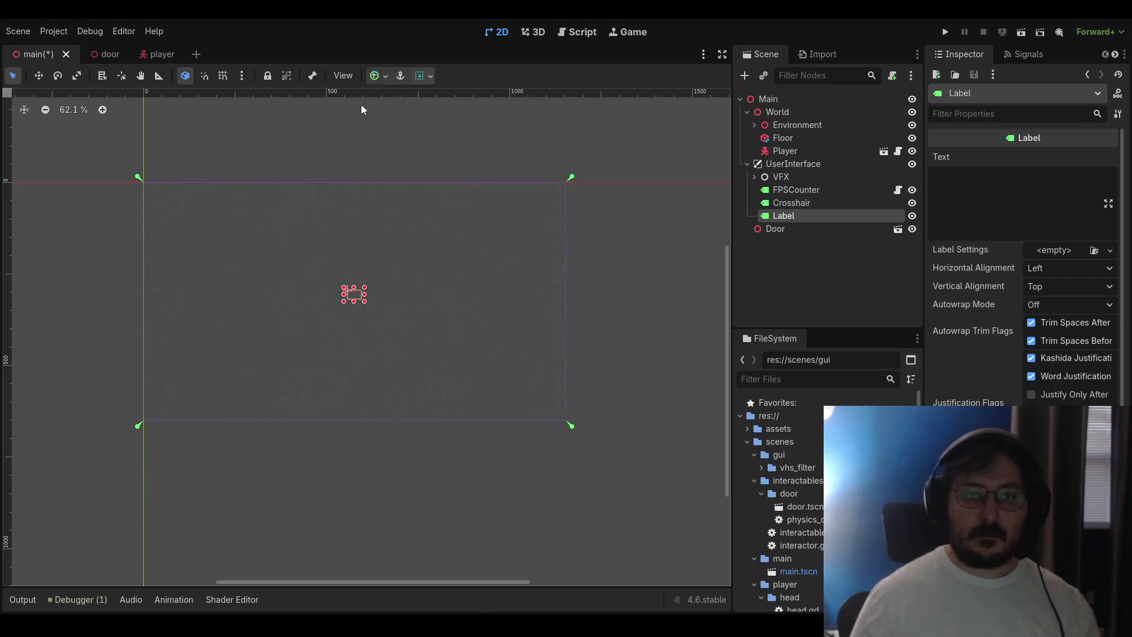
Clear the Label's test text and set its horizontal alignment to Center
left_click(802, 259)
left_click(772, 216)
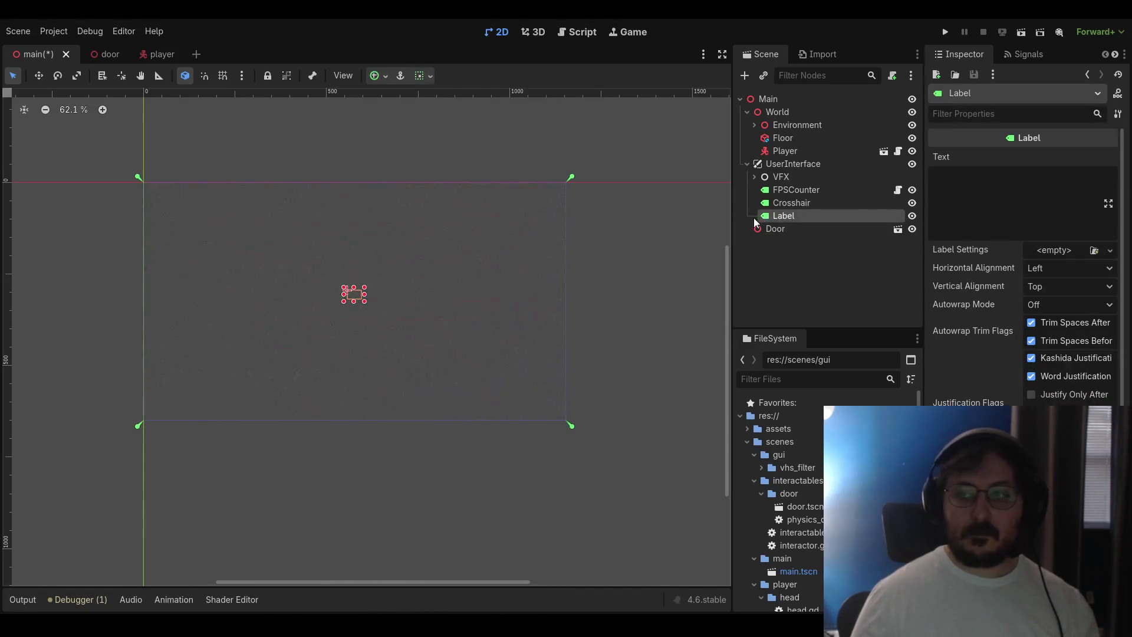
left_click(940, 190)
type("etstet")
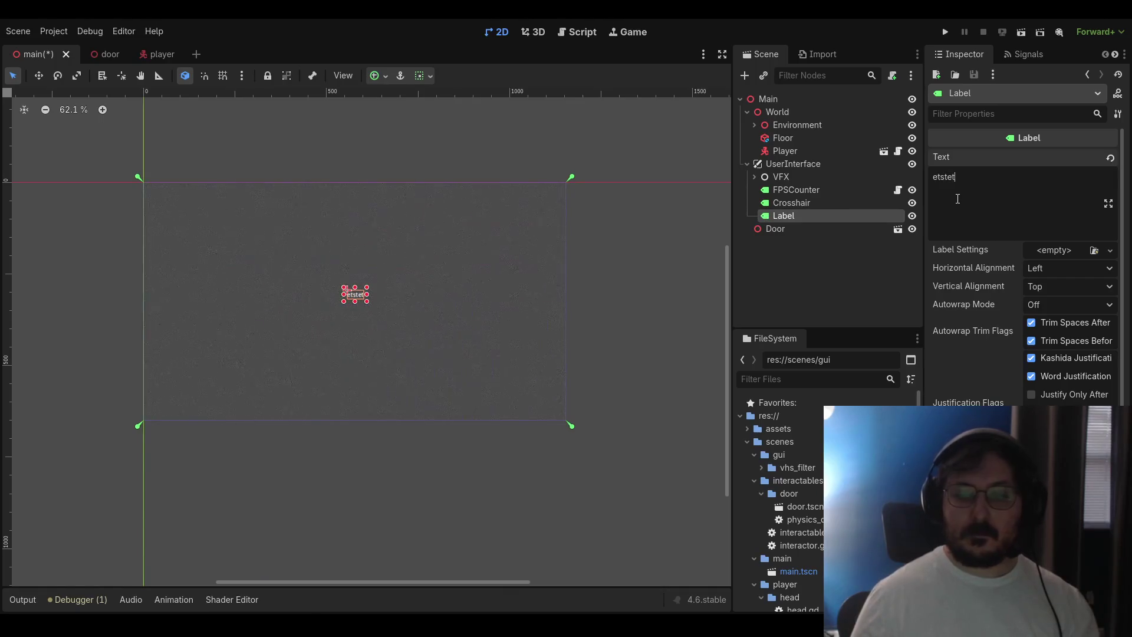
type("tttttttttttttttttttttttt")
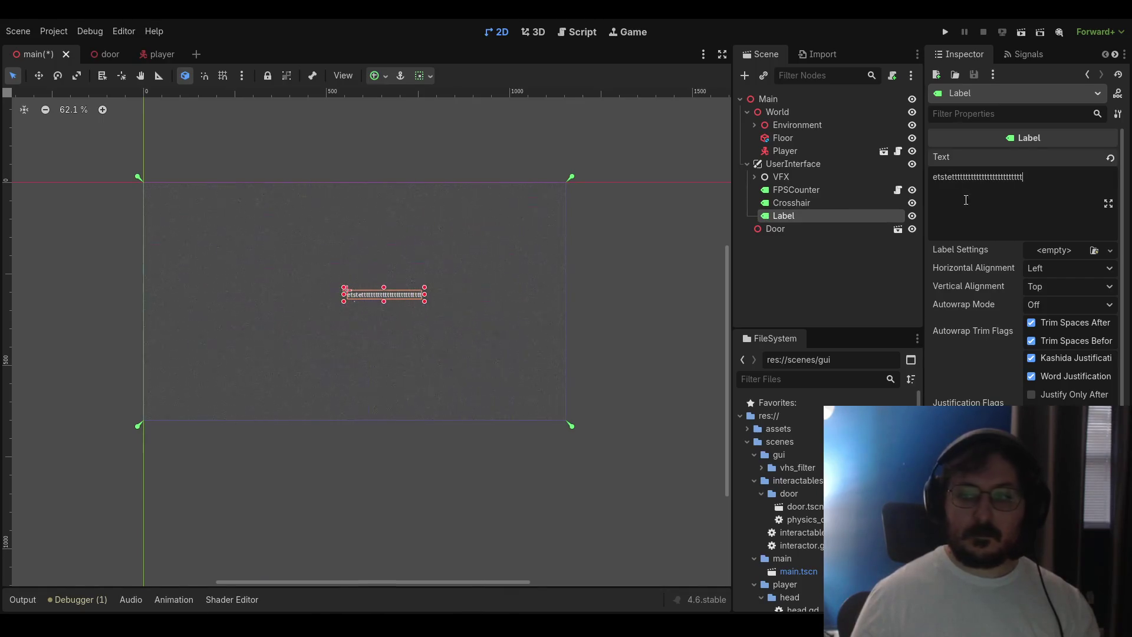
key("ctrl+a")
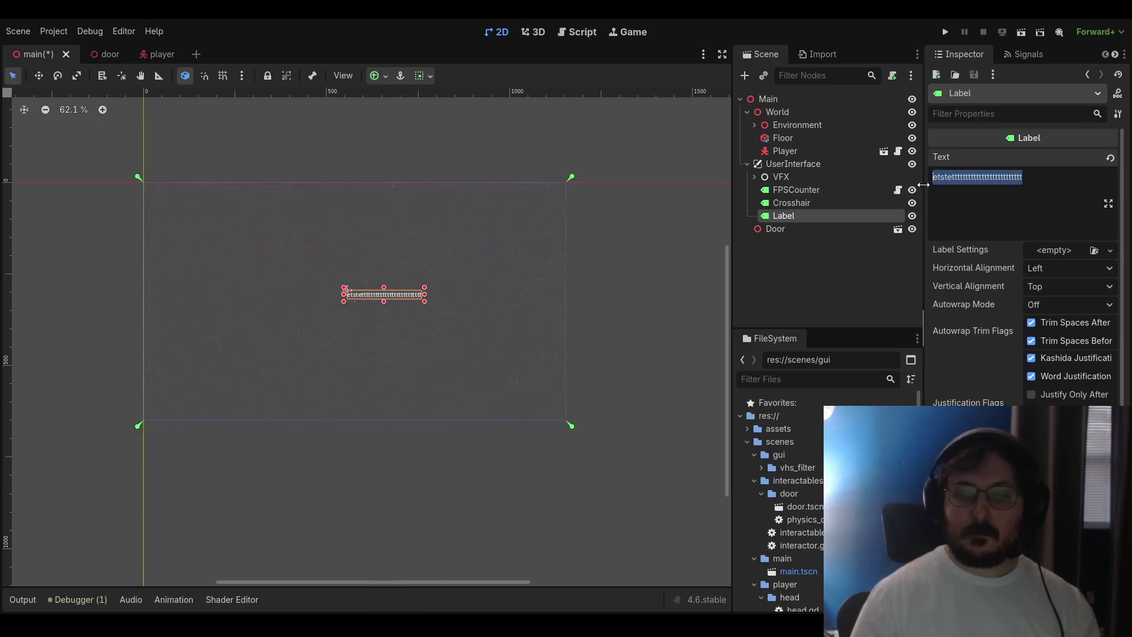
key("BackSpace")
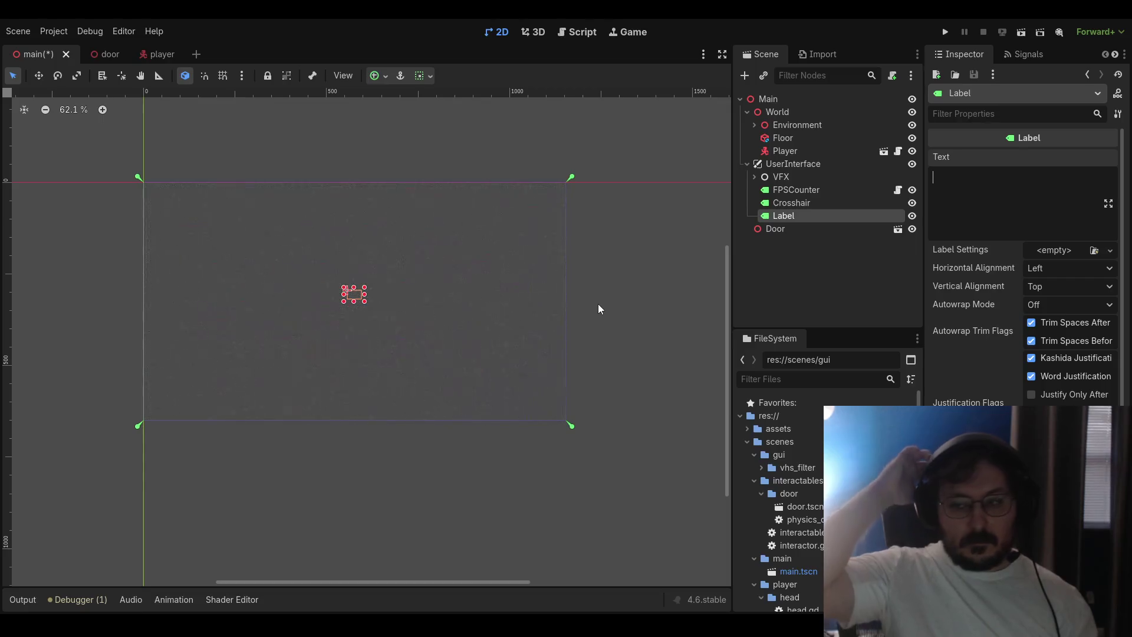
left_click(1050, 268)
left_click(1049, 288)
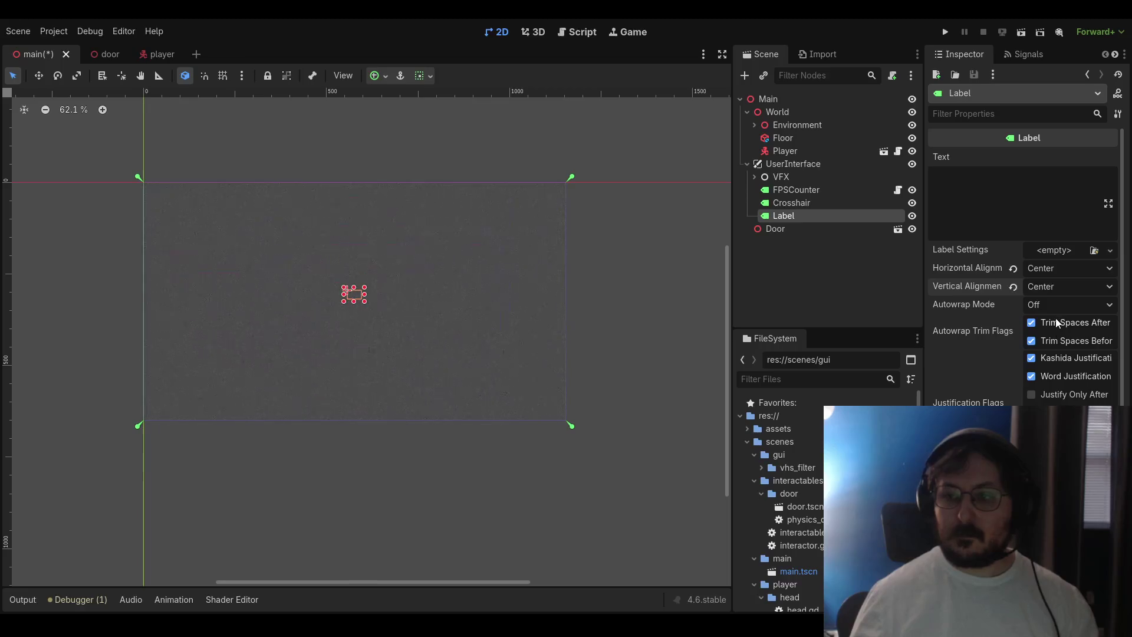
Give the Label placeholder test text and trial-resize its box, undoing the resizes
left_click(1015, 212)
type("testteststsssssssssssss")
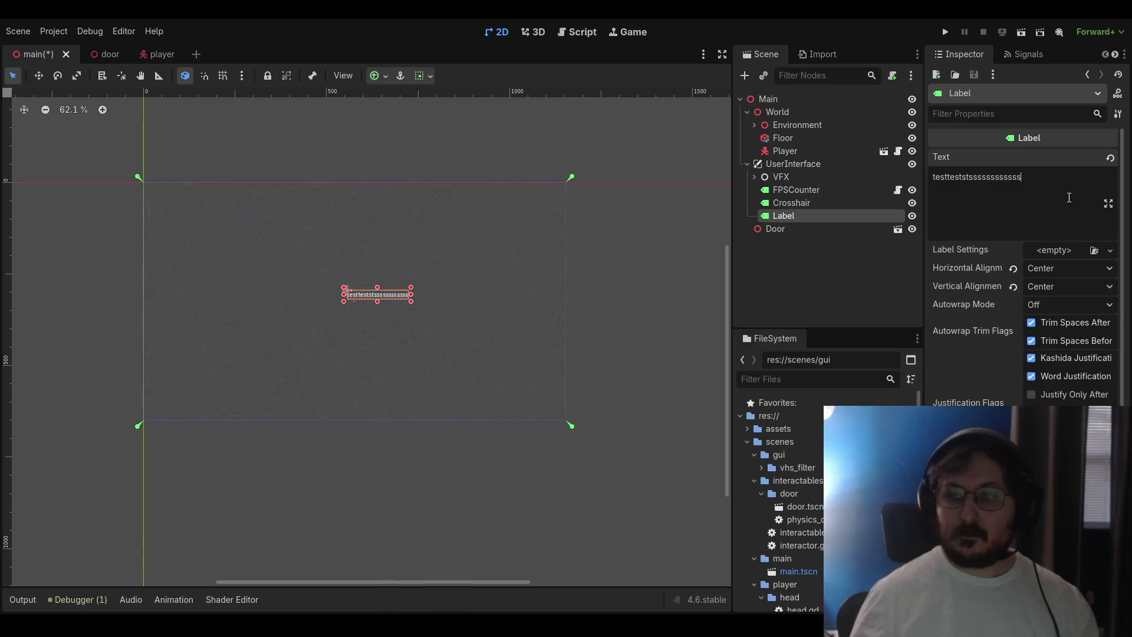
mouse_move(411, 302)
left_mouse_down()
mouse_move(526, 399)
mouse_move(577, 423)
left_mouse_up()
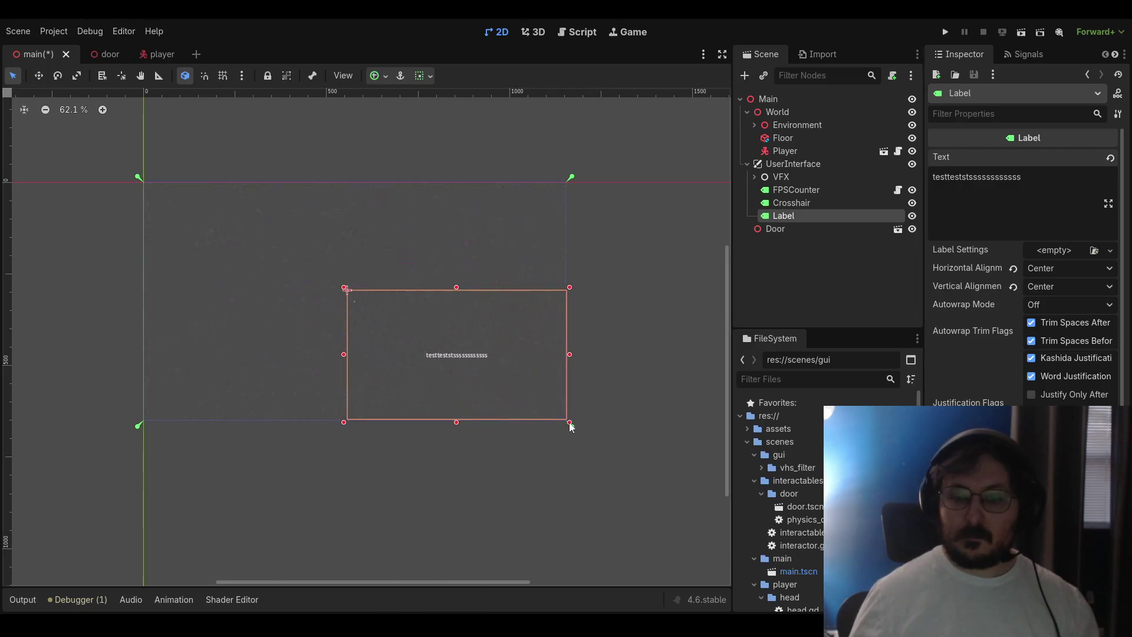
key("ctrl+z")
mouse_move(411, 294)
left_mouse_down()
mouse_move(546, 298)
mouse_move(569, 316)
left_mouse_up()
key("ctrl+z")
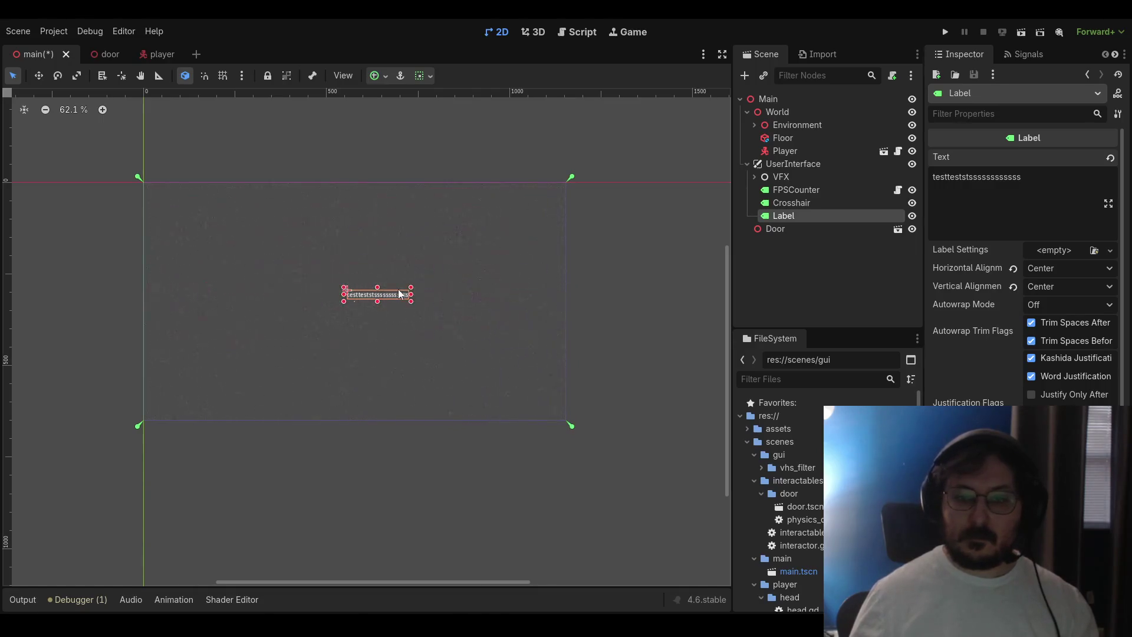
left_click_drag(392, 298, 368, 299)
Stretch the Label's box wider on both sides across the UI
scroll(354, 330, "up", 5)
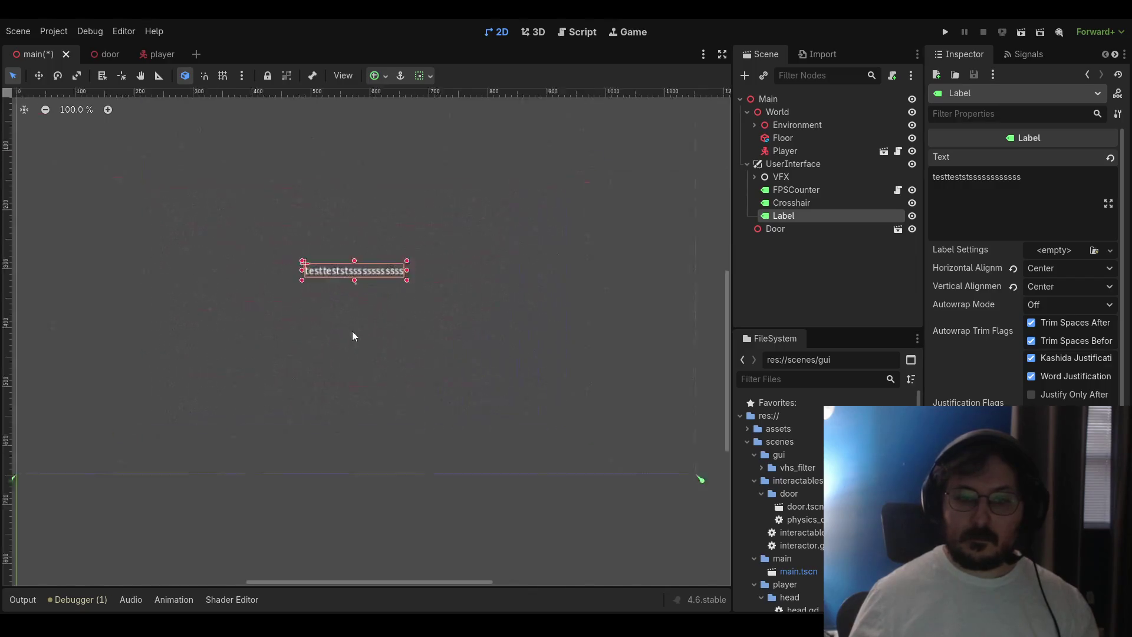
mouse_move(411, 233)
left_mouse_down()
mouse_move(423, 230)
mouse_move(412, 229)
left_mouse_up()
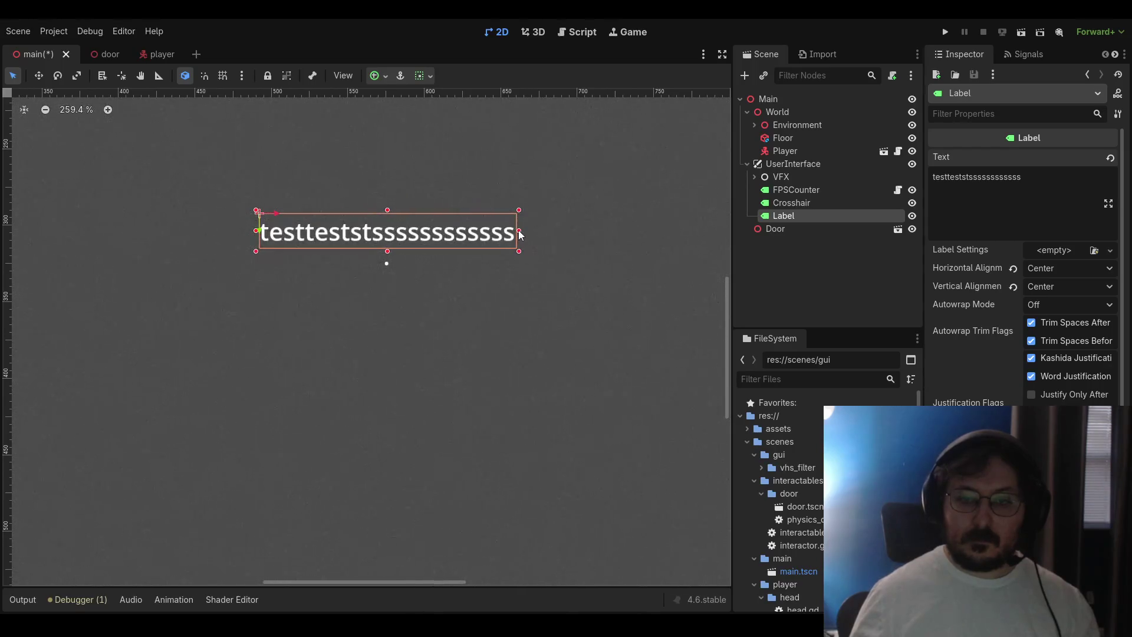
left_click_drag(519, 231, 690, 231)
scroll(635, 247, "down", 7)
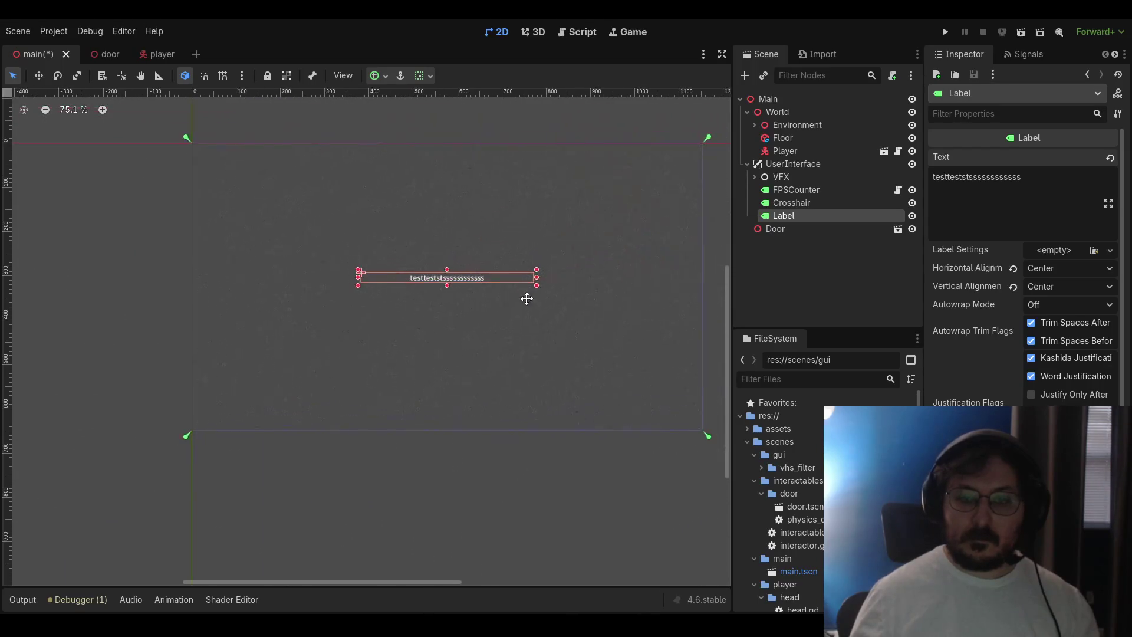
left_click_drag(538, 281, 690, 280)
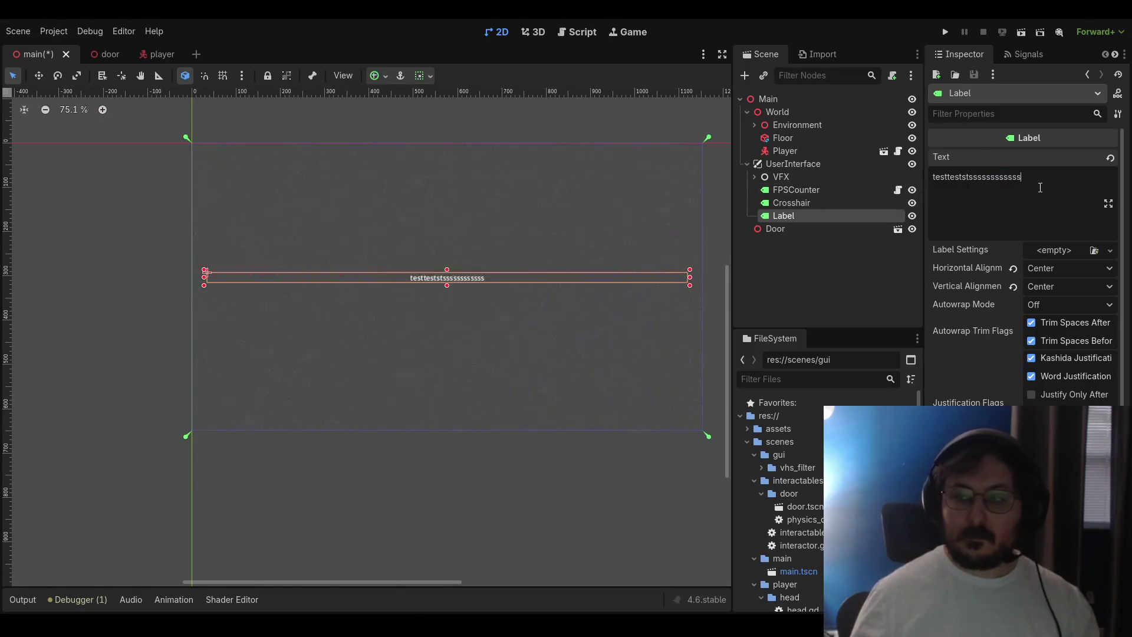
Try a long string of repeated letters in the Label, then delete all its text
double_click(934, 180)
type("e")
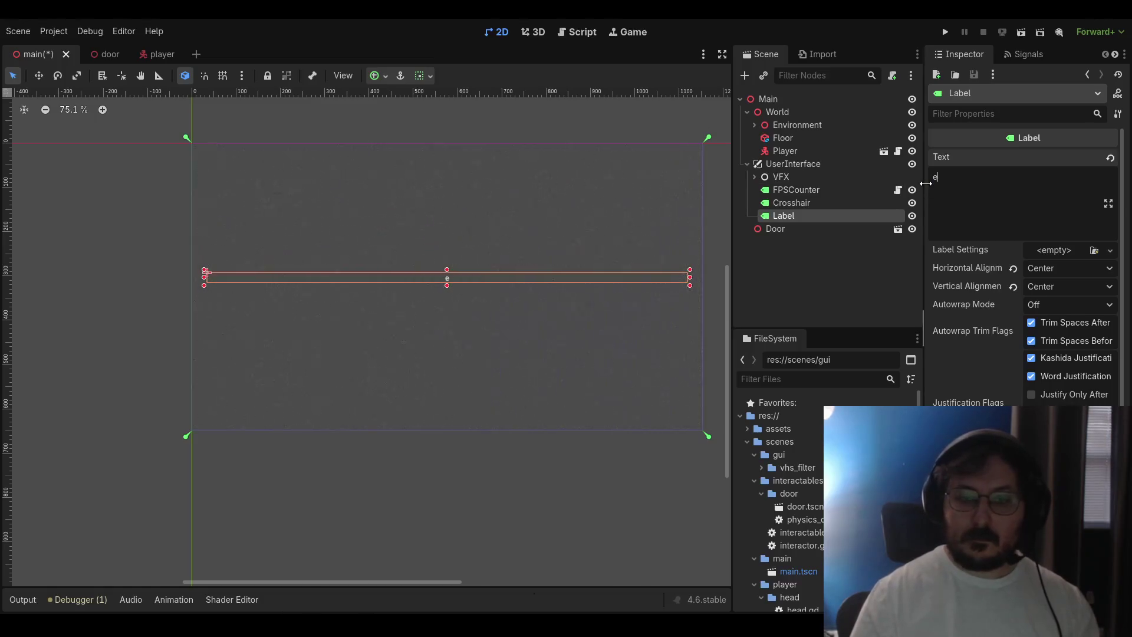
type("eeeeeeeeeeeeeeeeeeeeeeeeeeeeeeeeeeeeeeeeeeeeeeeeeeeeeeeeeeeeeeeeeeeeeeeeeeeeeeeeeeeeeeeee")
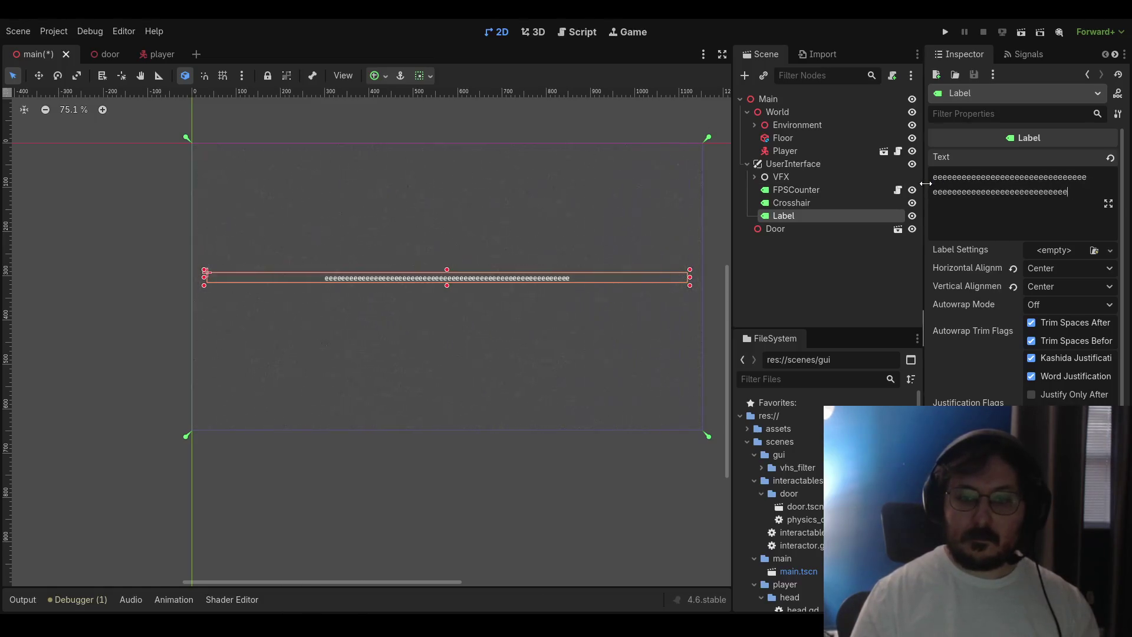
key("BackSpace")
key("BackSpace")
key("BackSpace")
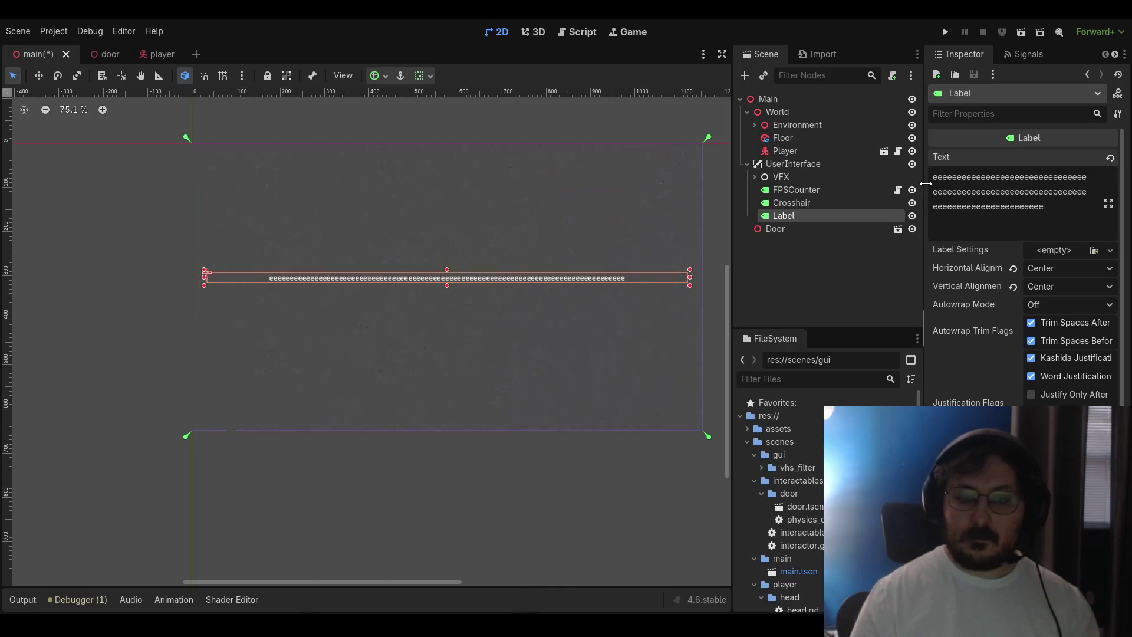
key("BackSpace")
key("BackSpace")
key("BackSpace")
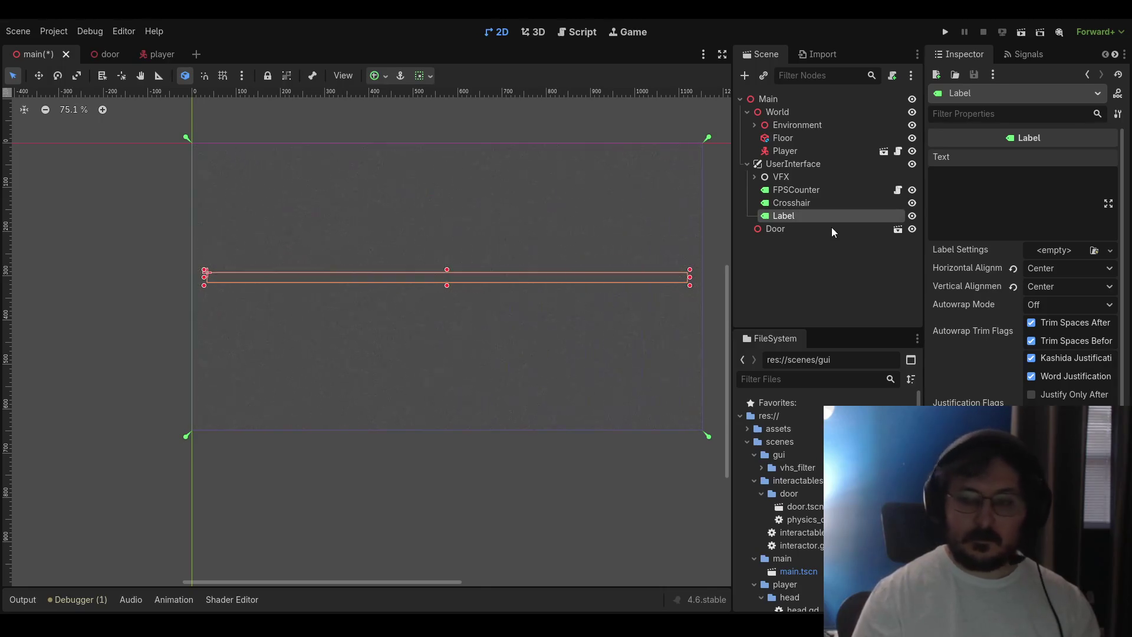
Rename the Label to InteractLabel and save the main scene
key("F2")
type("InteractLabel")
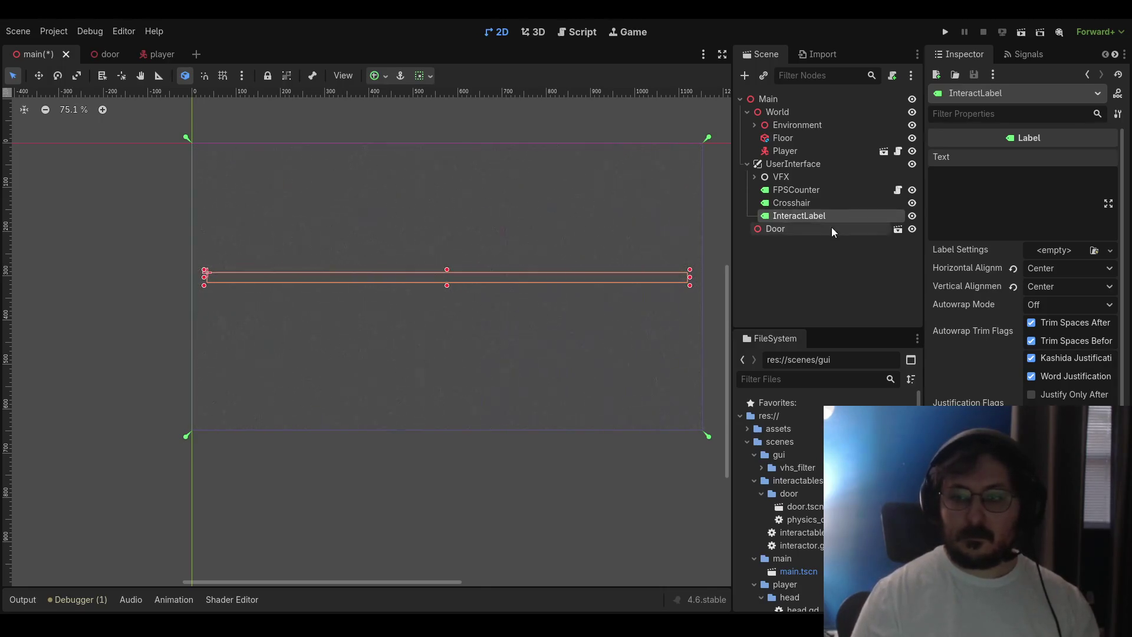
key("Return")
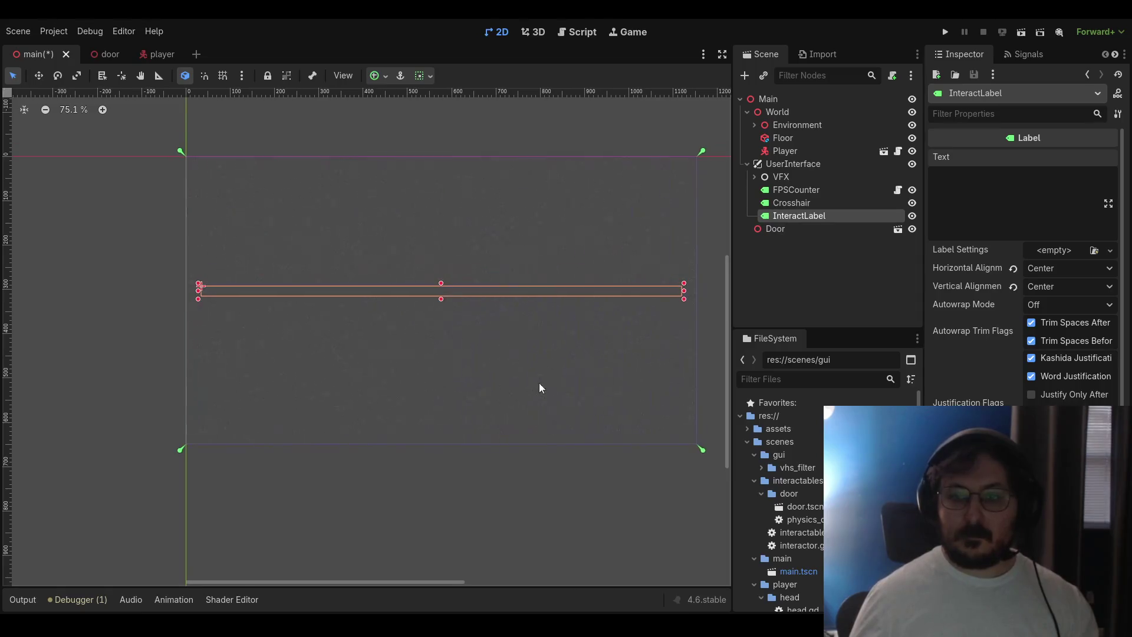
key("ctrl+s")
Set InteractLabel's text to 'Door' and preview it in the viewport
left_click(705, 348)
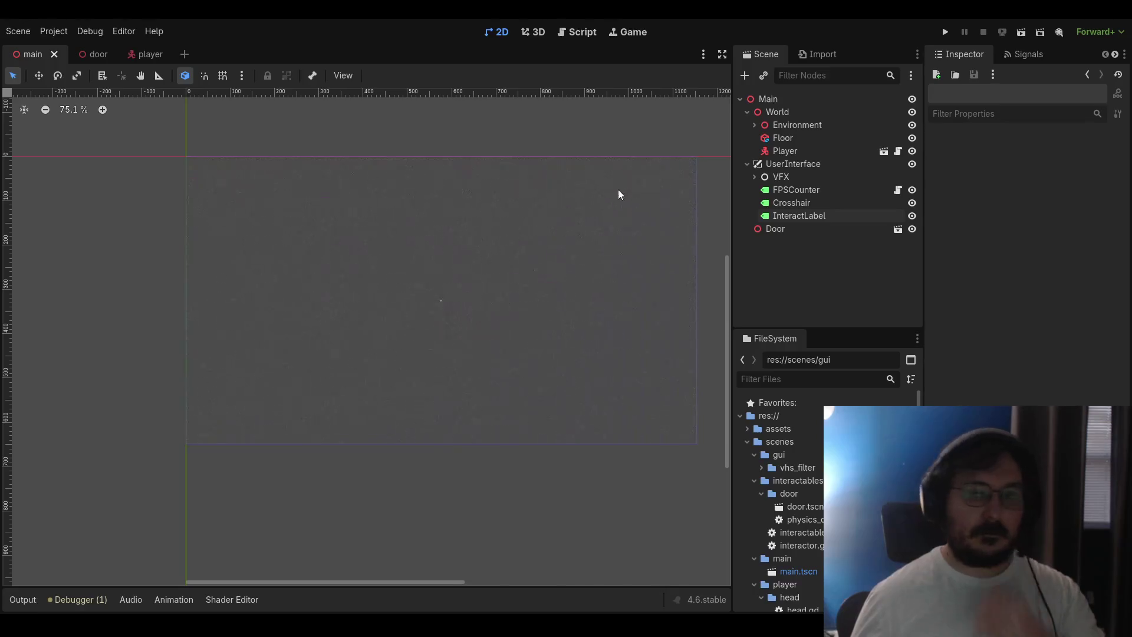
left_click(826, 216)
left_click(976, 177)
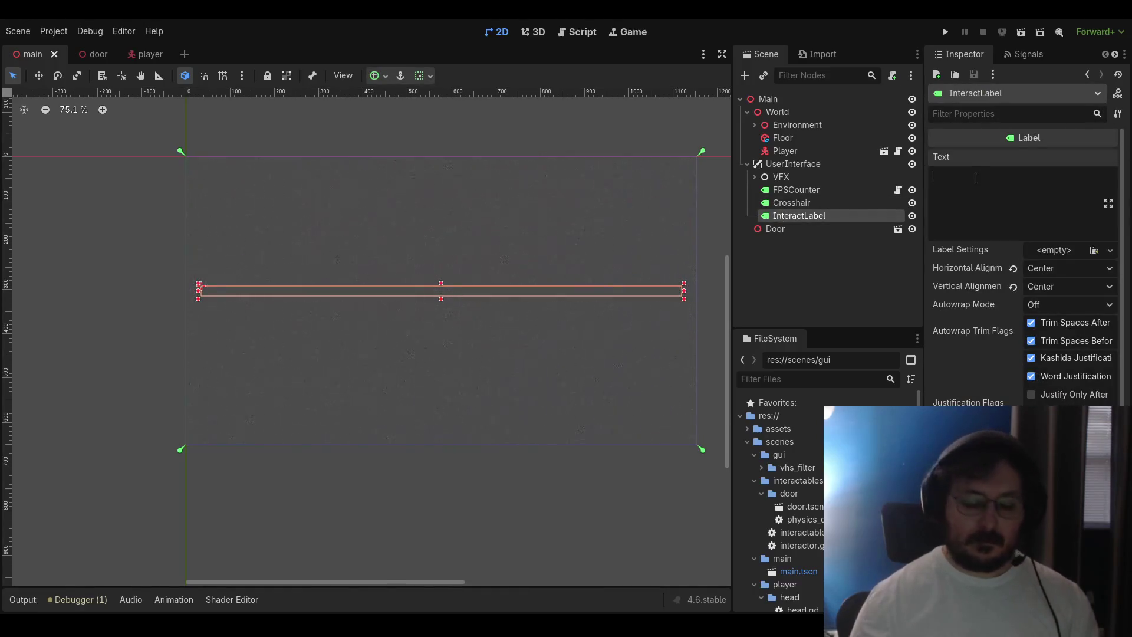
type("Door")
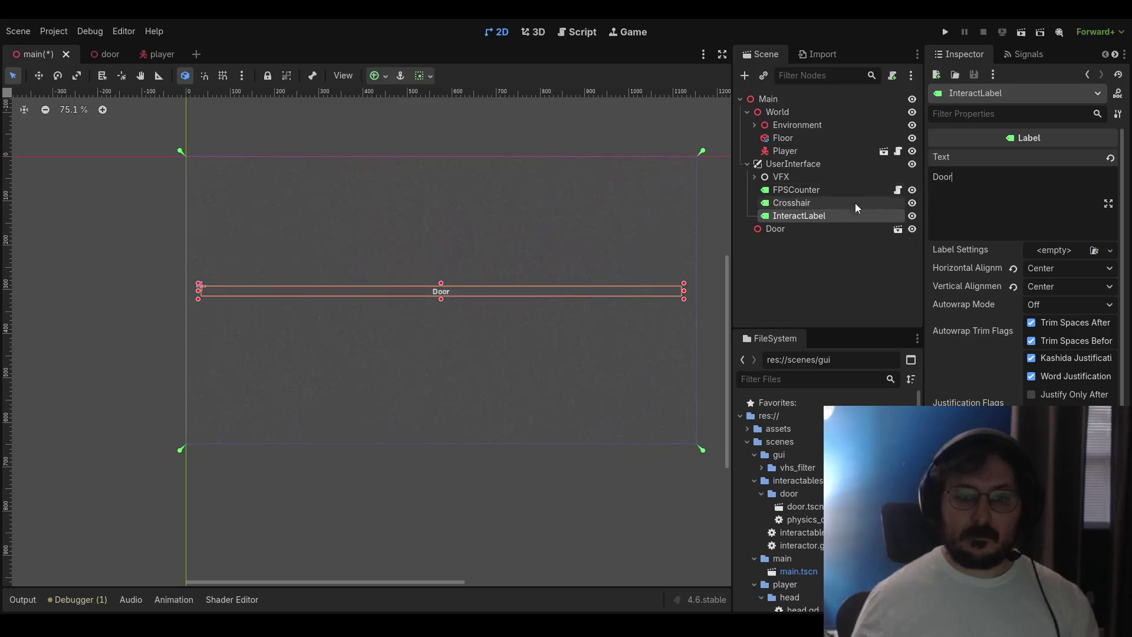
left_click(58, 288)
scroll(434, 313, "up", 8)
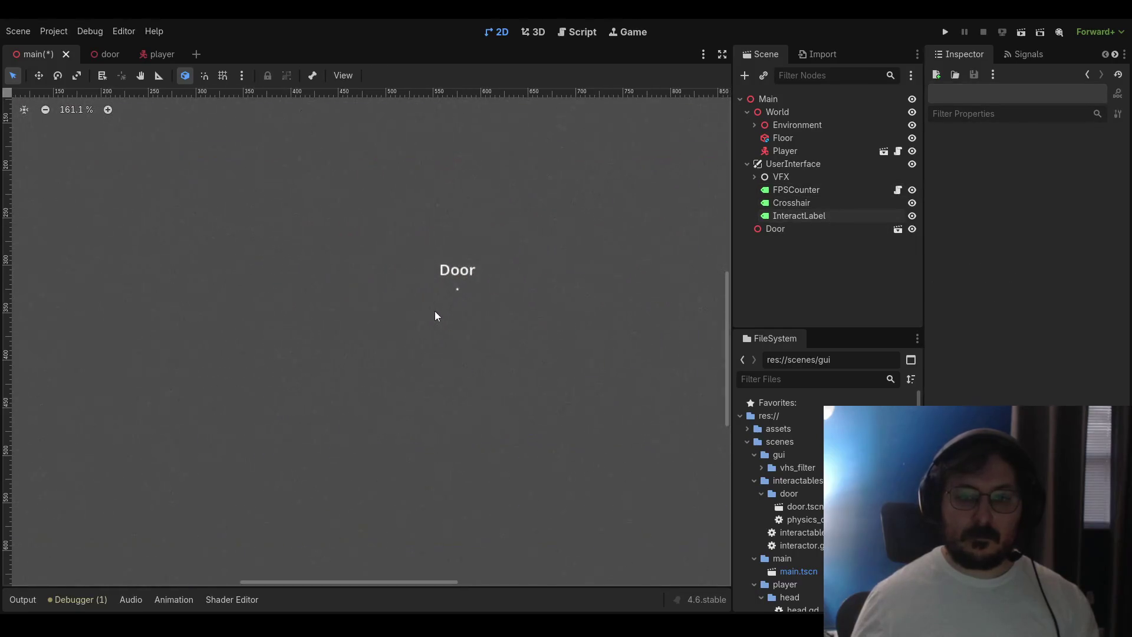
scroll(436, 316, "down", 8)
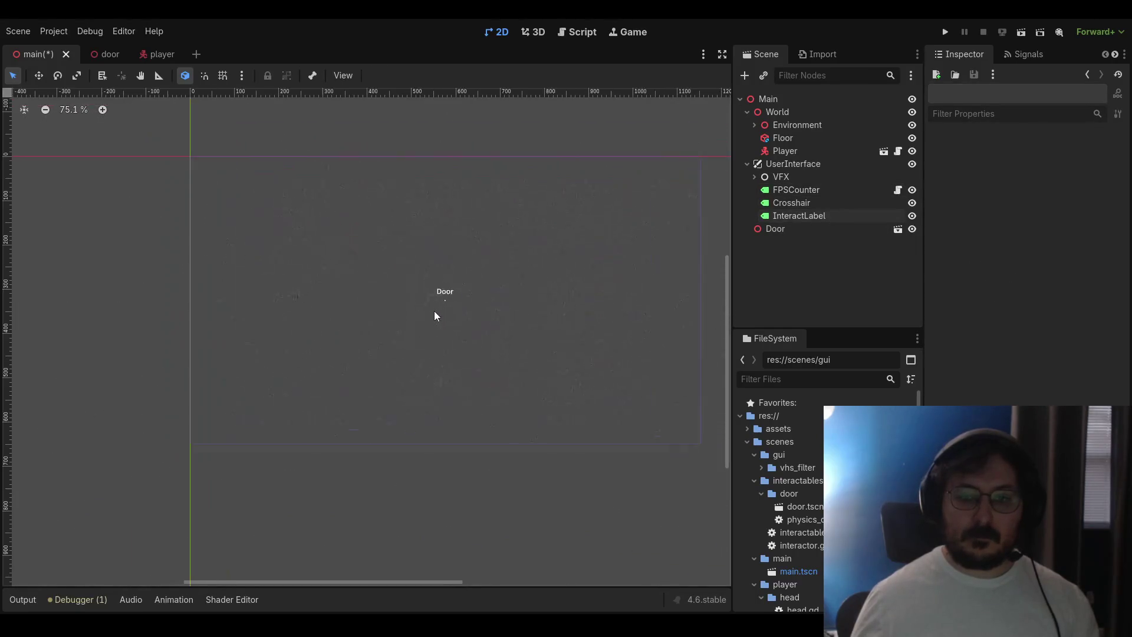
left_click(799, 215)
double_click(944, 176)
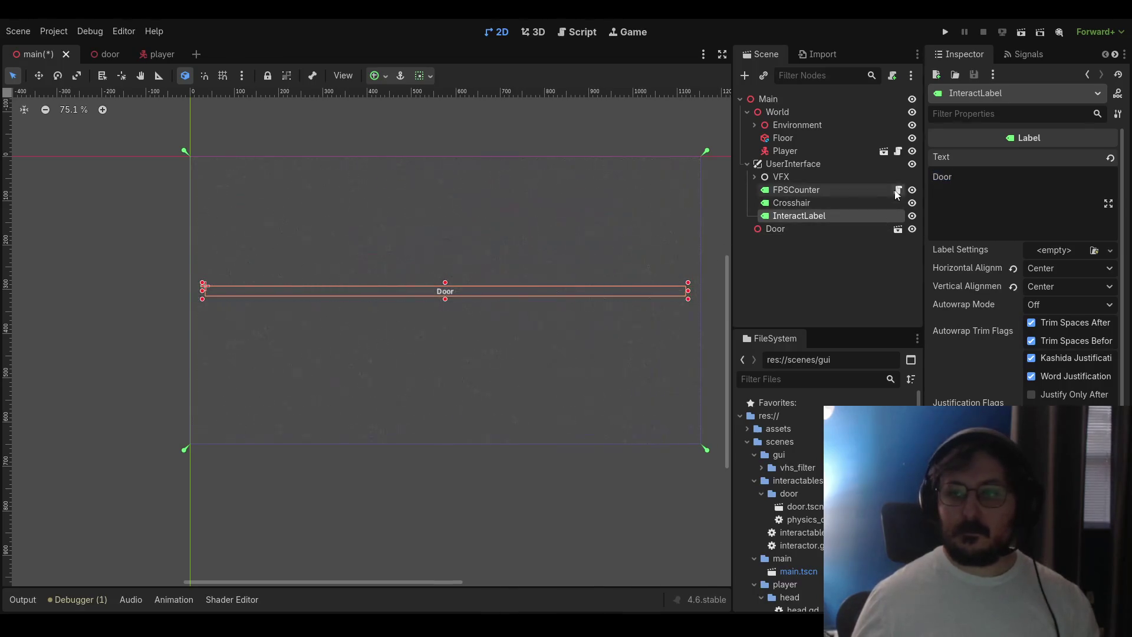
Open the FPSCounter script for reference, then select the UserInterface node
left_click(897, 189)
left_click(833, 277)
left_click(820, 165)
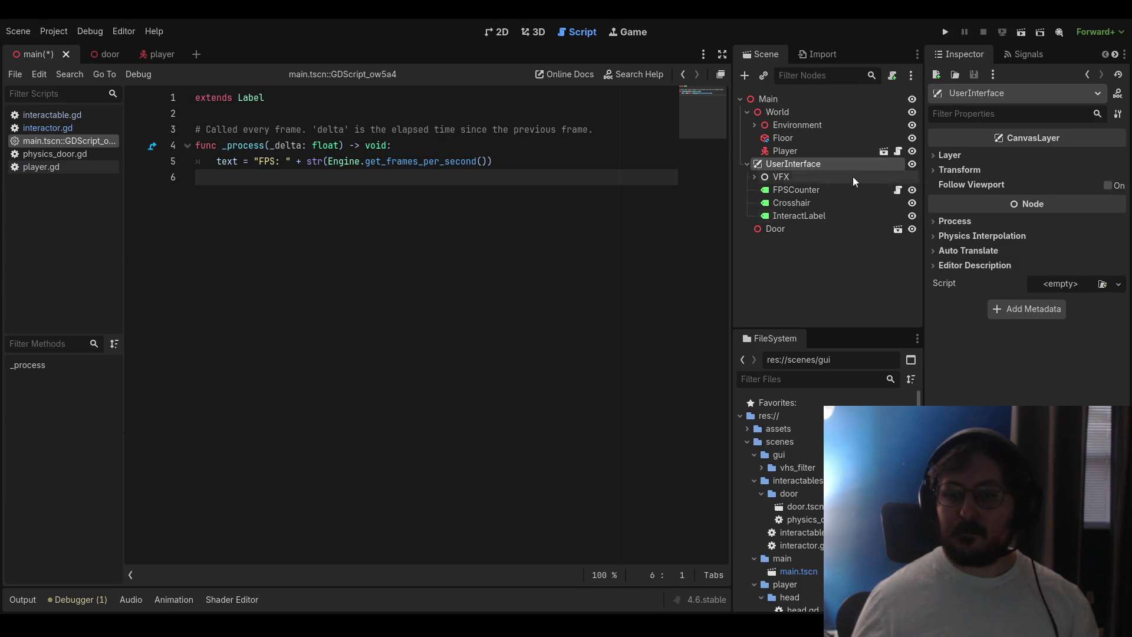
Collapse the FileSystem folders and choose the gui folder as the new script's location
left_click(761, 468)
left_click(761, 467)
left_click(755, 454)
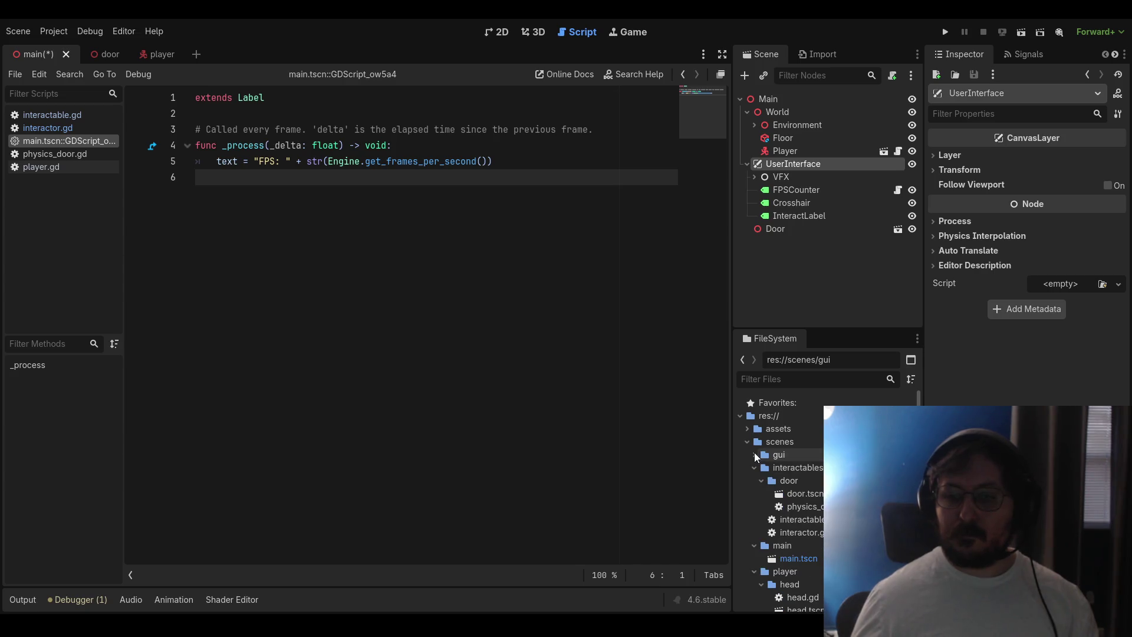
left_click(755, 469)
left_click(755, 482)
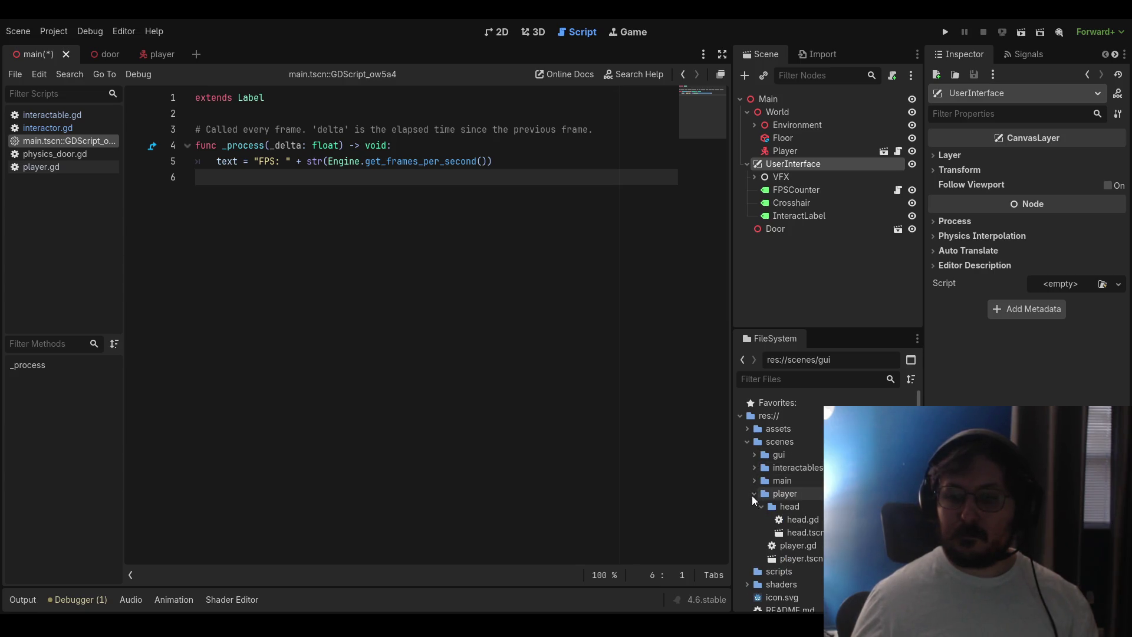
left_click(753, 494)
left_click(756, 457)
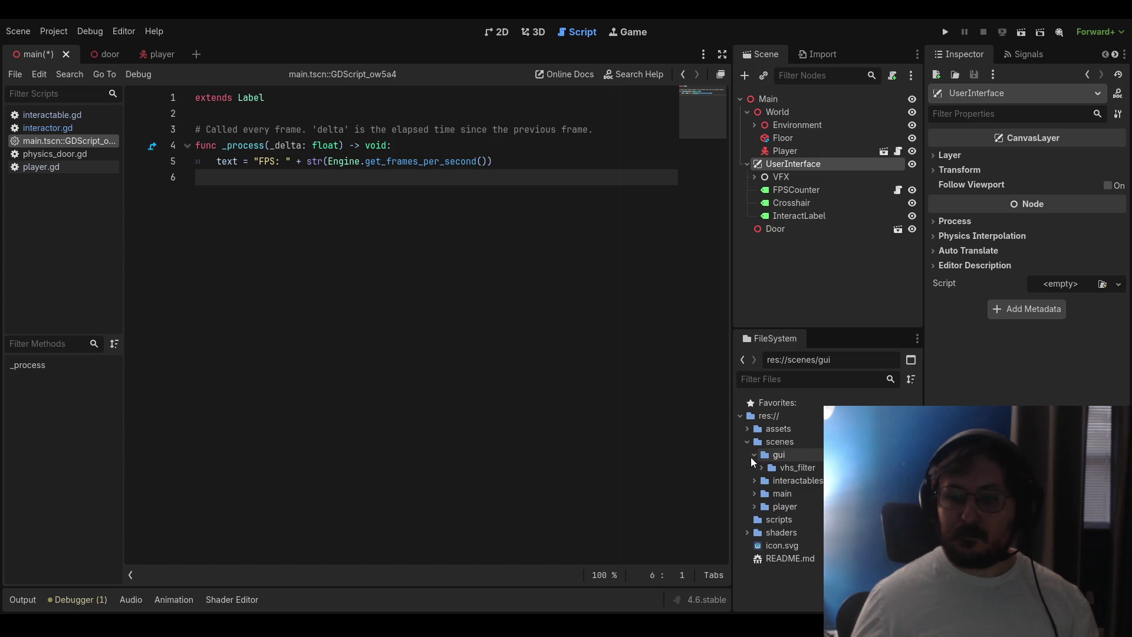
left_click(752, 458)
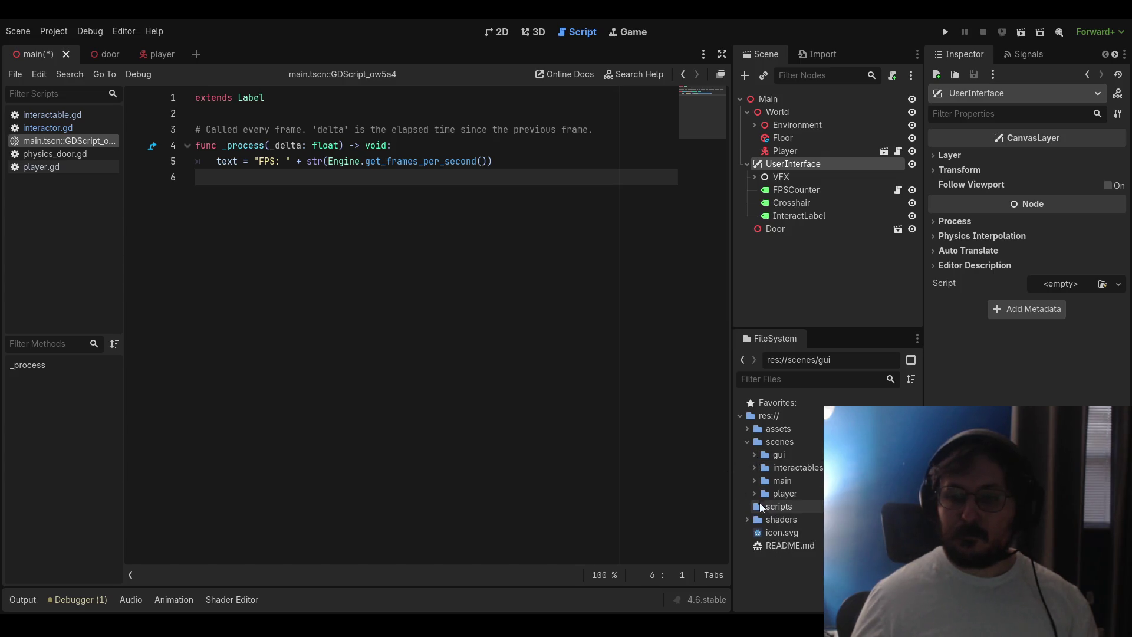
left_click(779, 457)
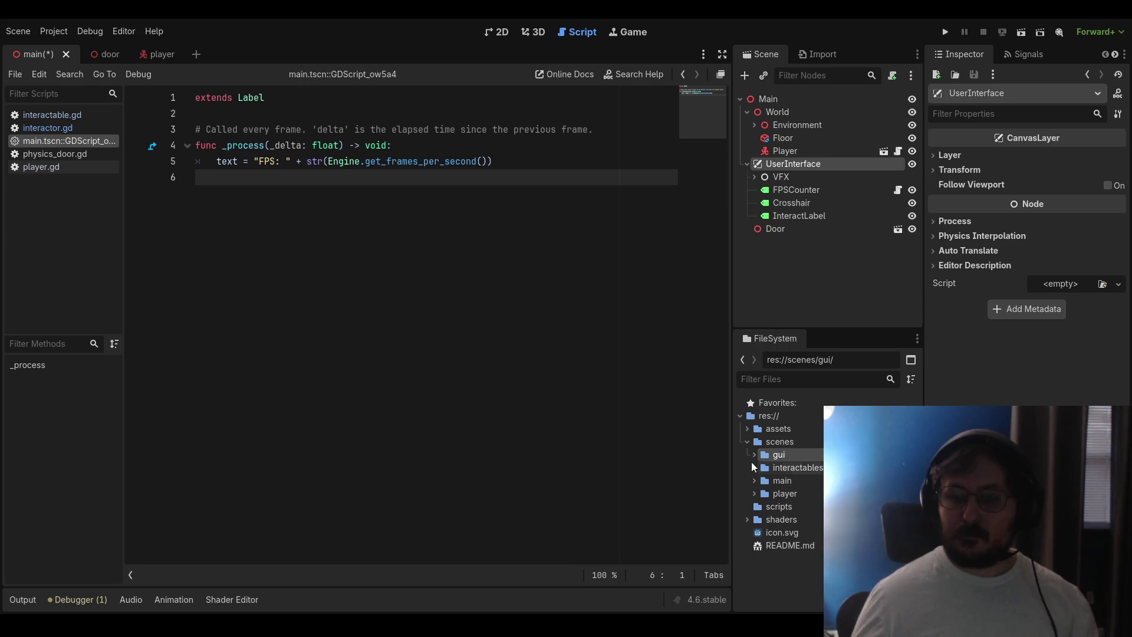
left_click(752, 458)
left_click(752, 457)
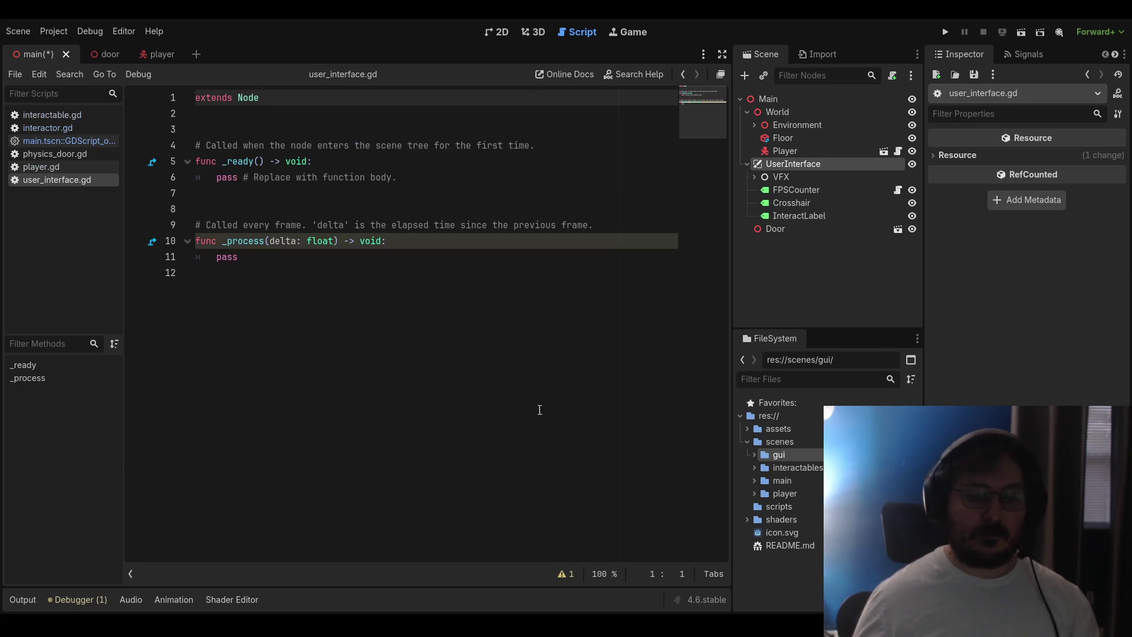
Change user_interface.gd to extend CanvasLayer instead of Node
left_click(753, 455)
left_click(753, 455)
key("BackSpace")
key("BackSpace")
key("BackSpace")
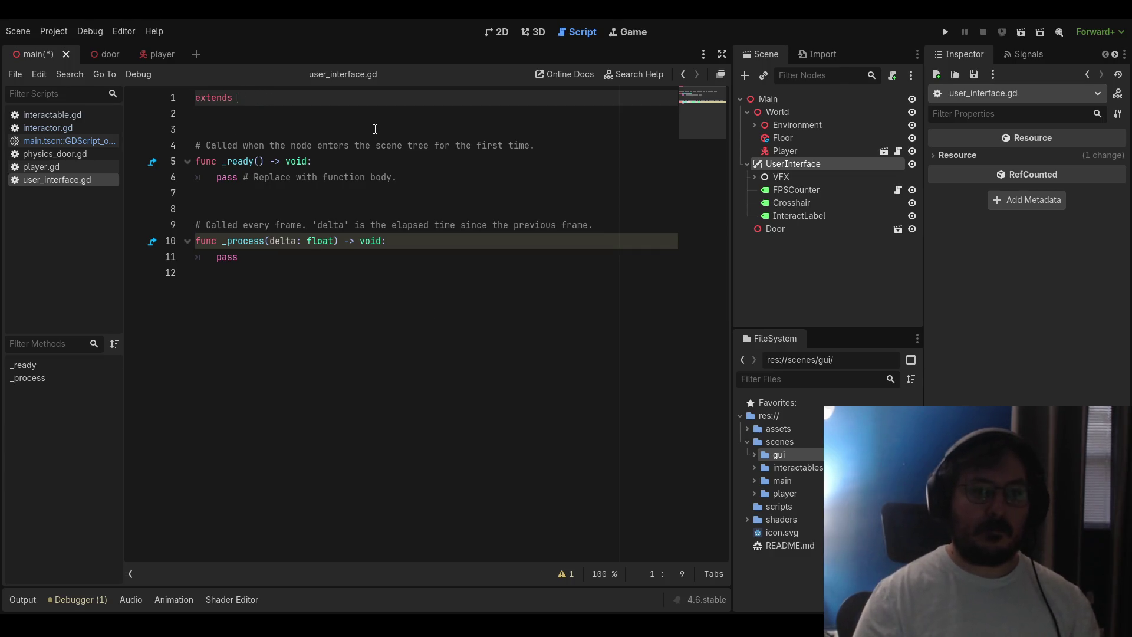
type("CanvasLayer")
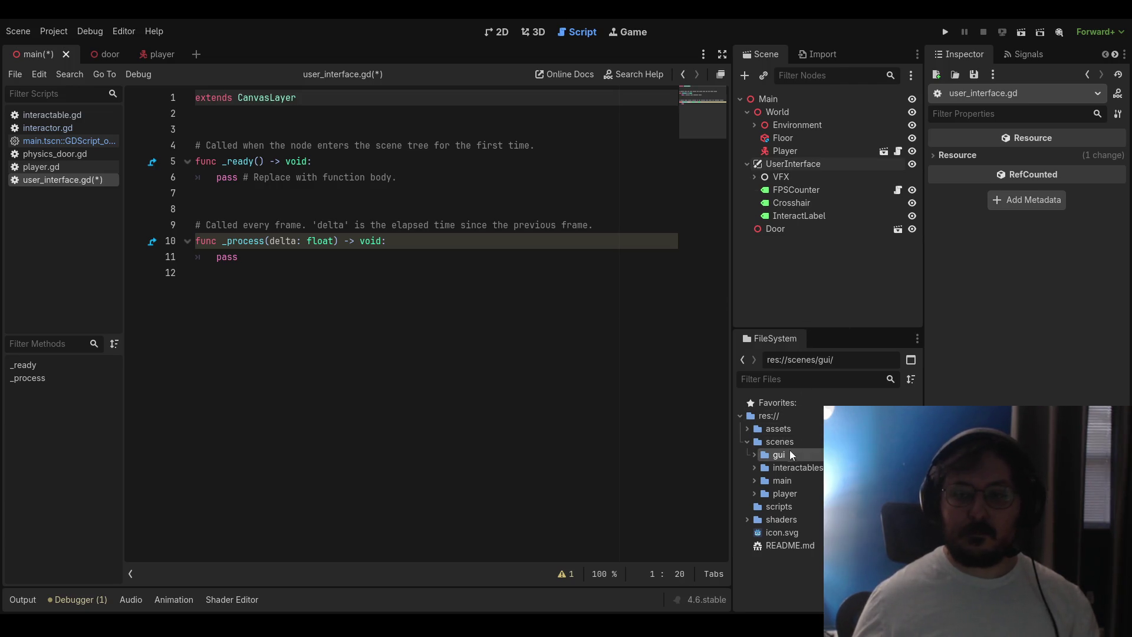
Attach user_interface.gd to the UserInterface node, save, and select the template code below extends
left_click(754, 455)
mouse_move(794, 479)
left_mouse_down()
mouse_move(779, 206)
mouse_move(805, 171)
left_mouse_up()
key("ctrl+s")
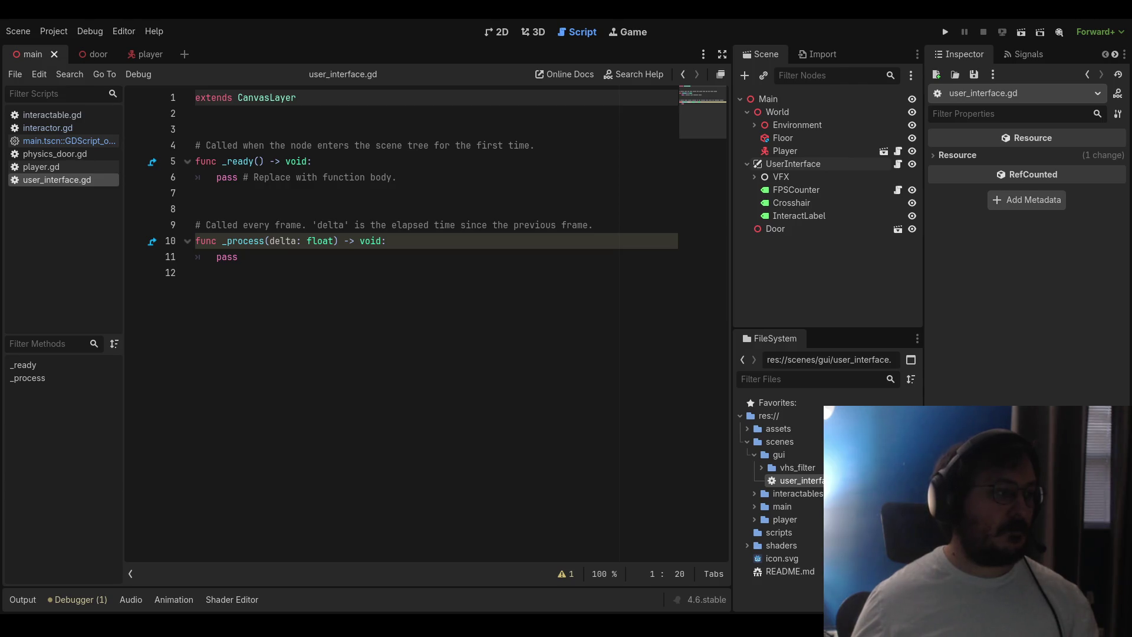
mouse_move(239, 258)
left_mouse_down()
mouse_move(198, 224)
mouse_move(193, 133)
left_mouse_up()
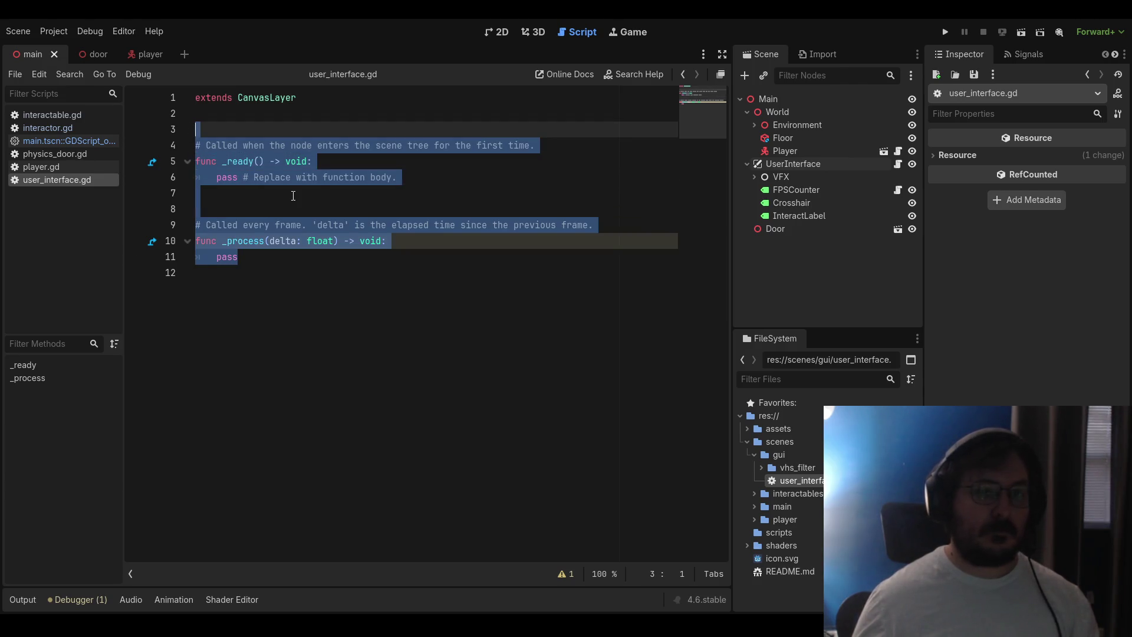
key("Delete")
type("This lets us easily")
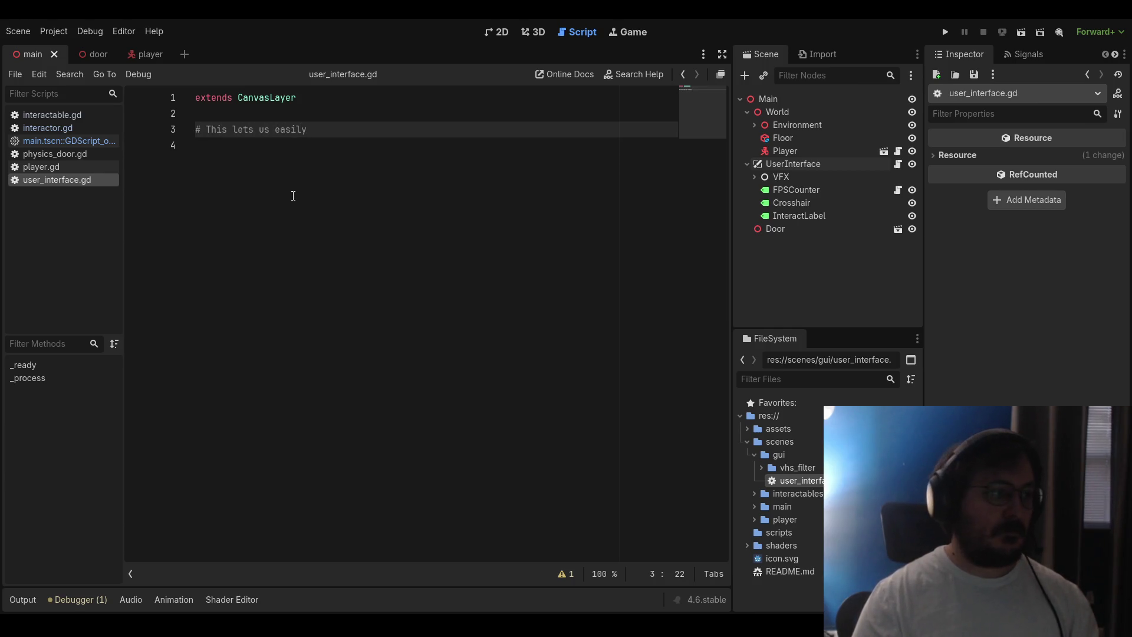
type(" link the player's")
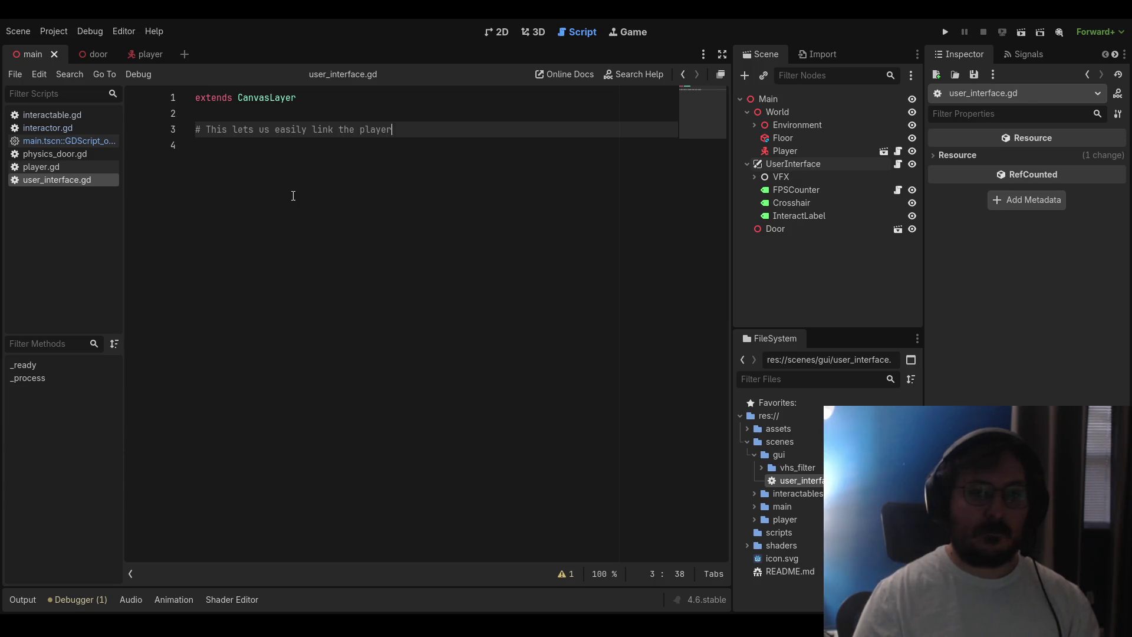
type(" RayCast")
type(" in the editor")
key("Return")
type("@")
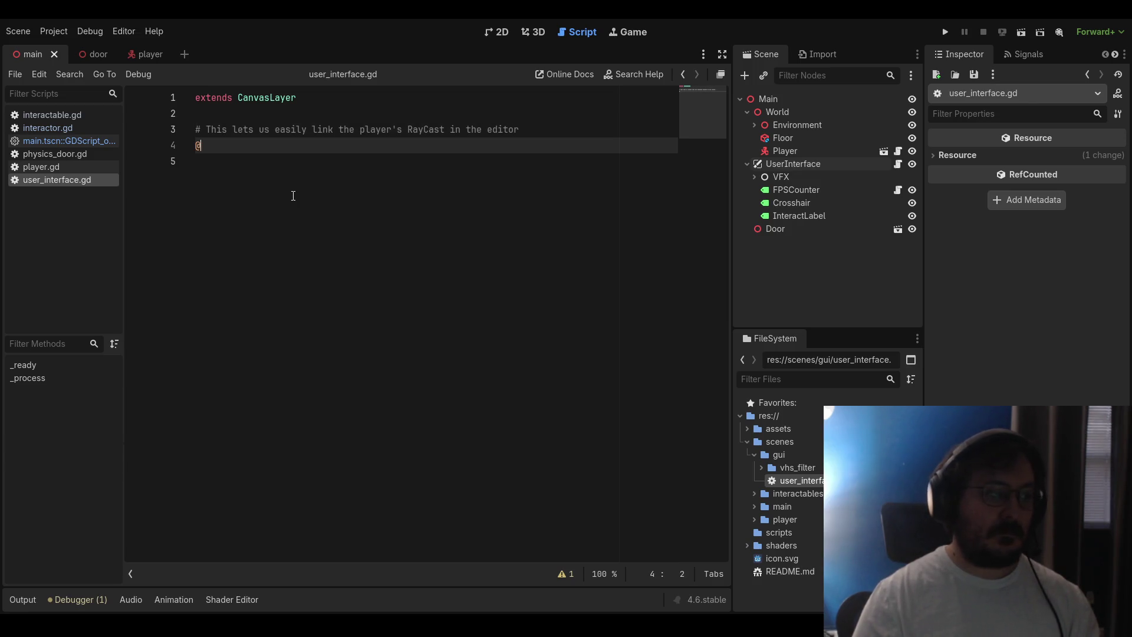
type("export var player")
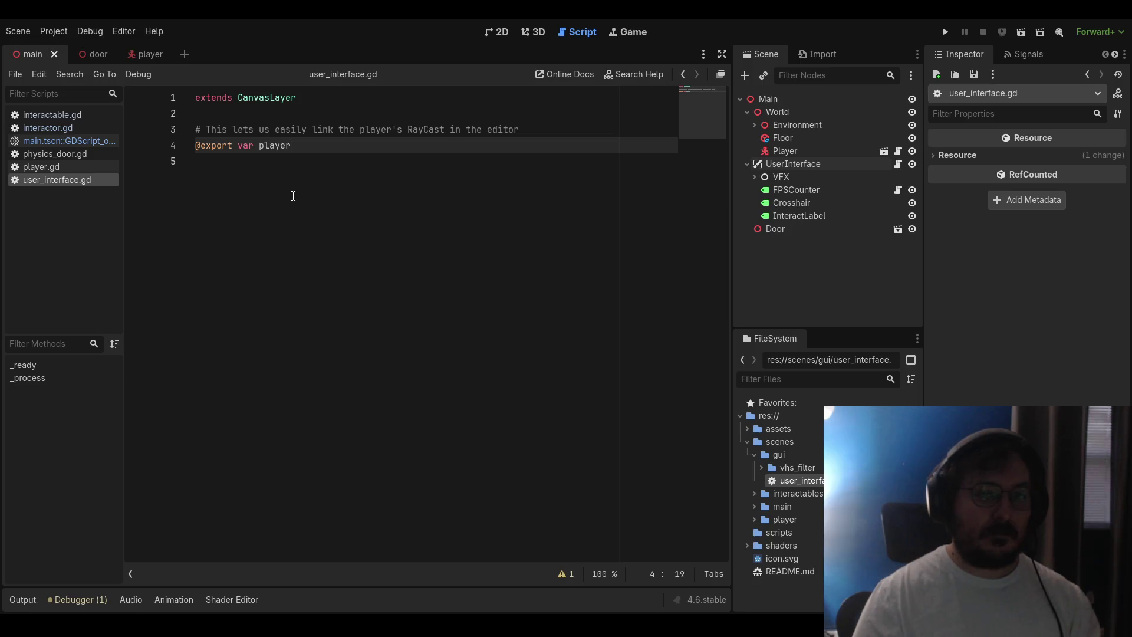
type("_interactor")
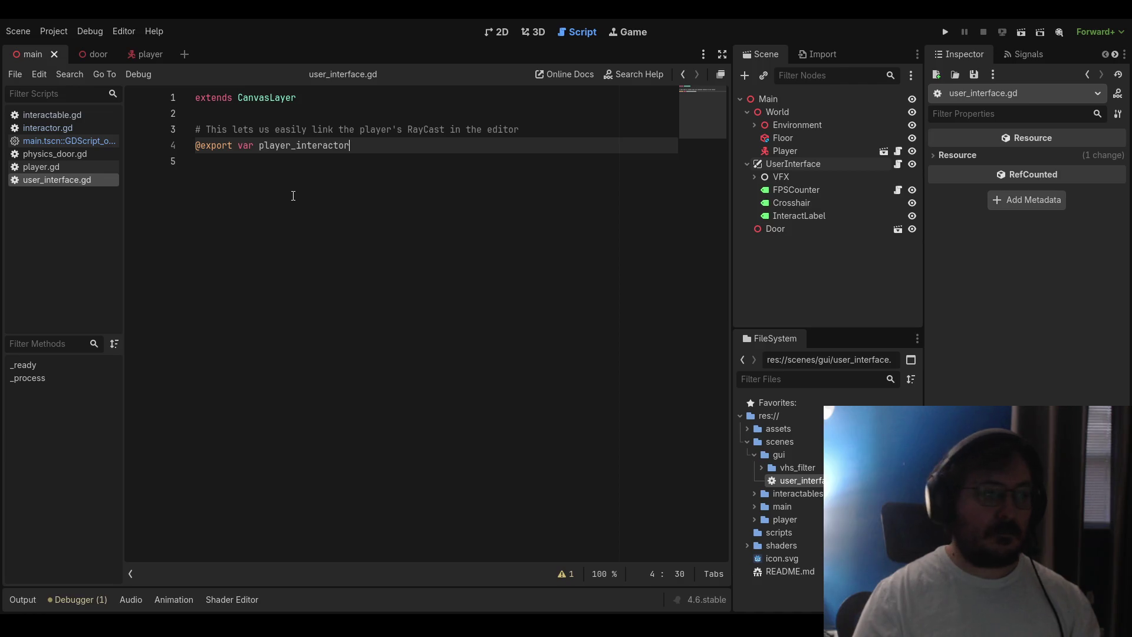
type(": Interactor")
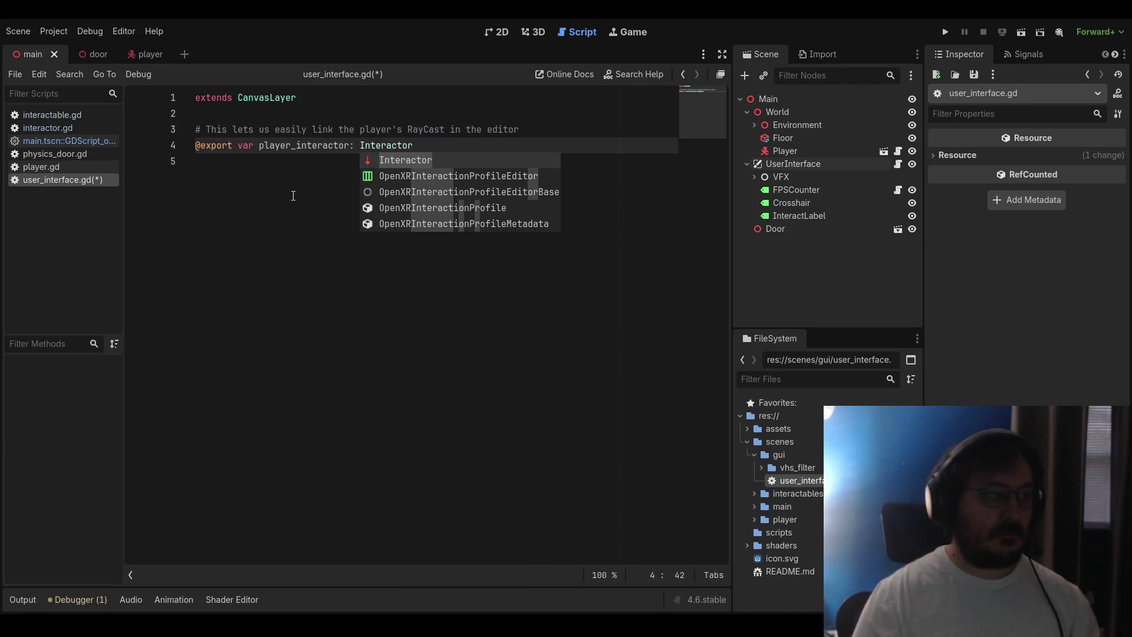
key("Return")
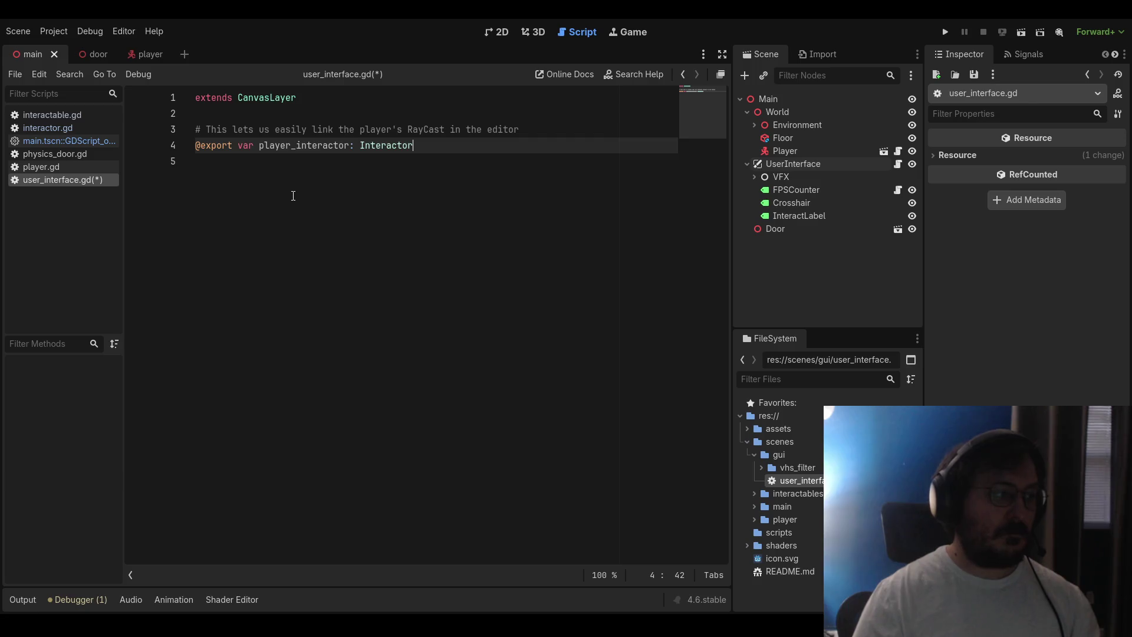
key("Return")
key("Return")
type("# Grab")
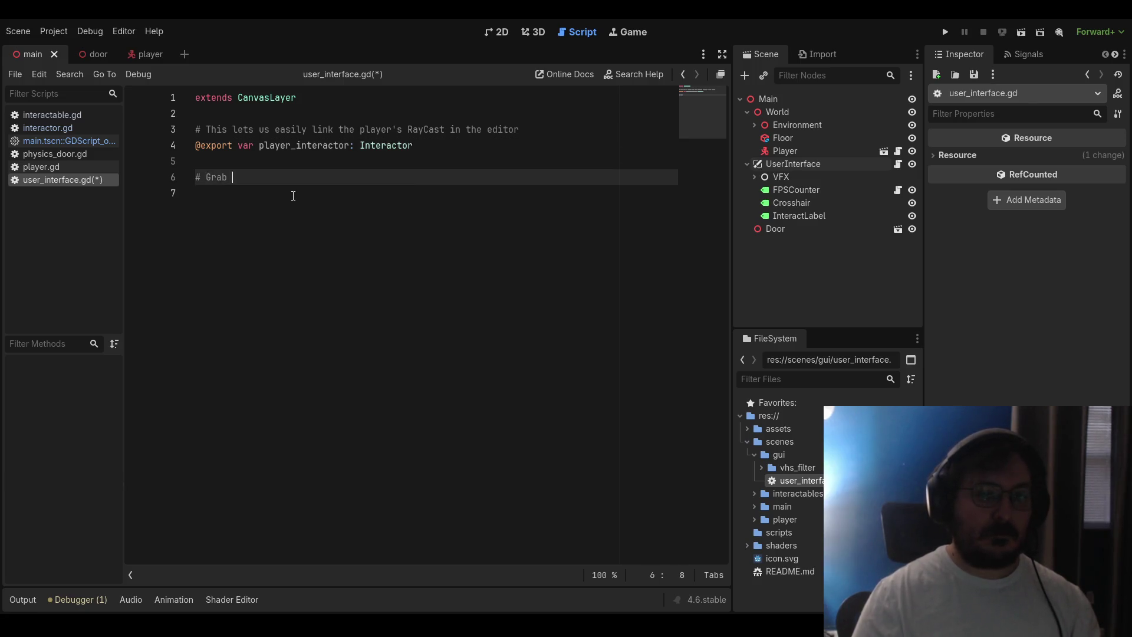
type(" a reference to")
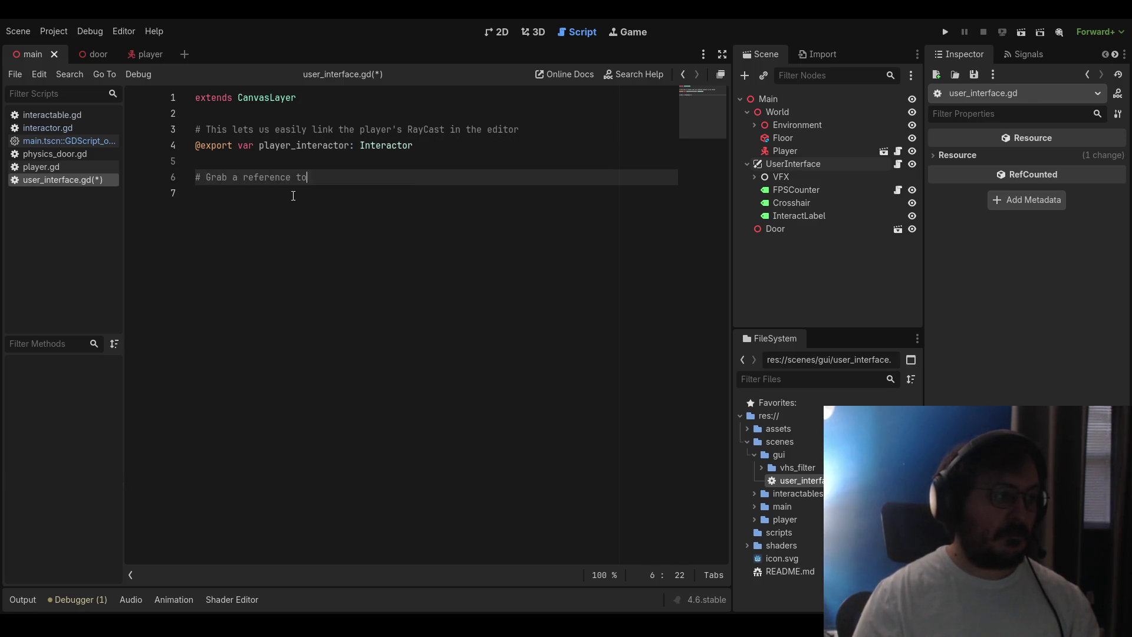
type(" the Label we just mad")
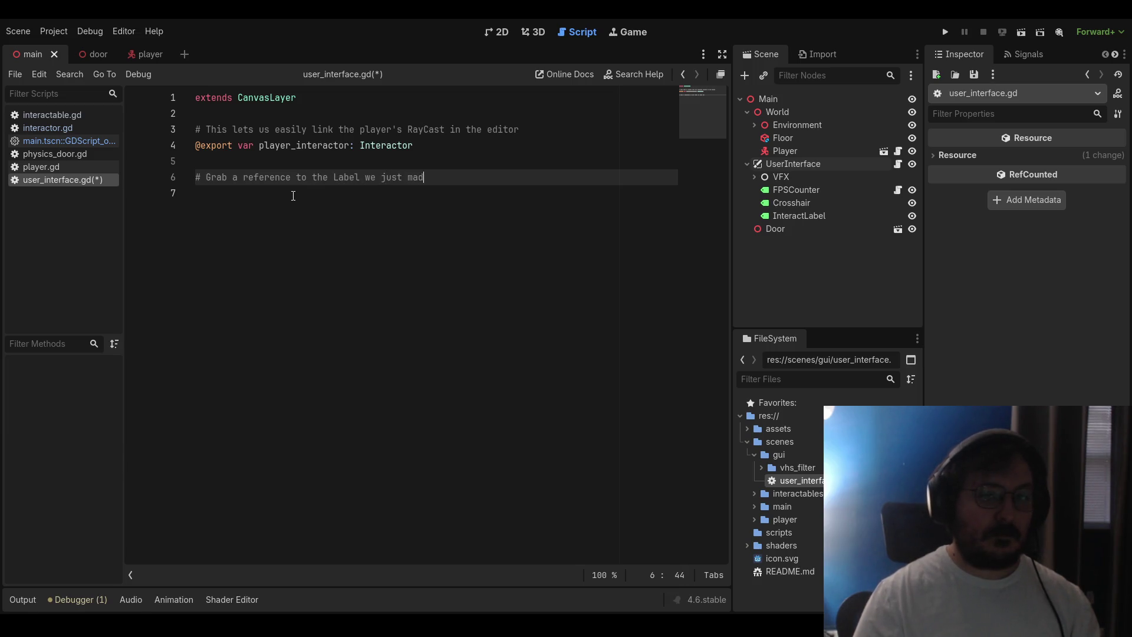
type("e")
key("Return")
type("@onre")
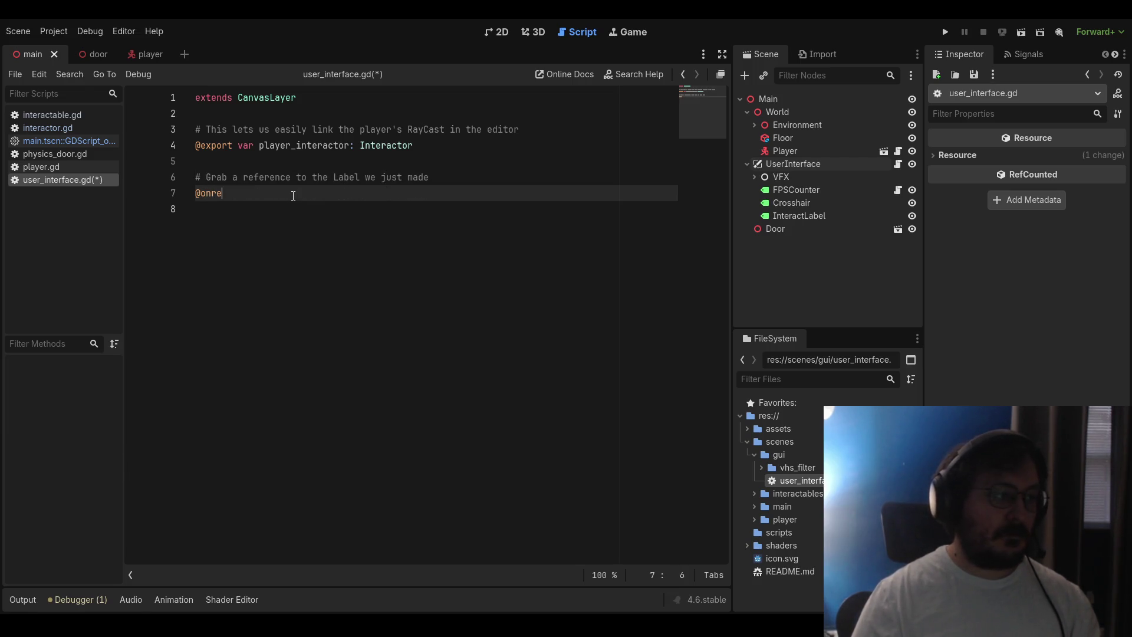
type("ady var interact_label")
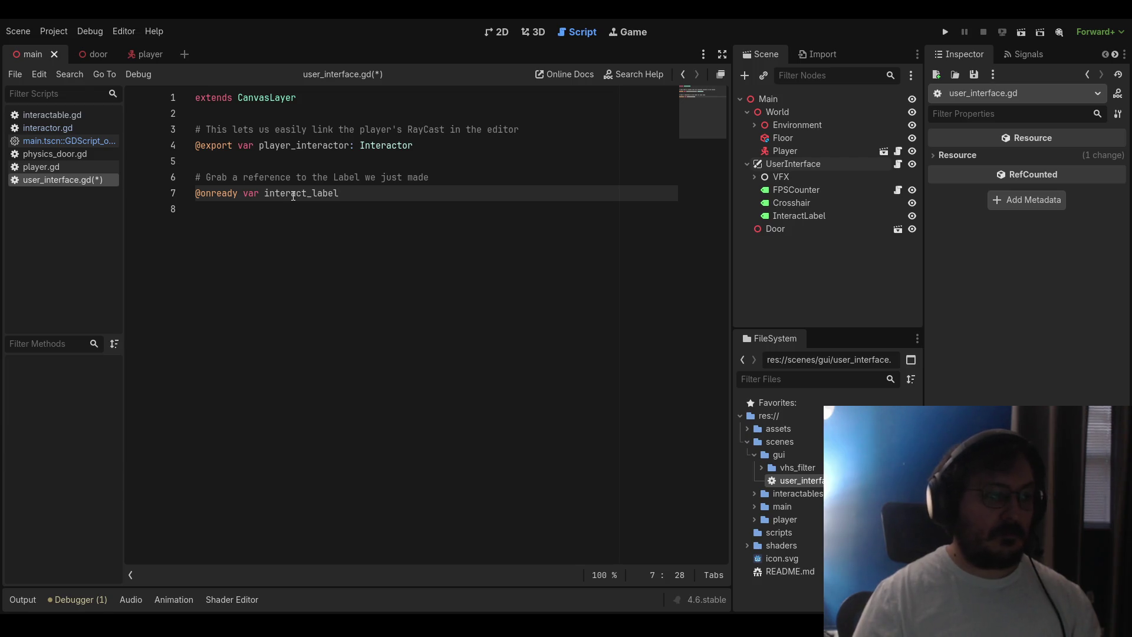
type(": Label ")
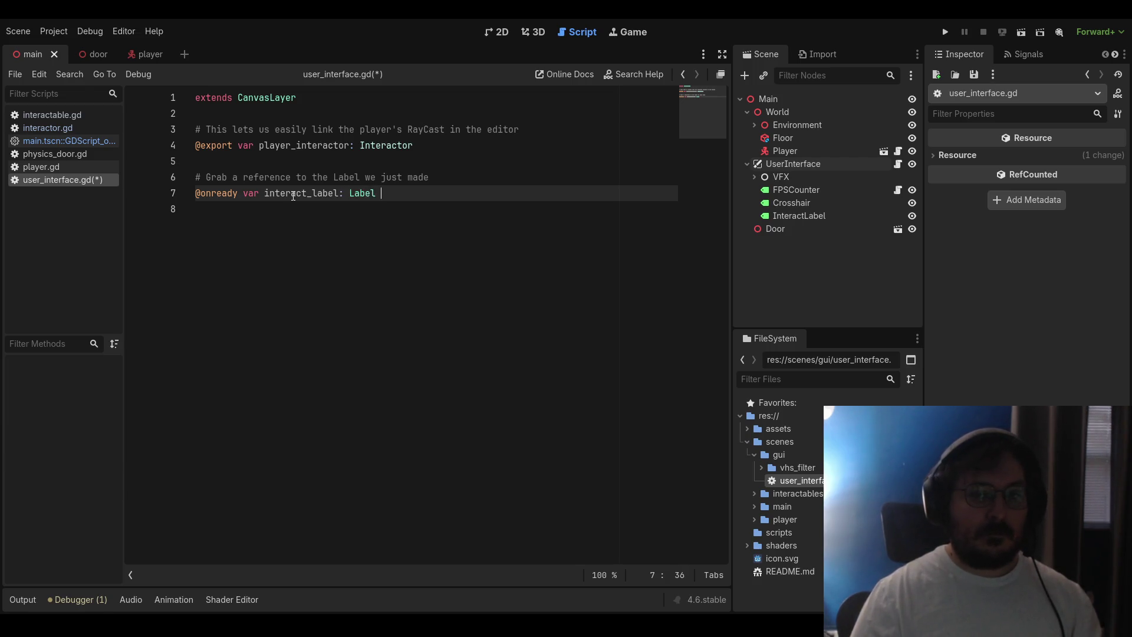
type("= $")
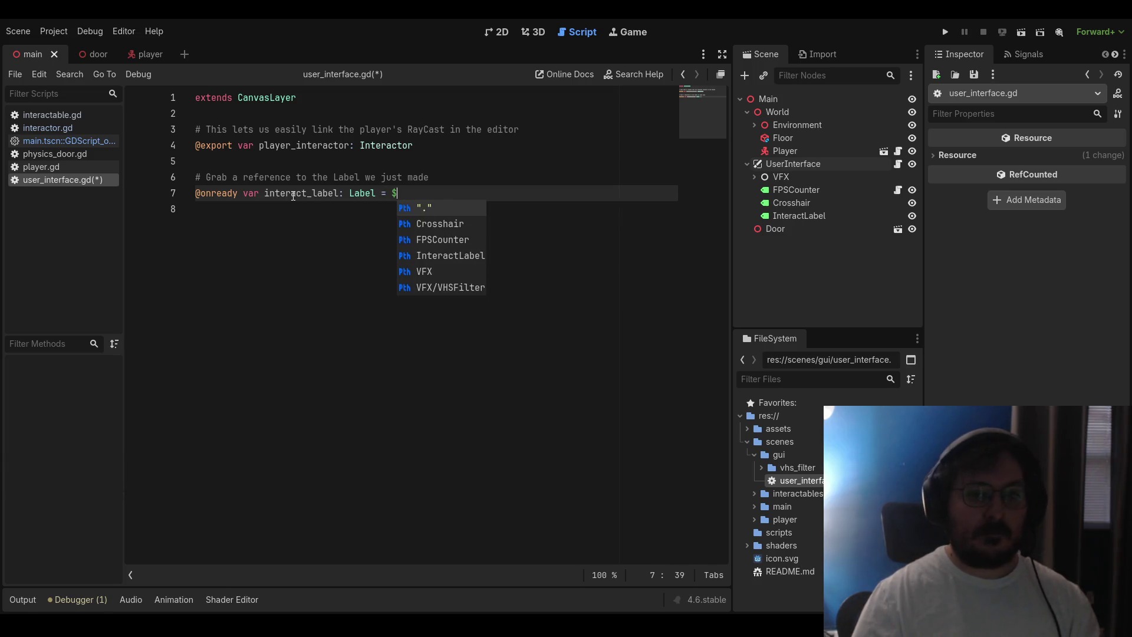
type("Inte")
key("Return")
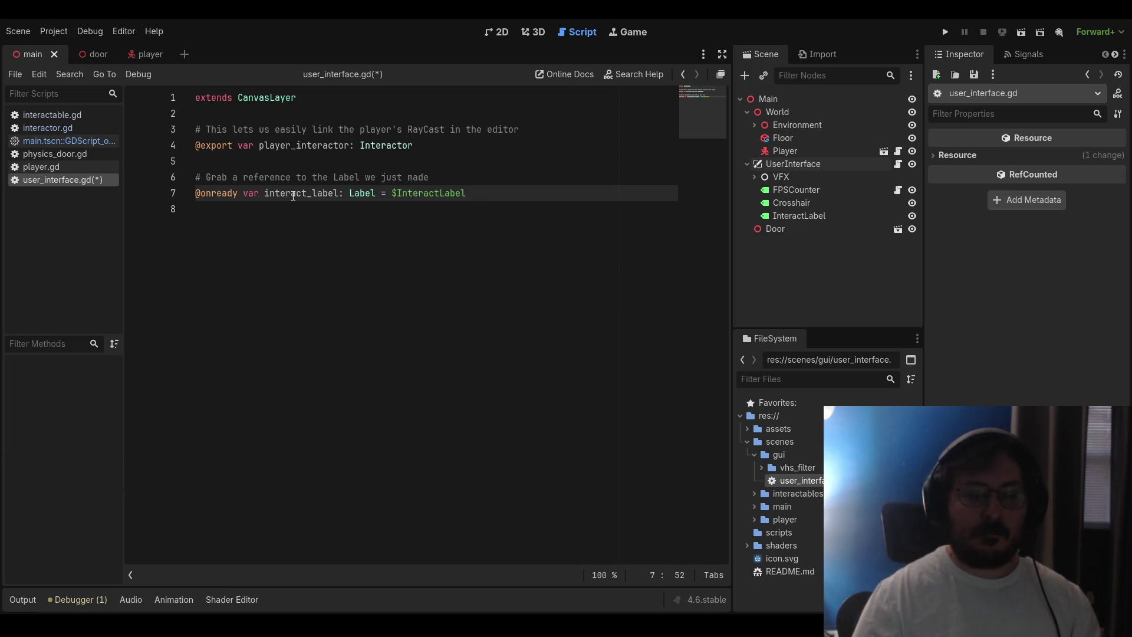
Add func _ready() that hides interact_label when the game starts
key("Return")
key("Return")
type("func _re")
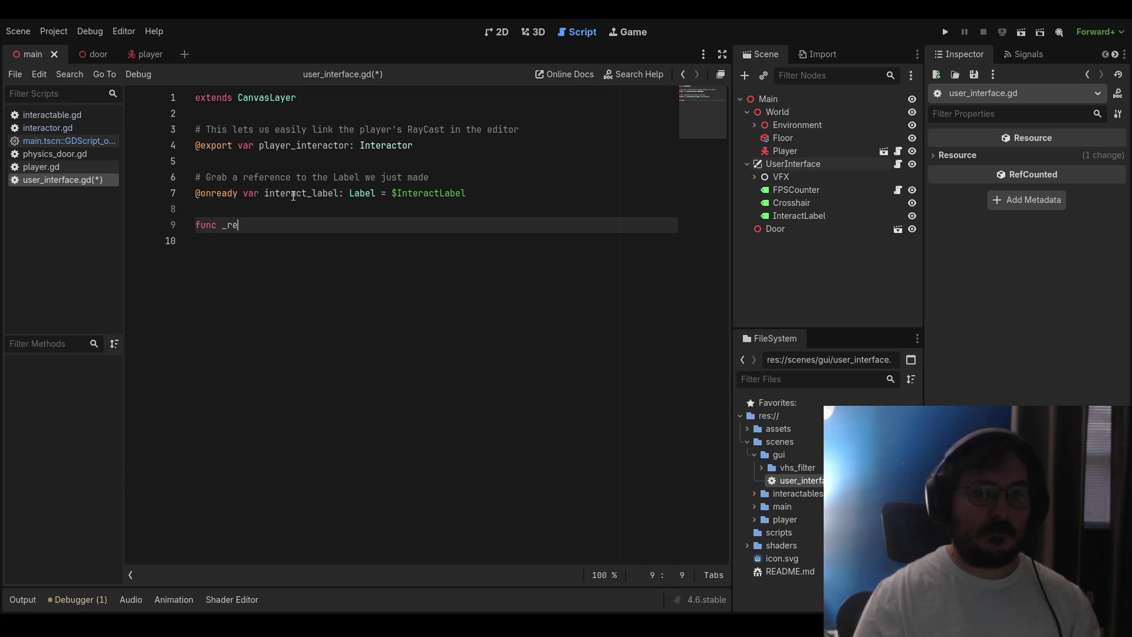
type("ady")
key("Return")
key("Return")
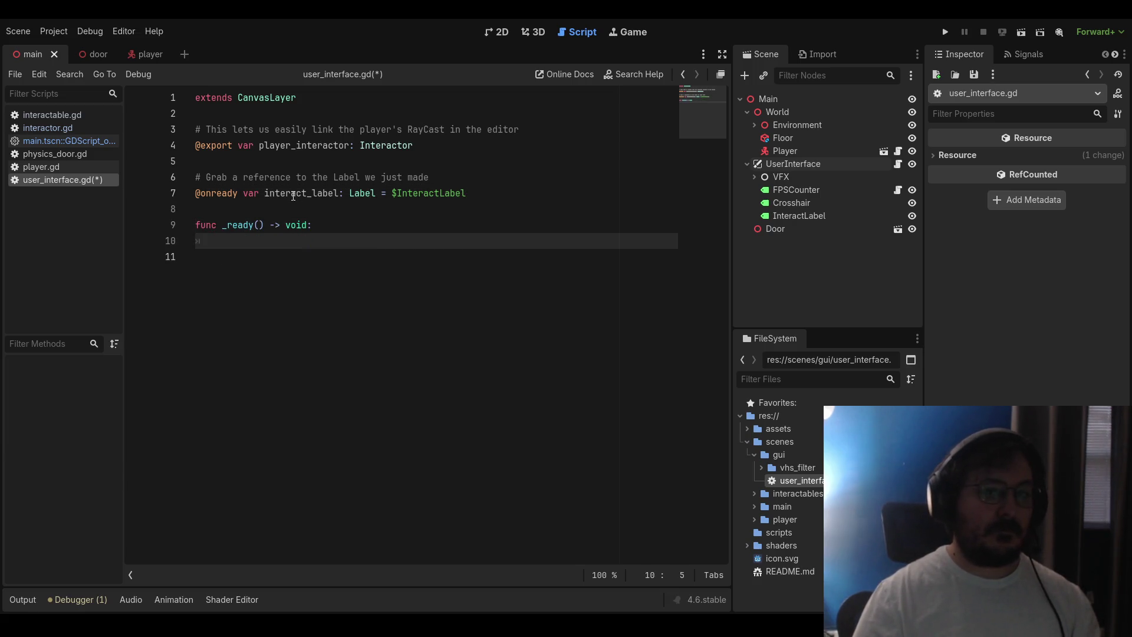
type("#Make sure the label")
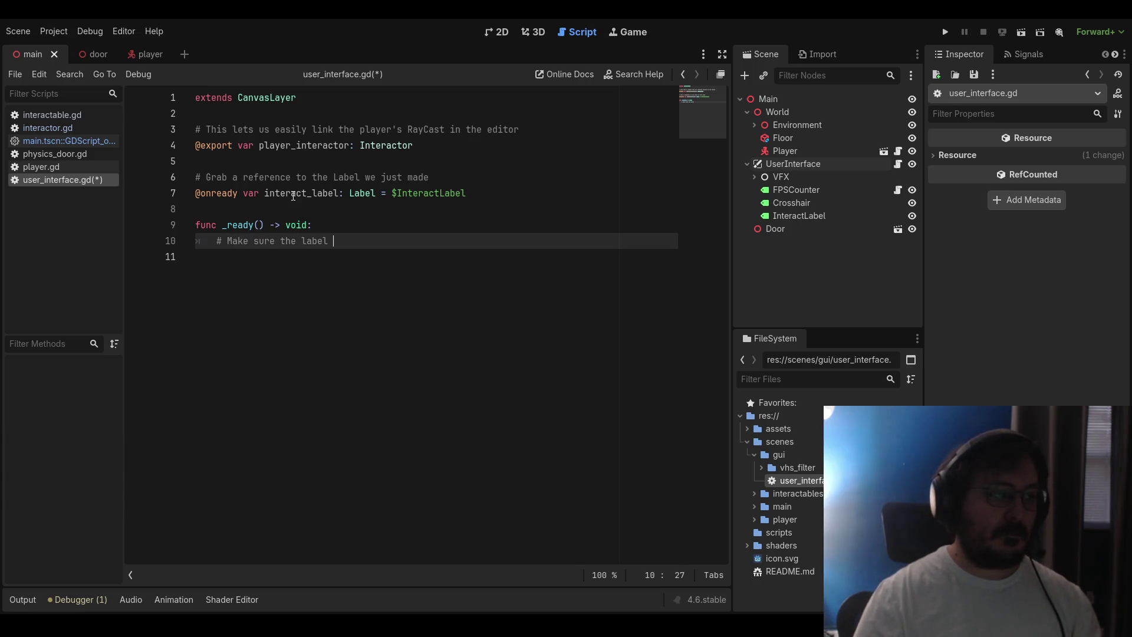
type("visiblewhen")
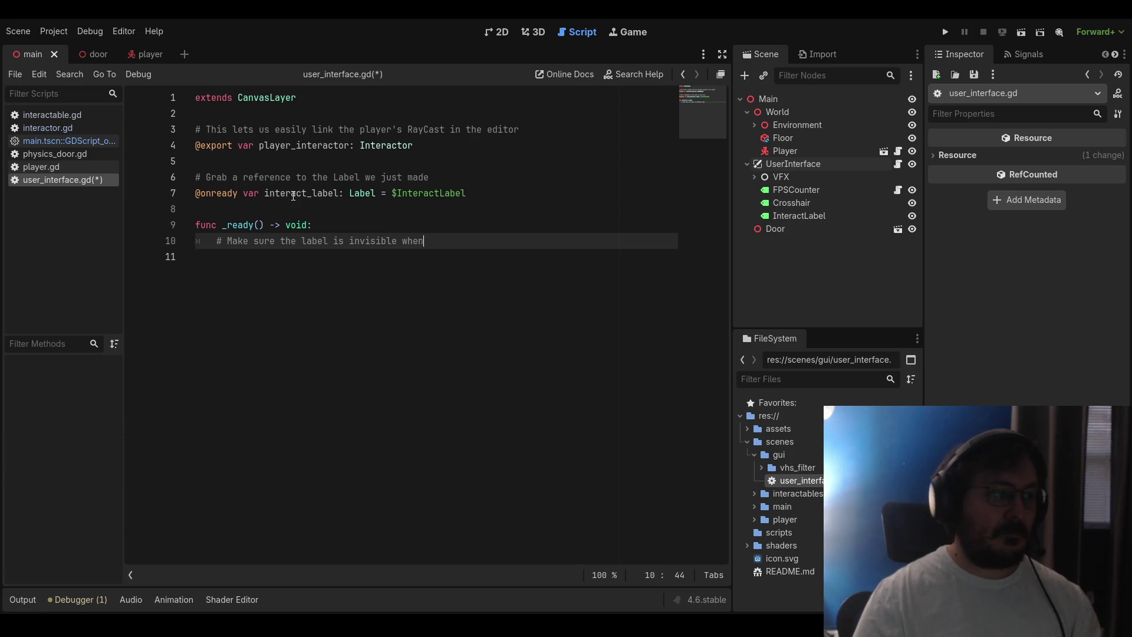
type(" game starts")
key("Return")
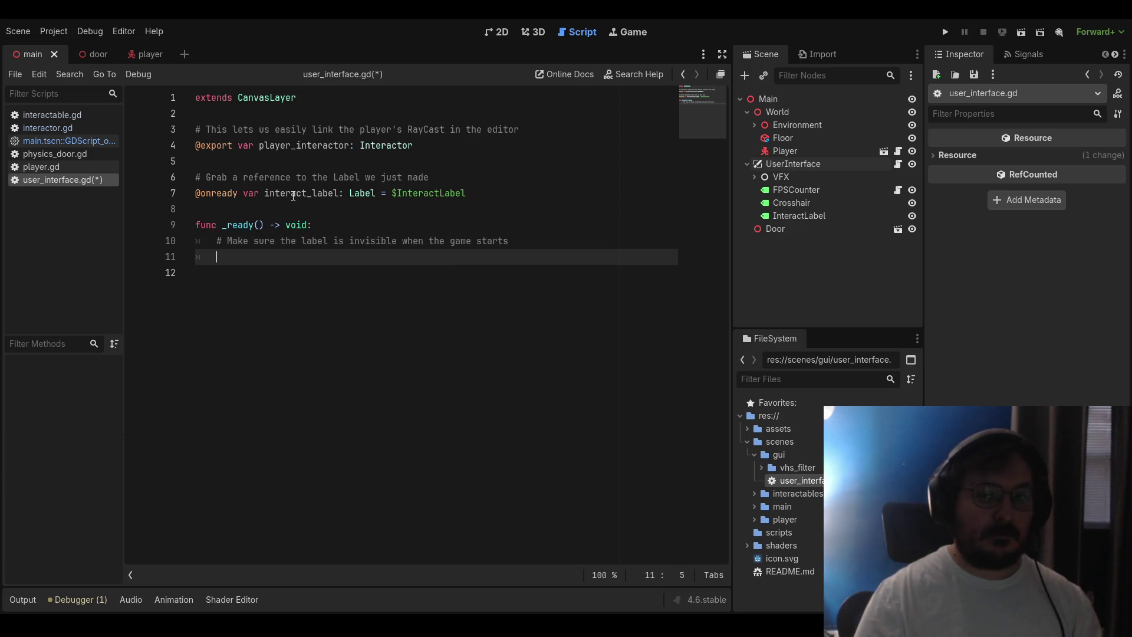
type("interact_label")
type(".hide")
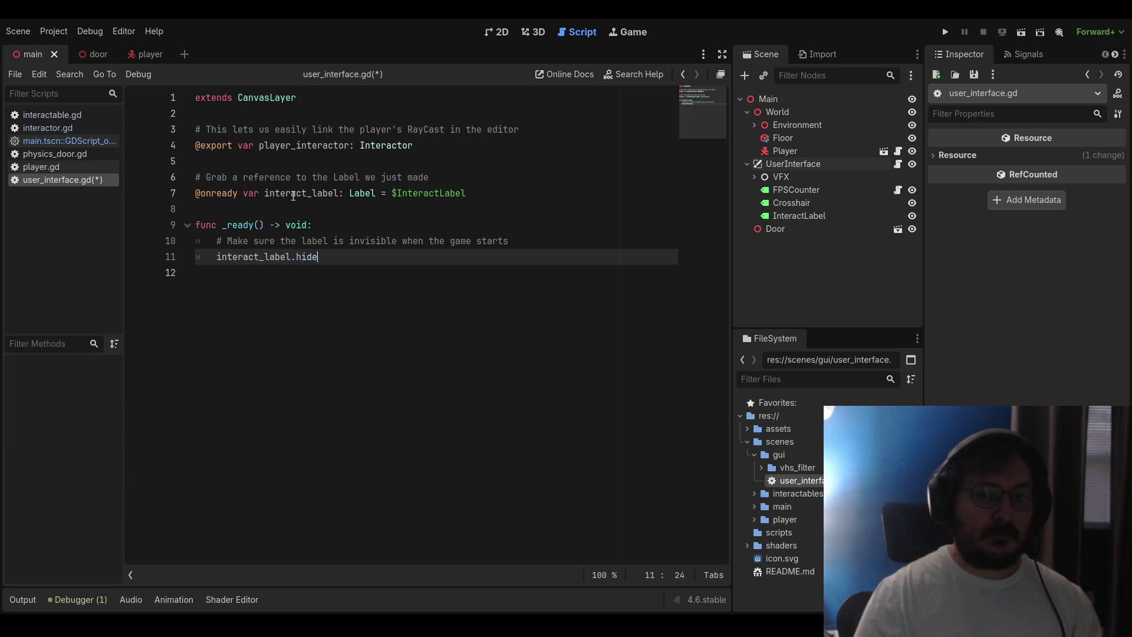
key("Return")
key("Return")
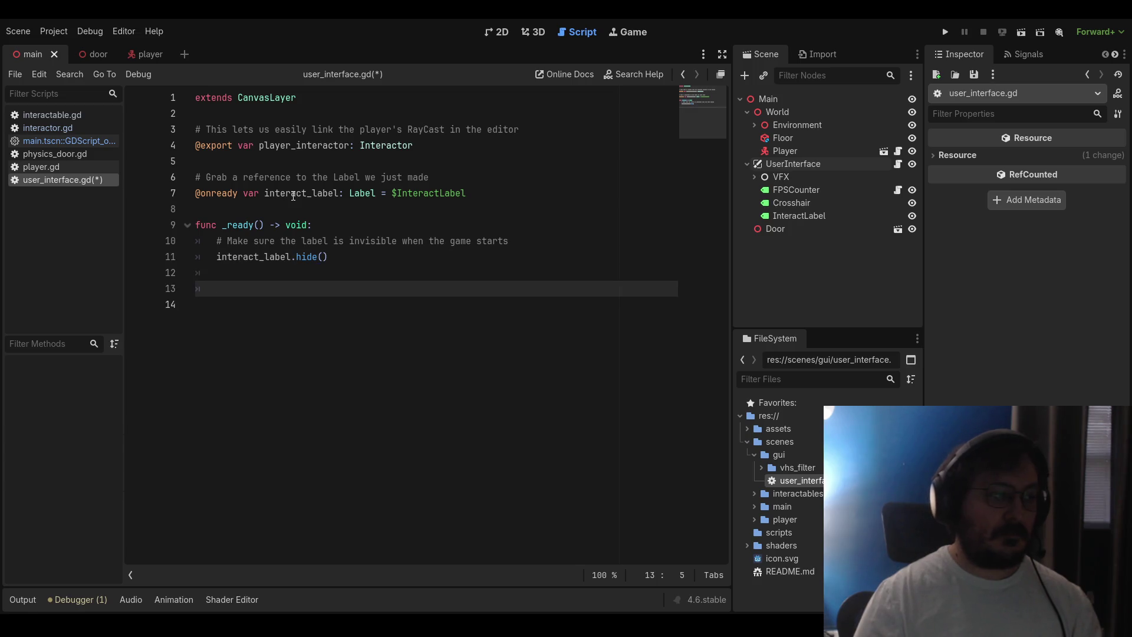
In _ready, add a commented 'if player_interactor:' block connecting focused_on_object to _on_object_focused
type("# Connect")
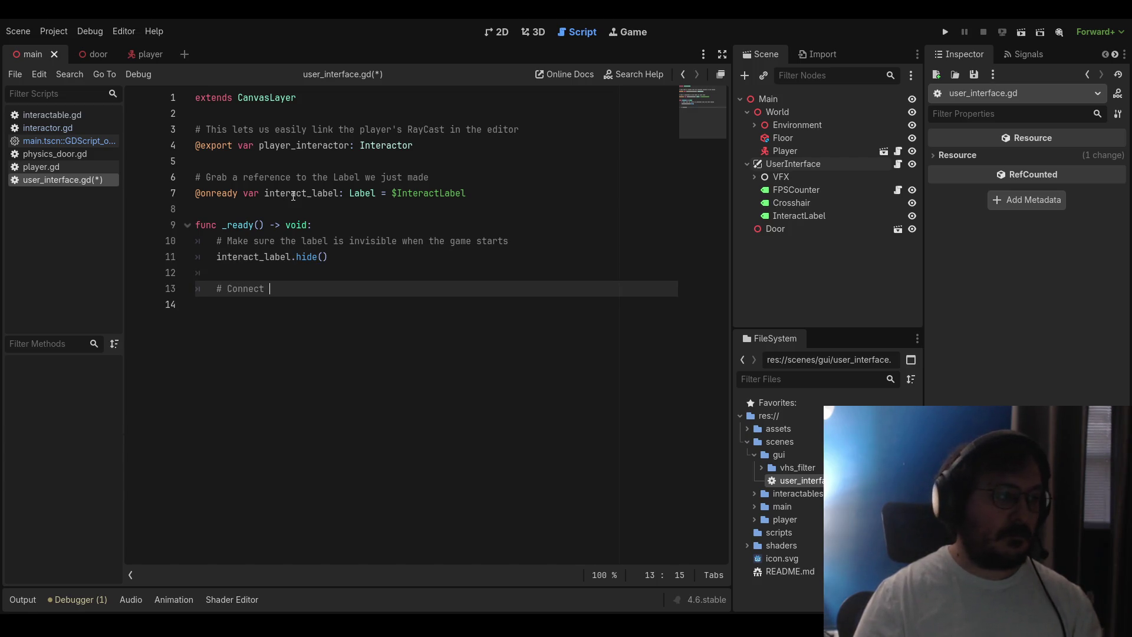
type(" our Ra")
type("ycas")
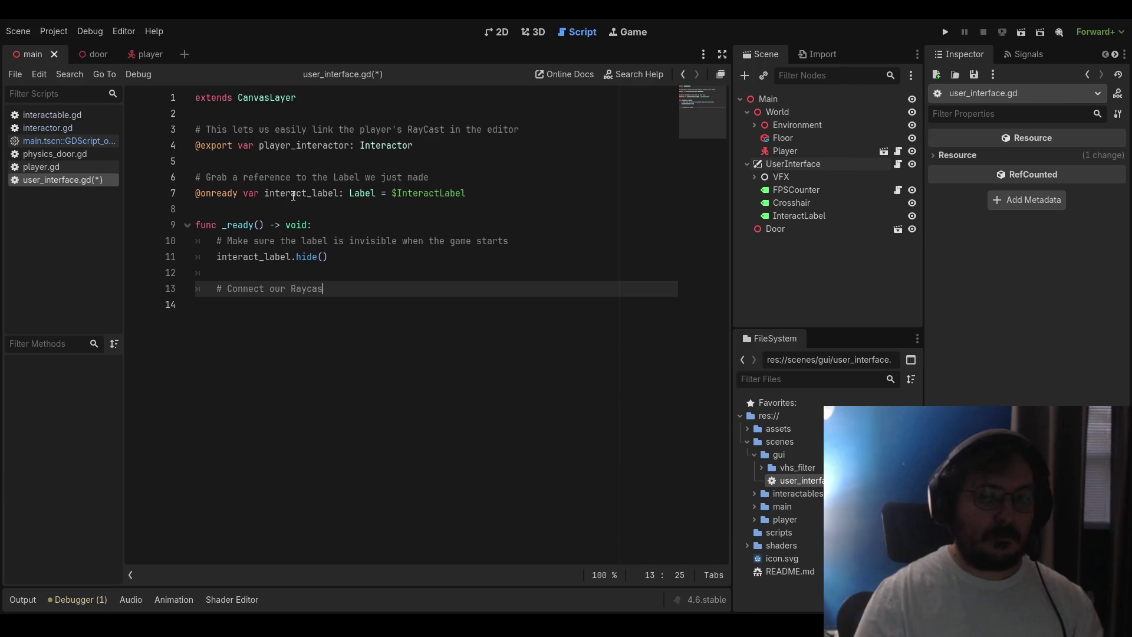
type("t's si")
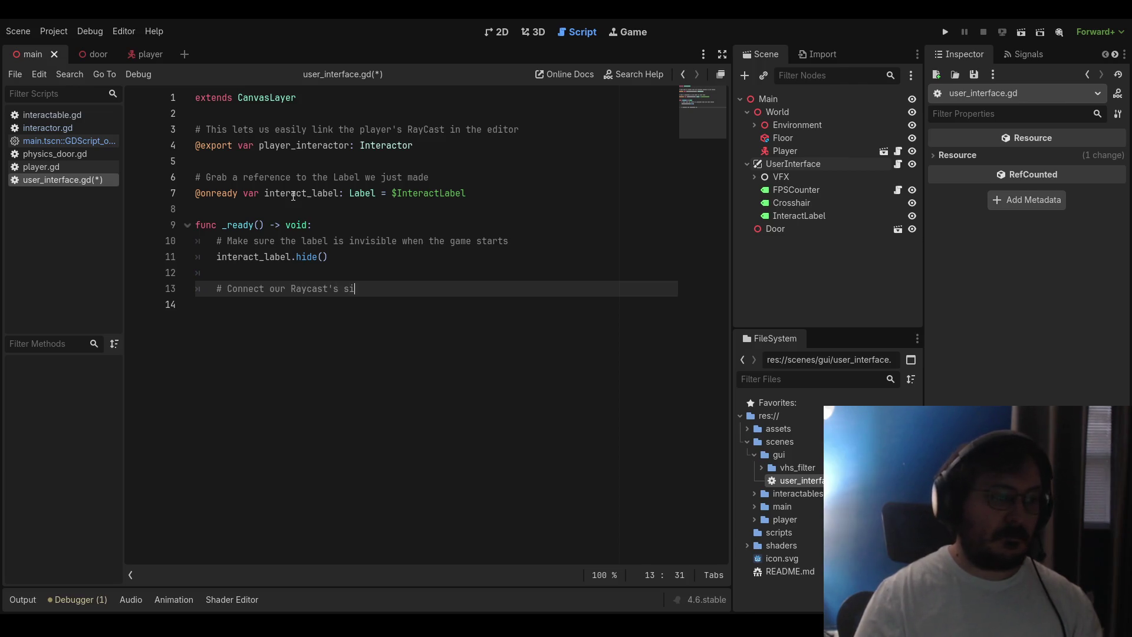
type("gnals to the UI")
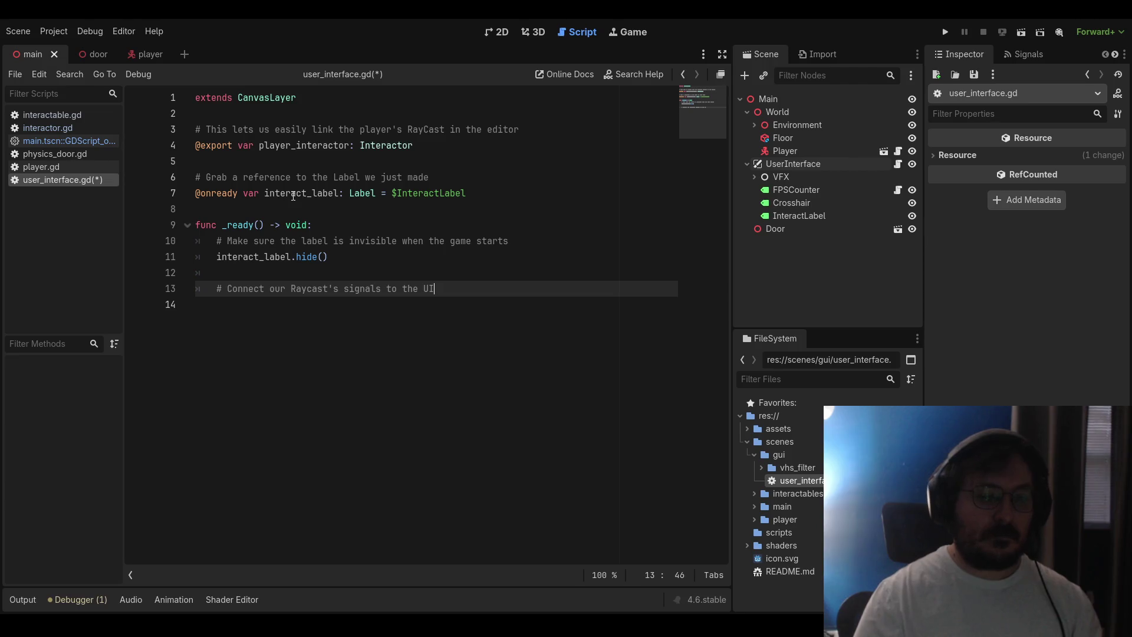
type(" functions")
key("Return")
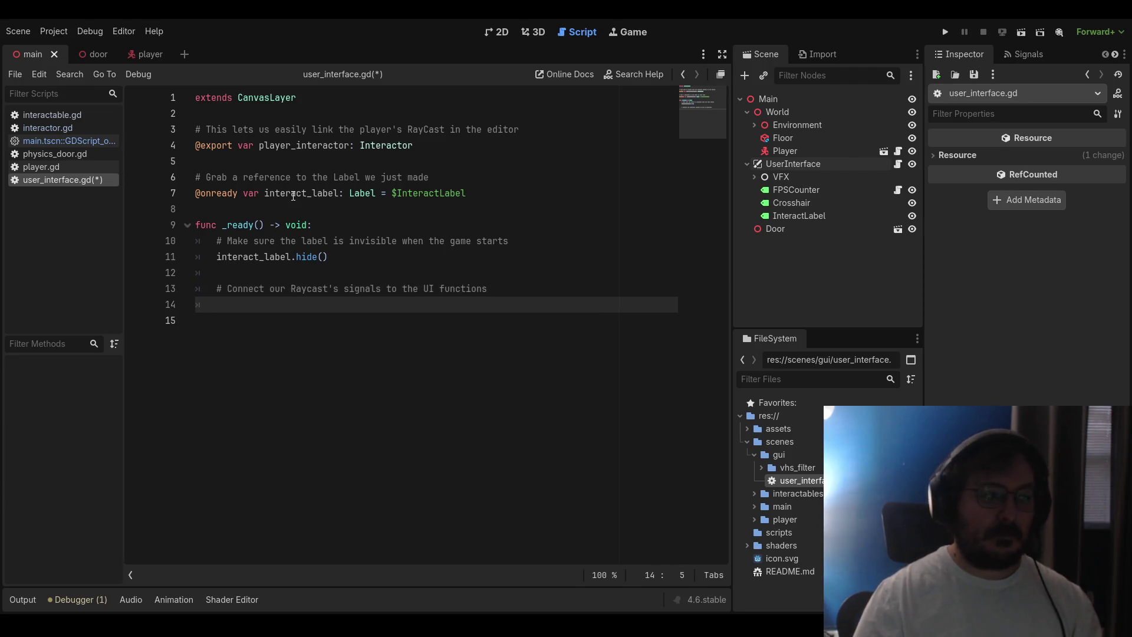
type("if player_")
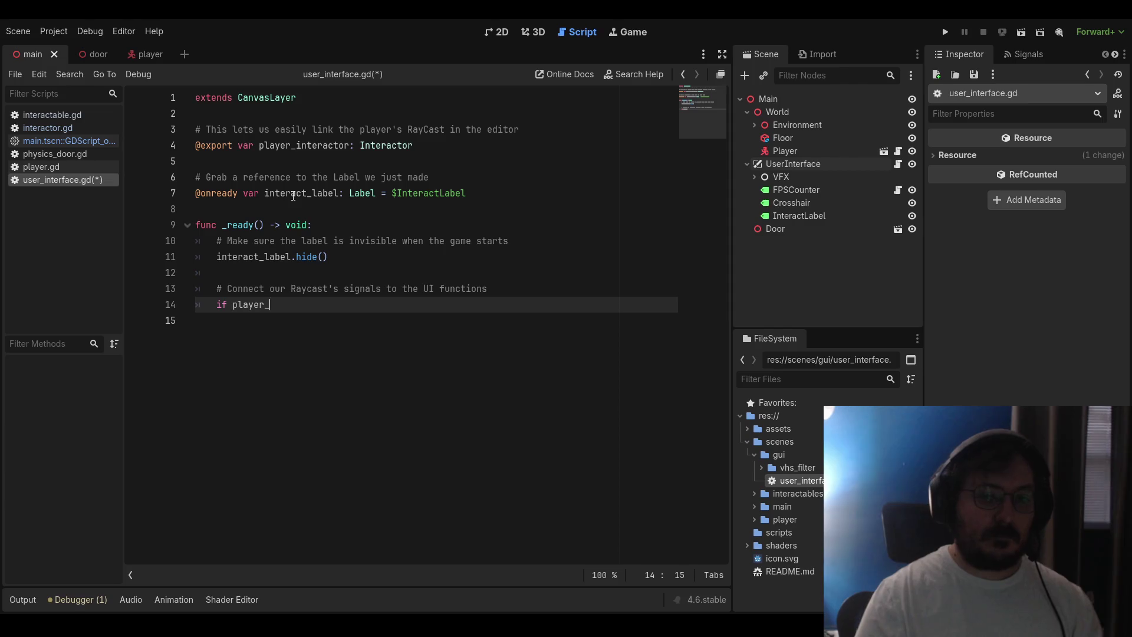
type("inter")
key("Return")
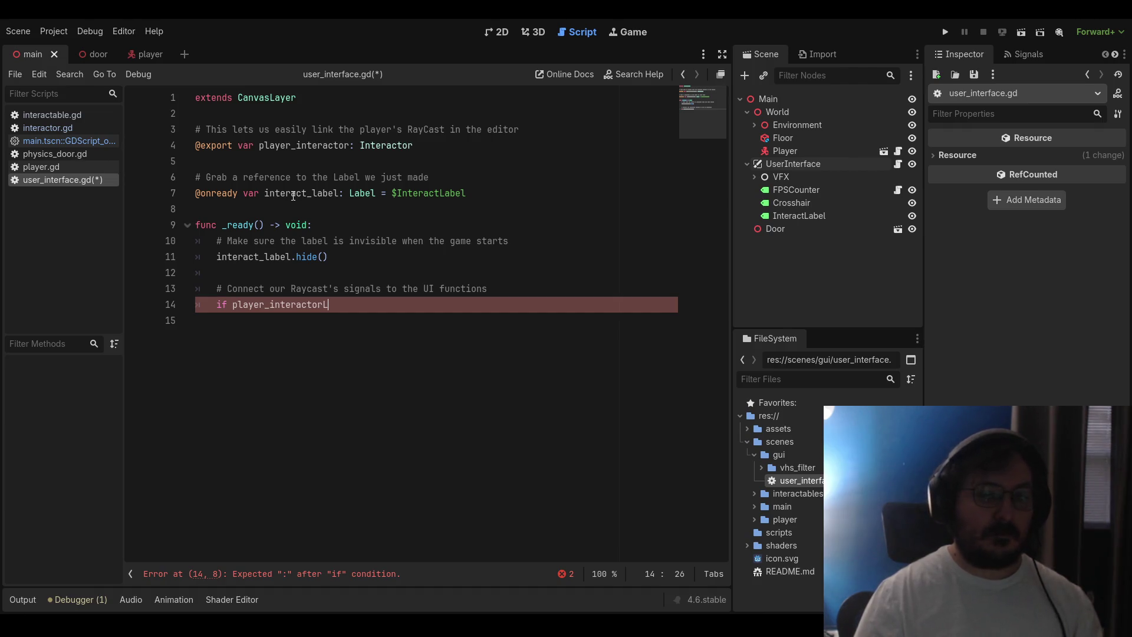
type(":")
key("Return")
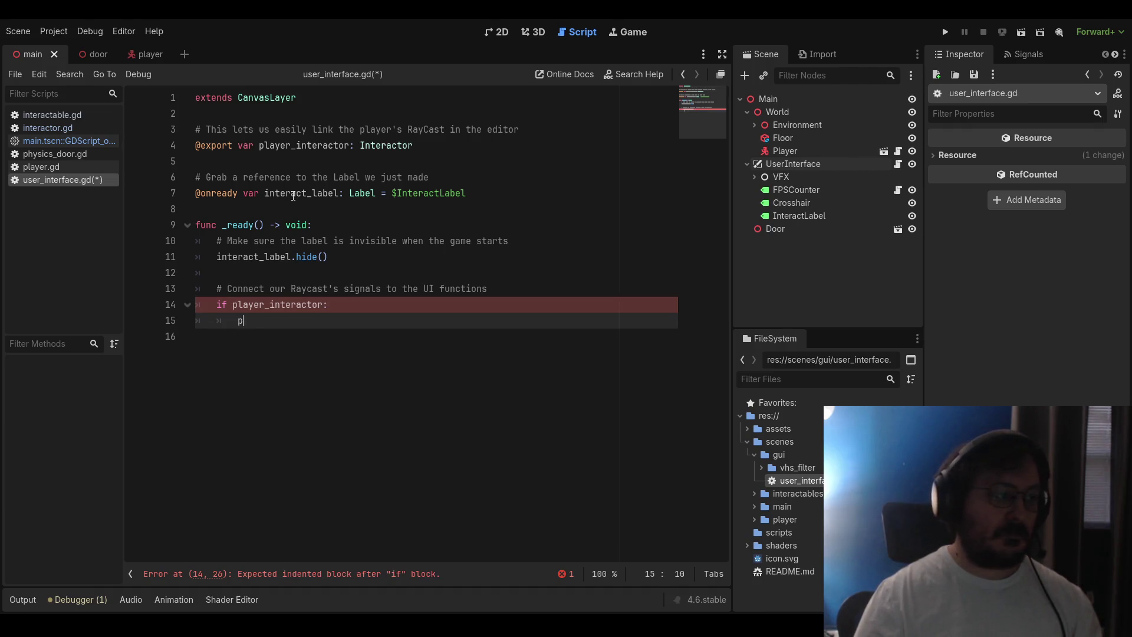
type("player_interactor.")
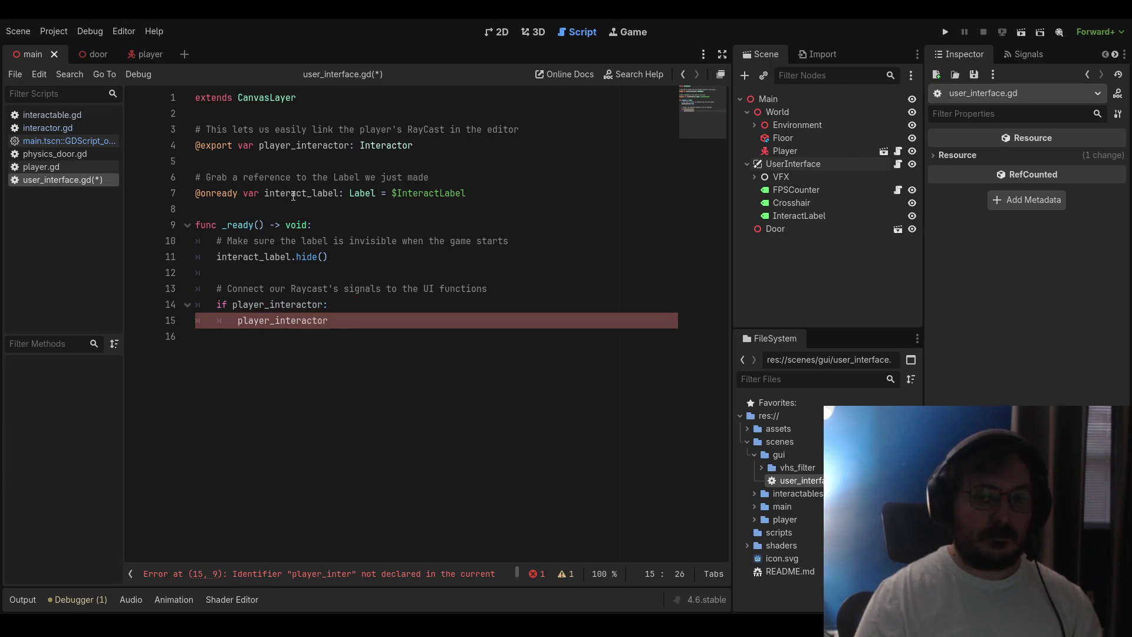
type("focu")
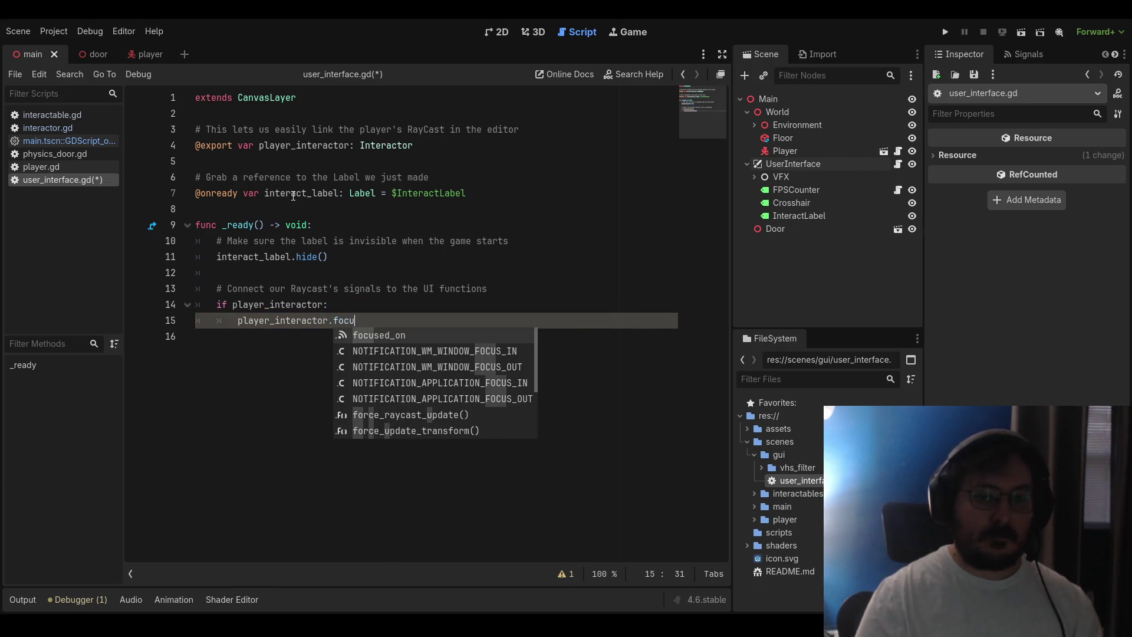
type("sed_on_")
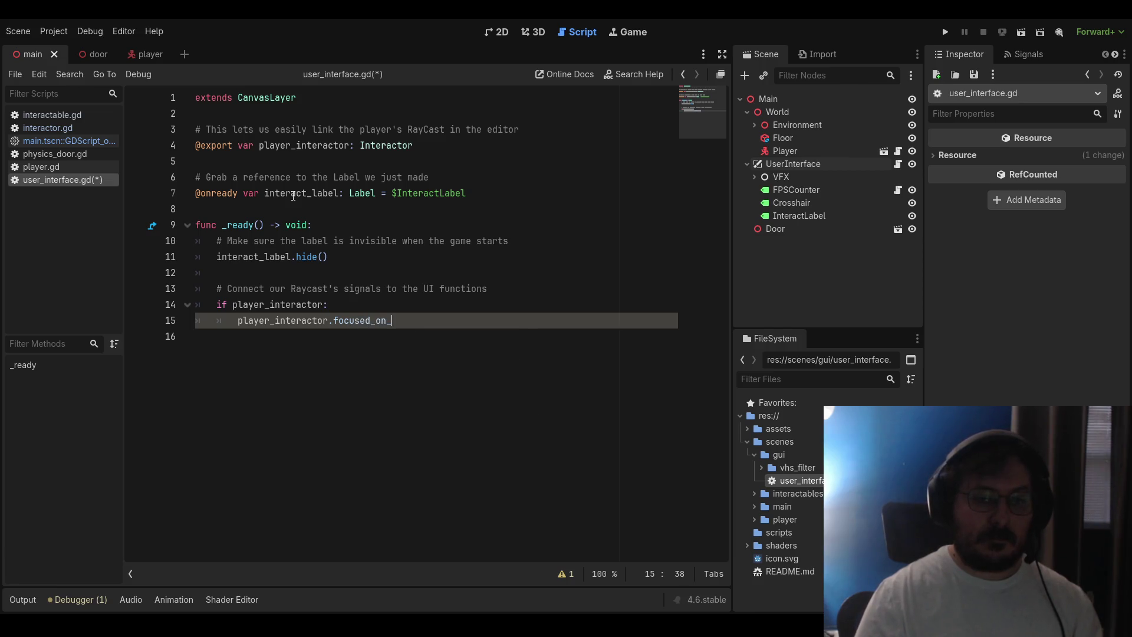
type("object.")
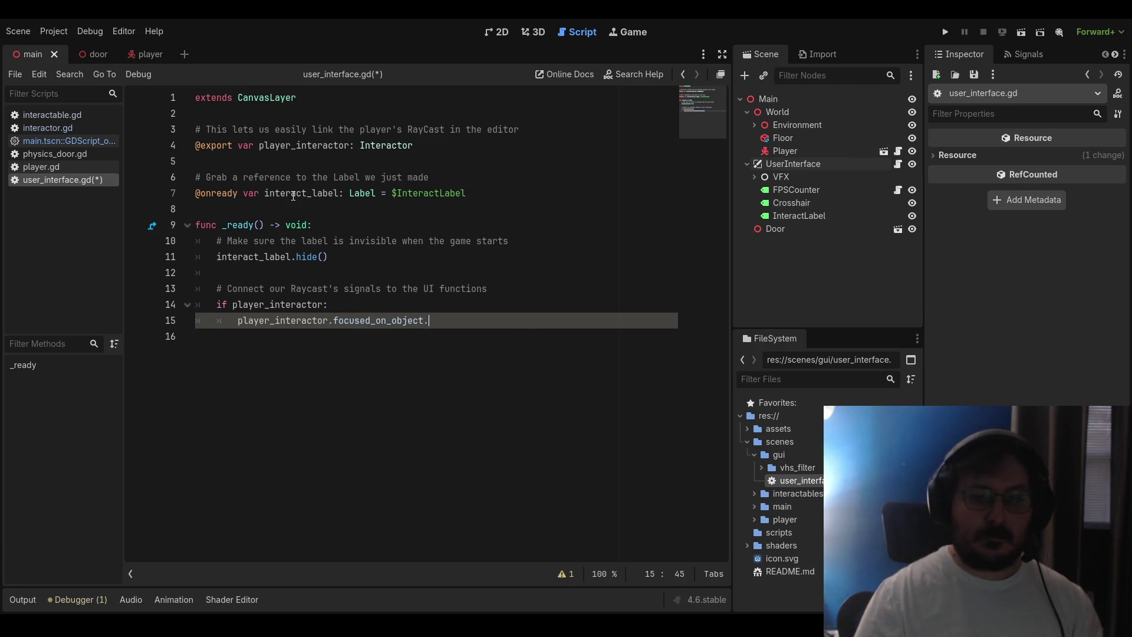
type("connect(")
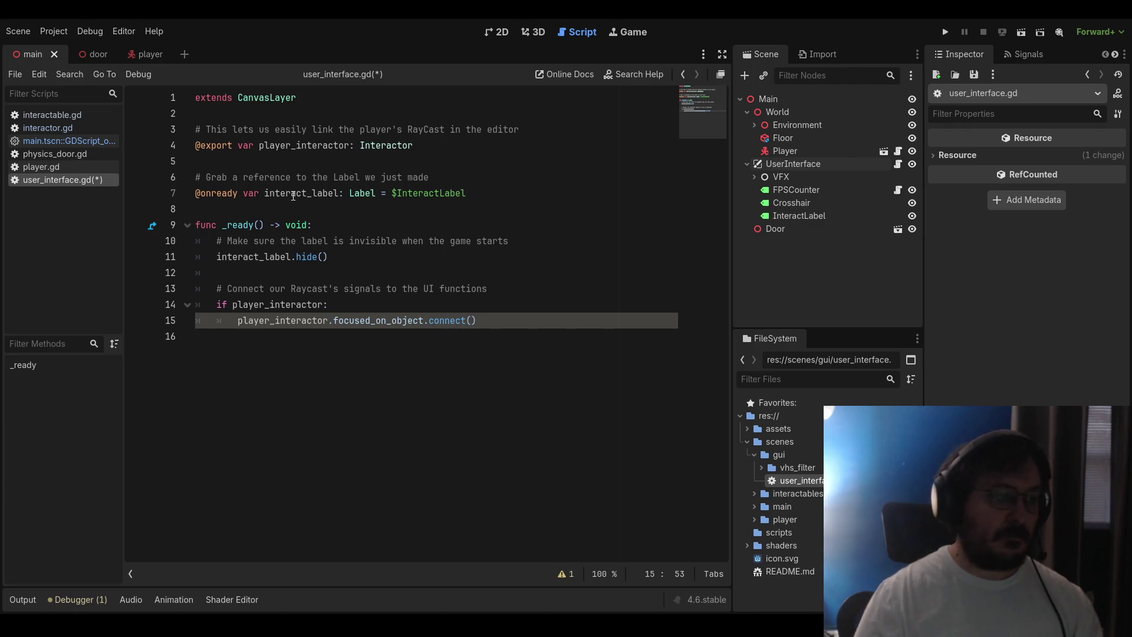
type("_on_ob")
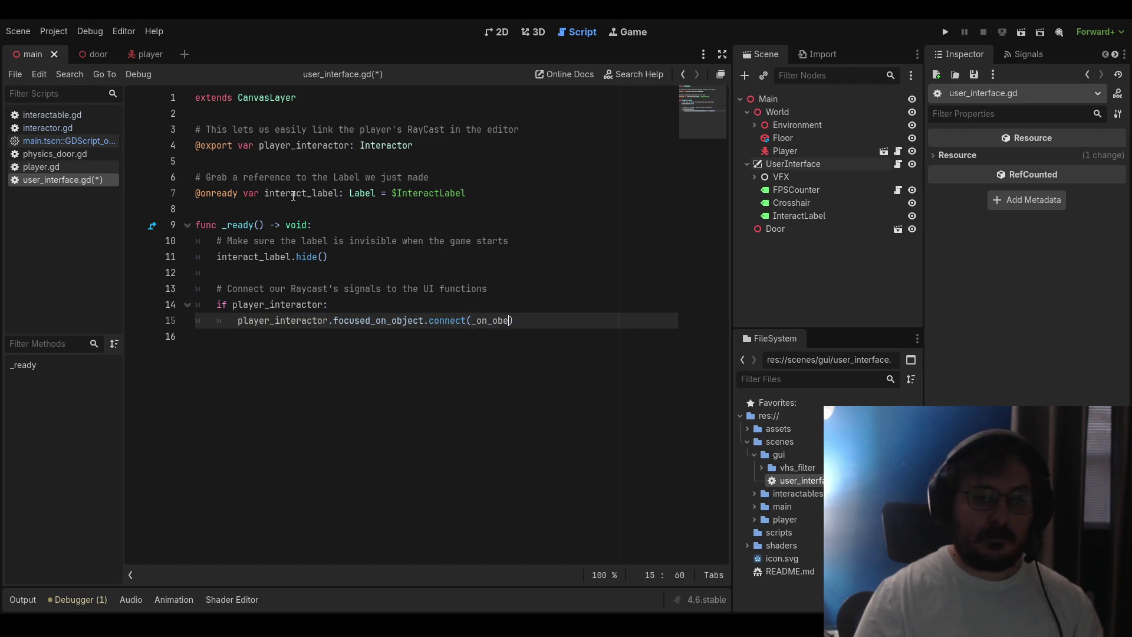
type("ject_focused)")
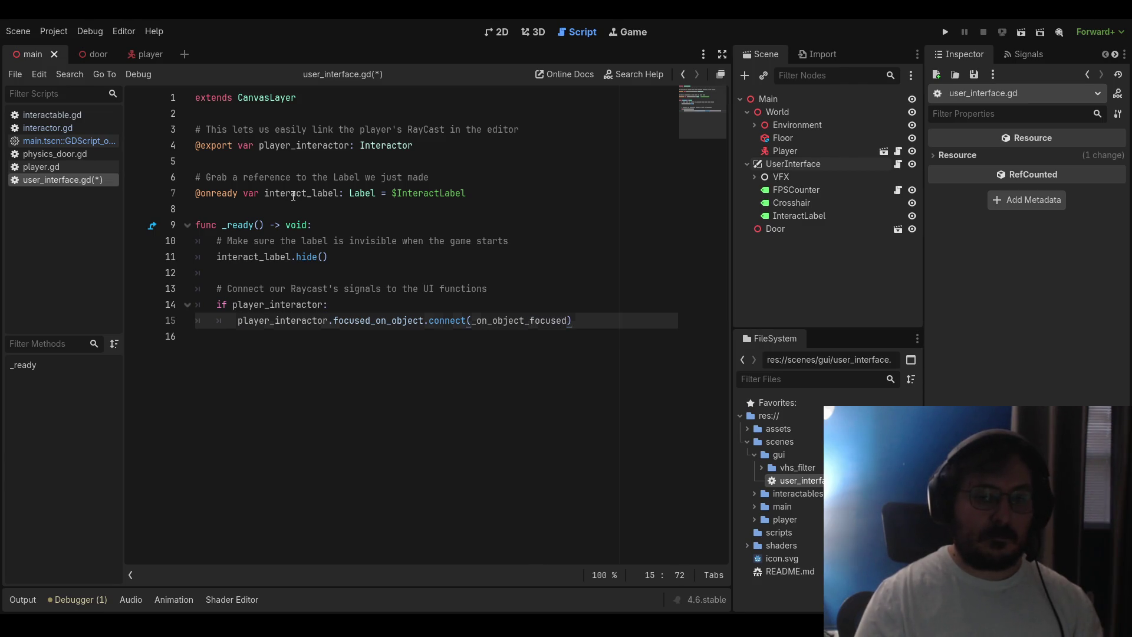
key("Return")
type("player_in")
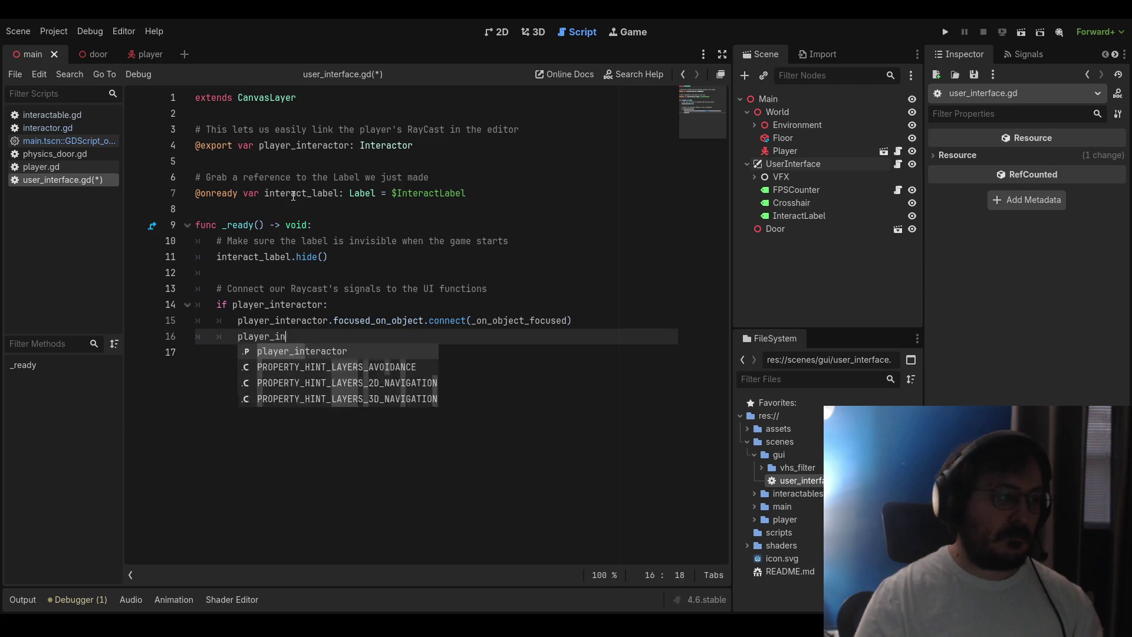
type("teractor.")
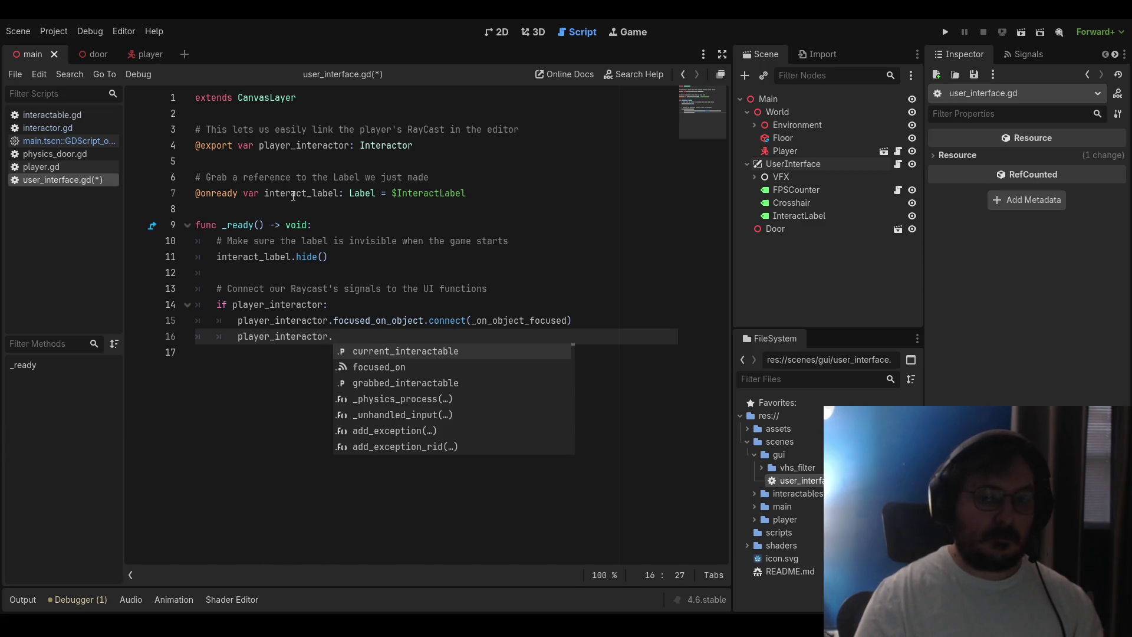
type("unfocused_")
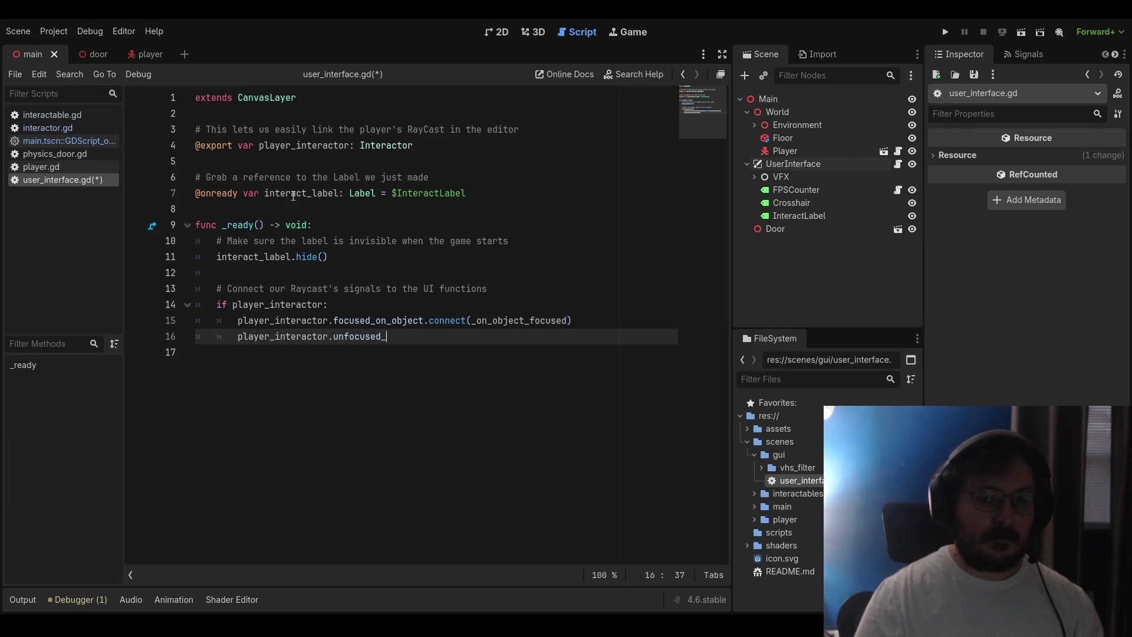
type("o")
Add player_interactor.unfocused_object.connect(_on_object_unfocused) below the first connection
key("BackSpace")
key("BackSpace")
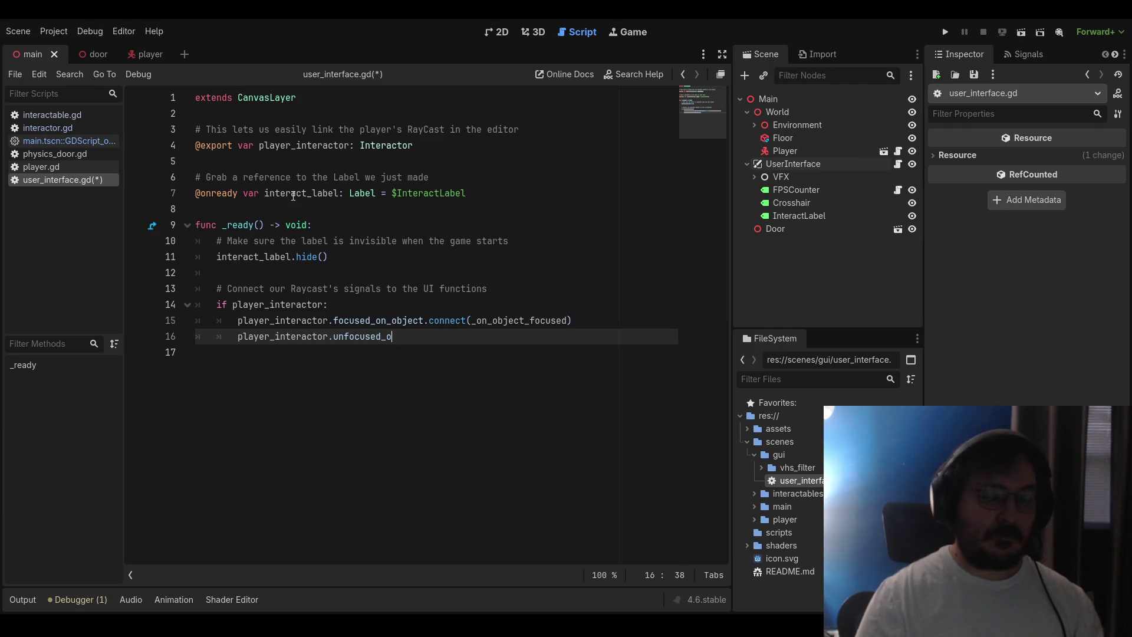
type("bject.")
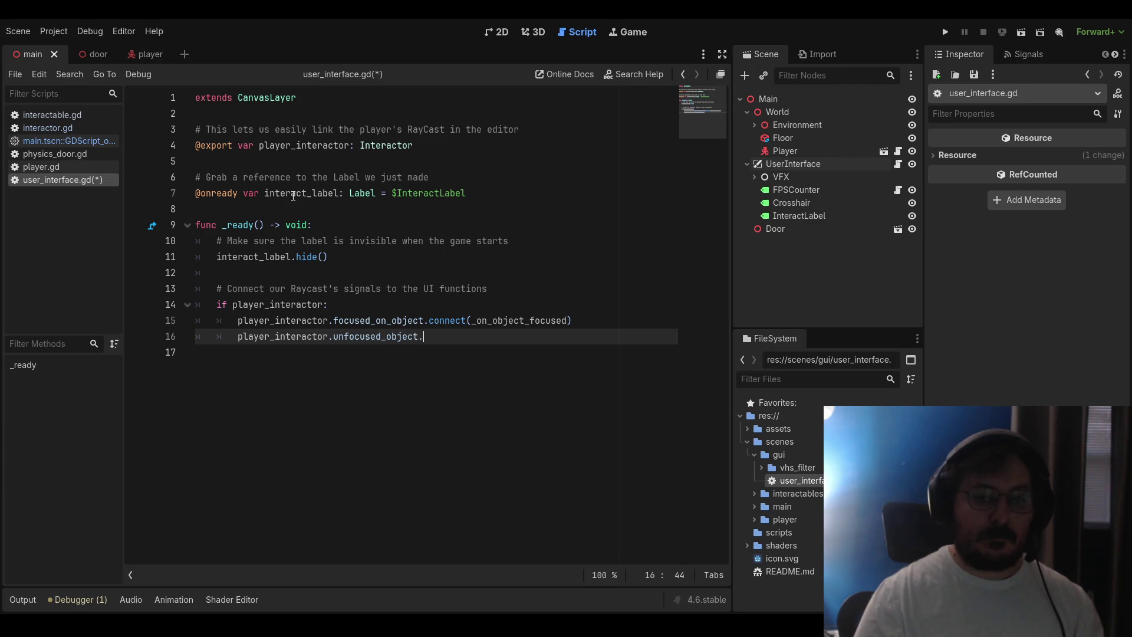
type("connect(")
type("_on")
type("_o")
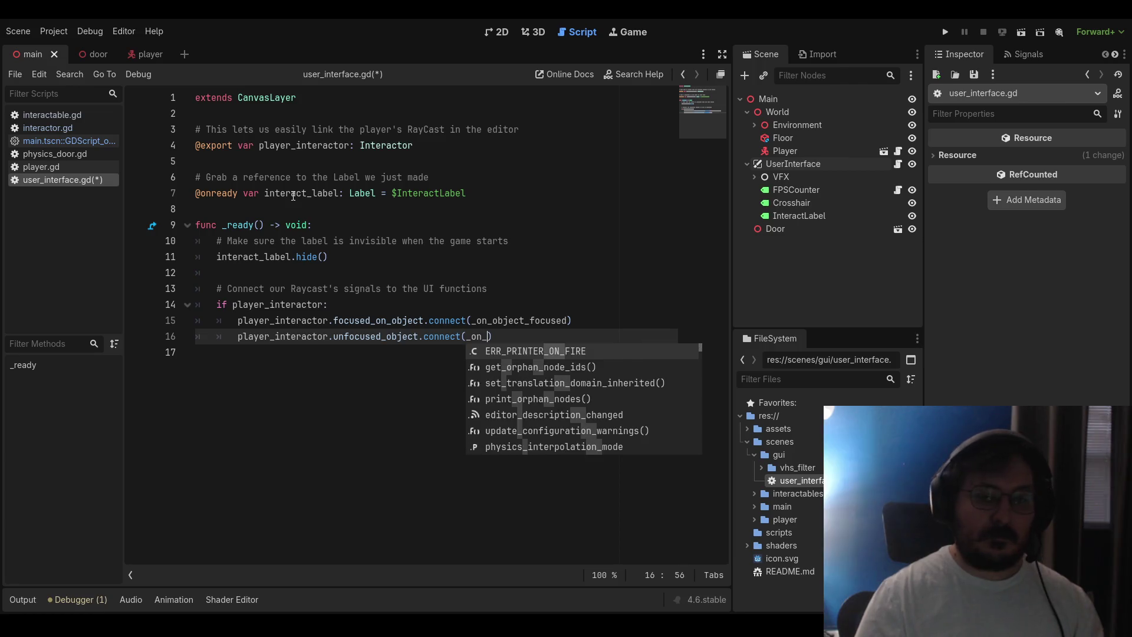
type("bject_unfoc")
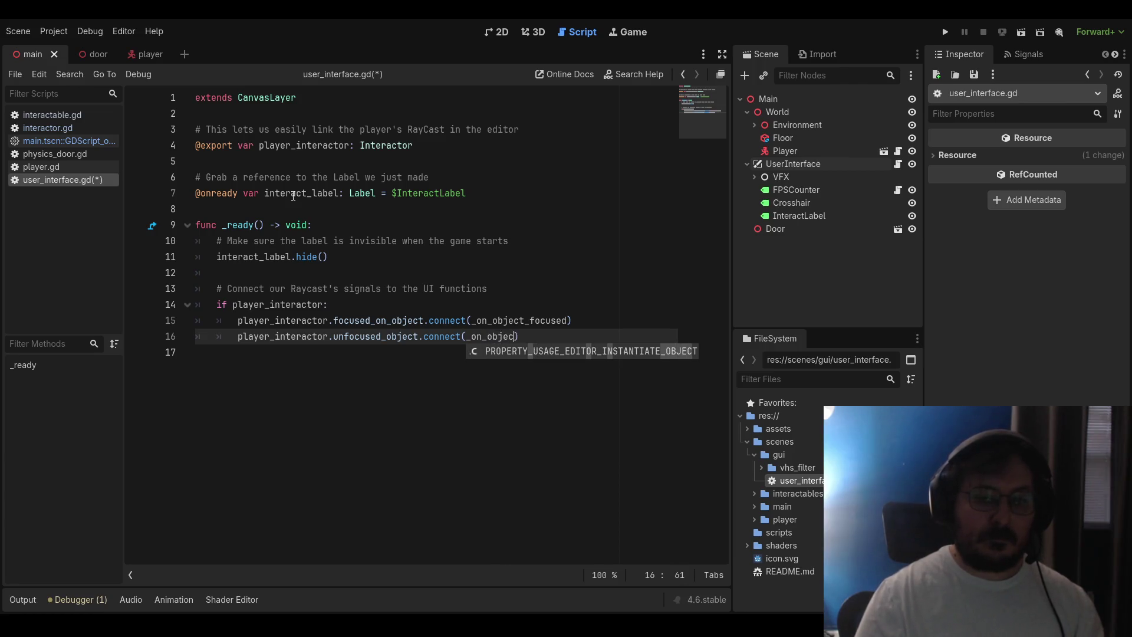
type("used")
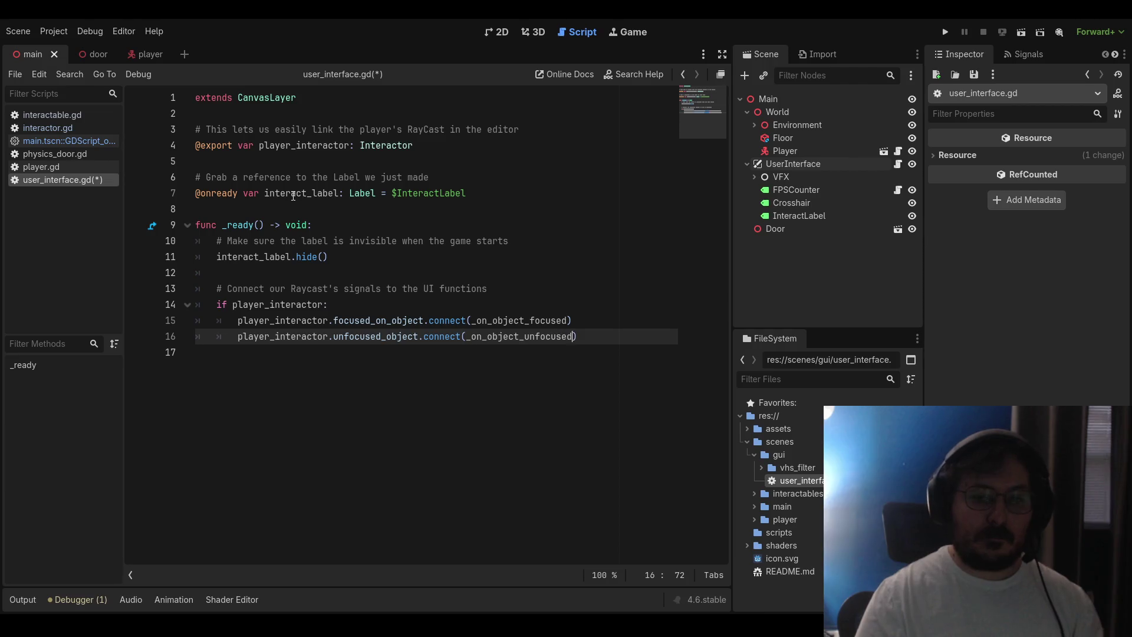
key("Return")
key("BackSpace")
Add an else branch calling push_warning("UserInterface: No Player Interactor assigned in the Inspector!")
type("else:")
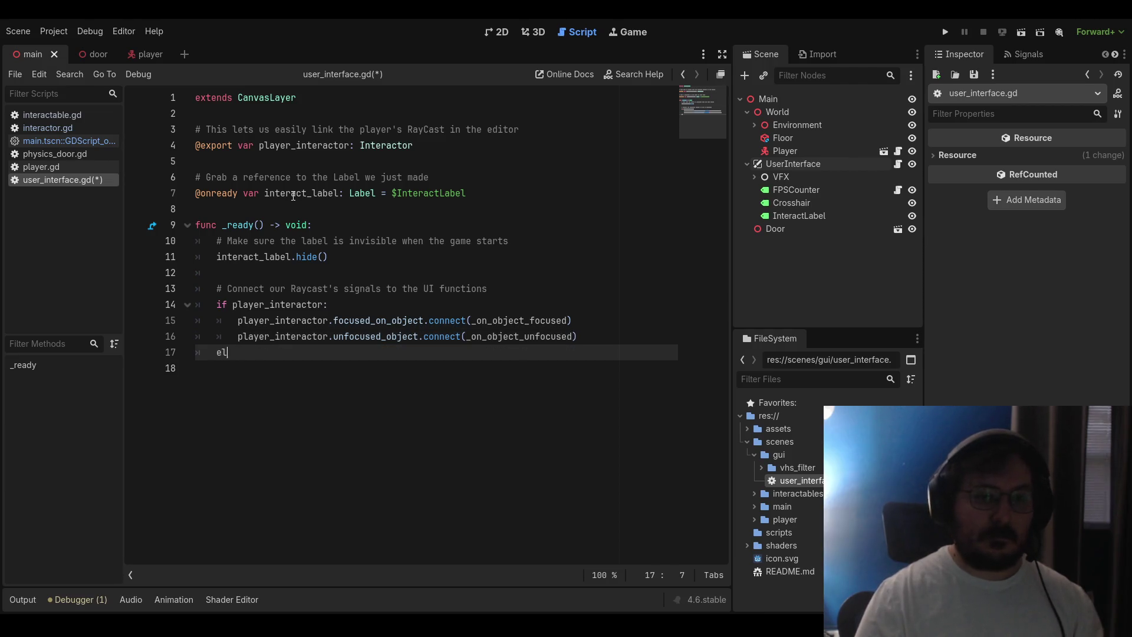
key("Return")
type("push")
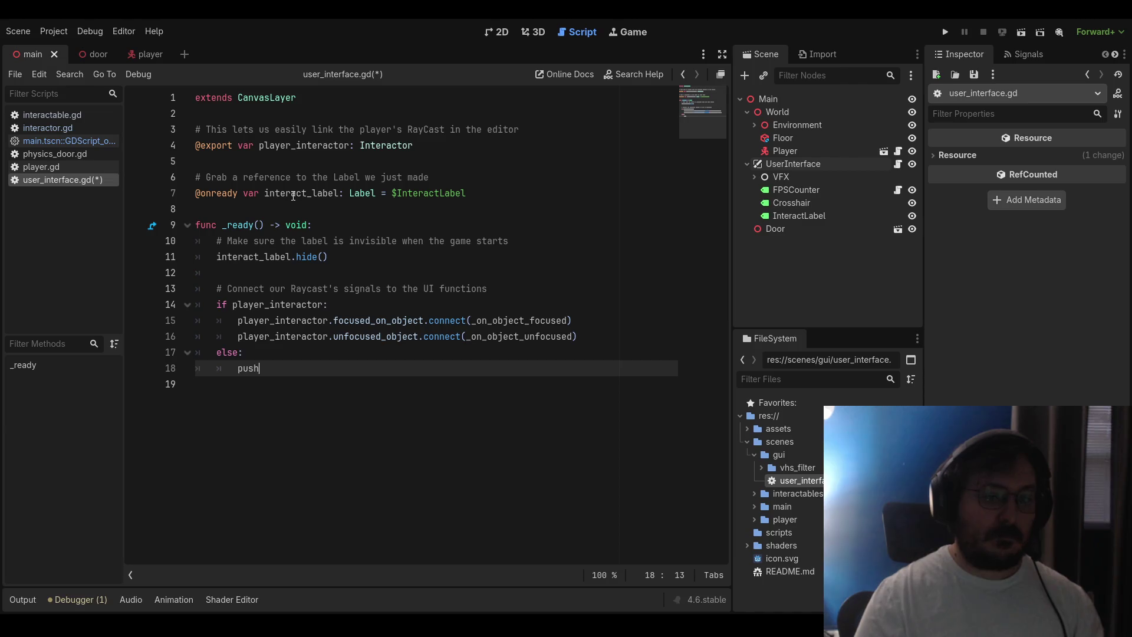
type("_warning(\"")
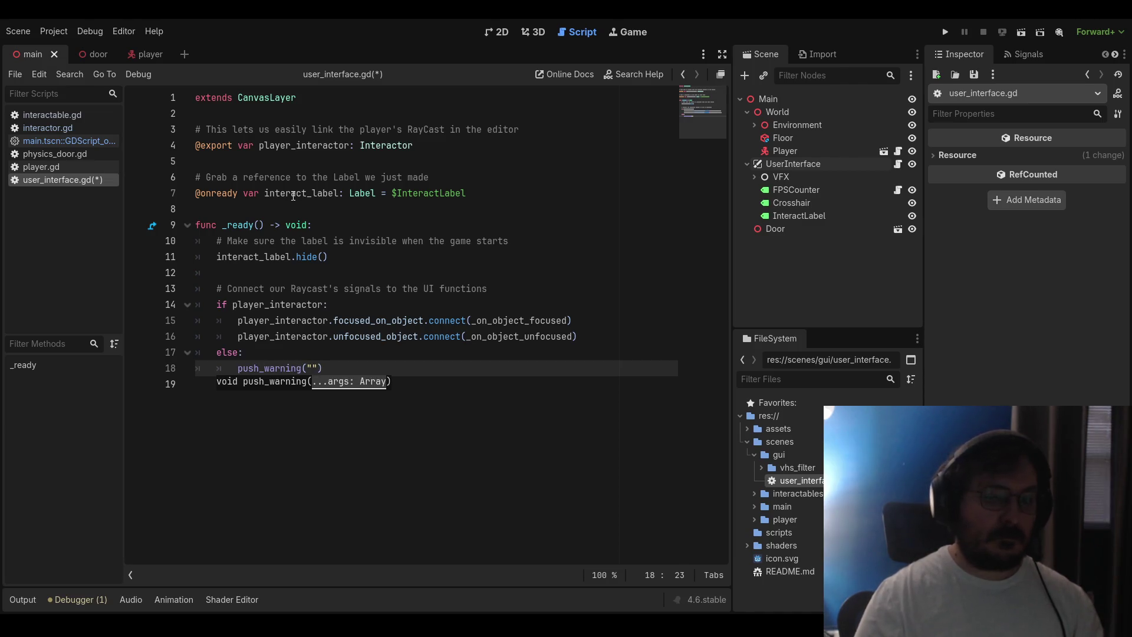
type("UserInter")
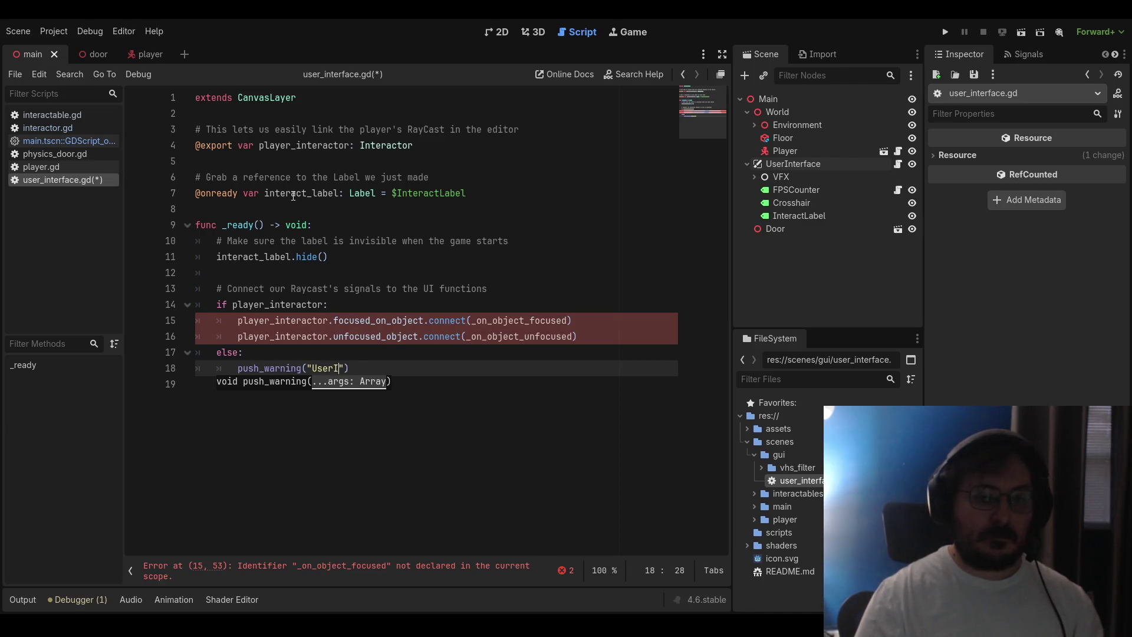
type("face ")
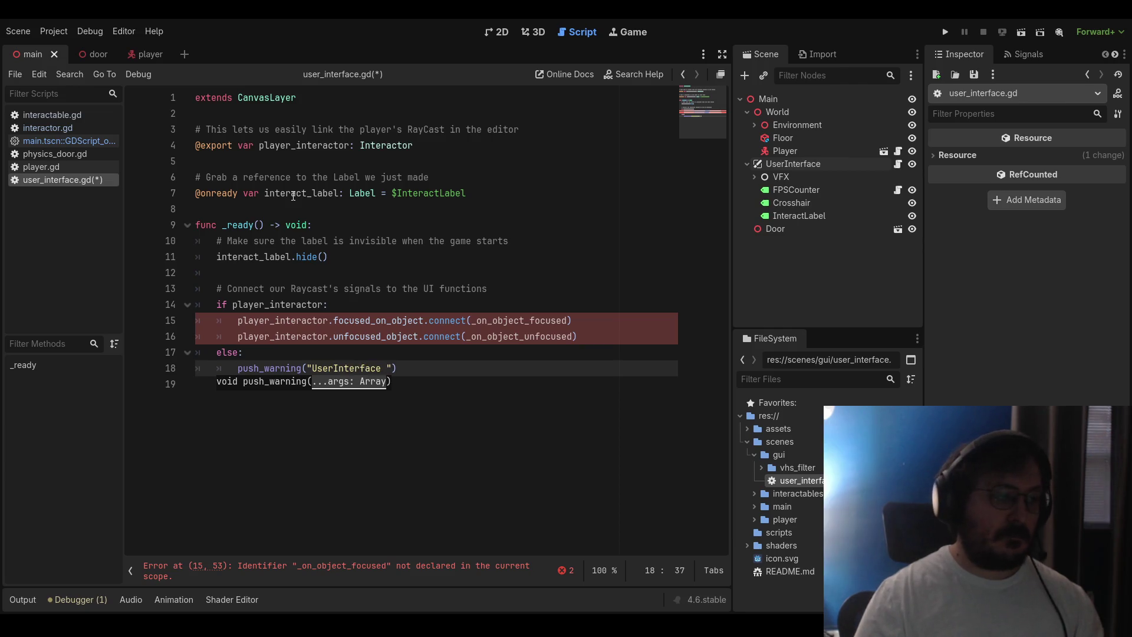
type(": No Player ")
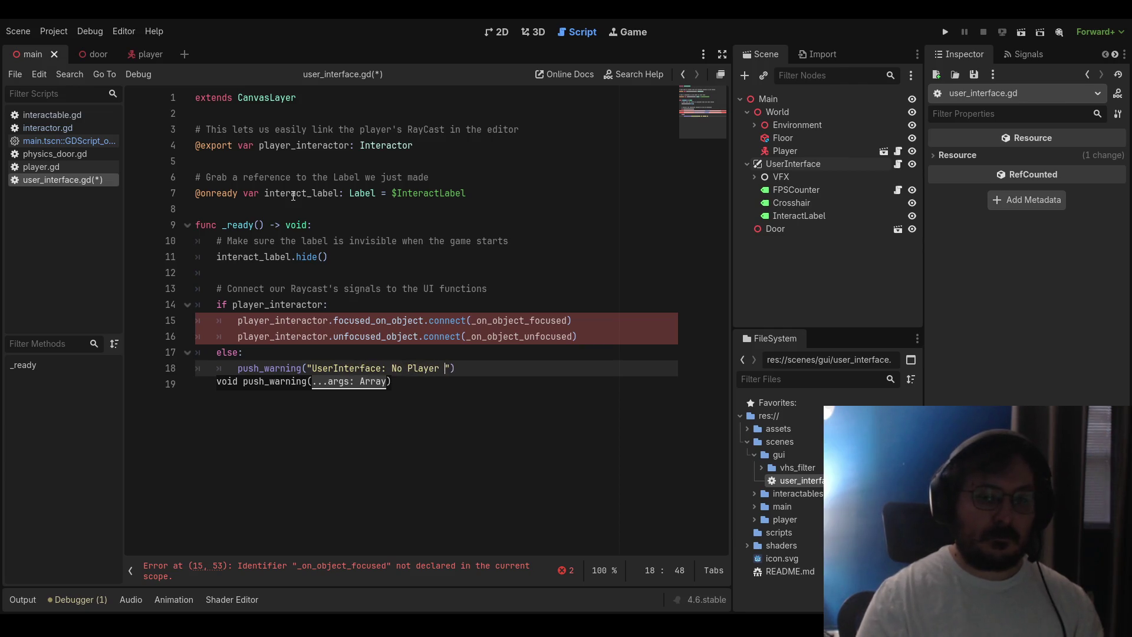
type("Interactor ")
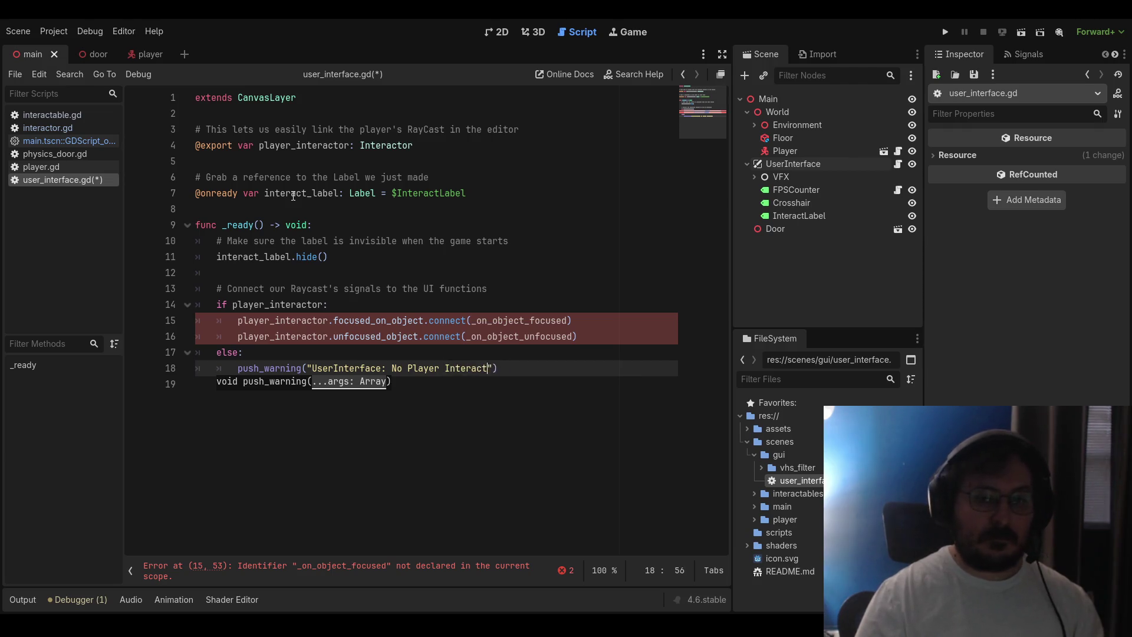
type("assigned ")
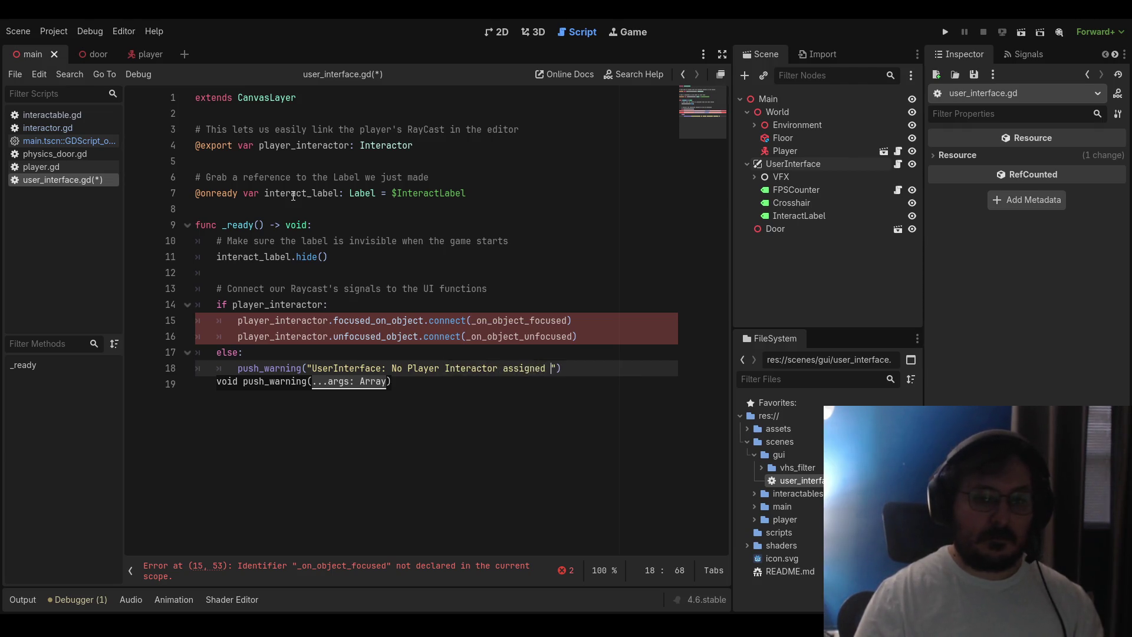
type("in the ")
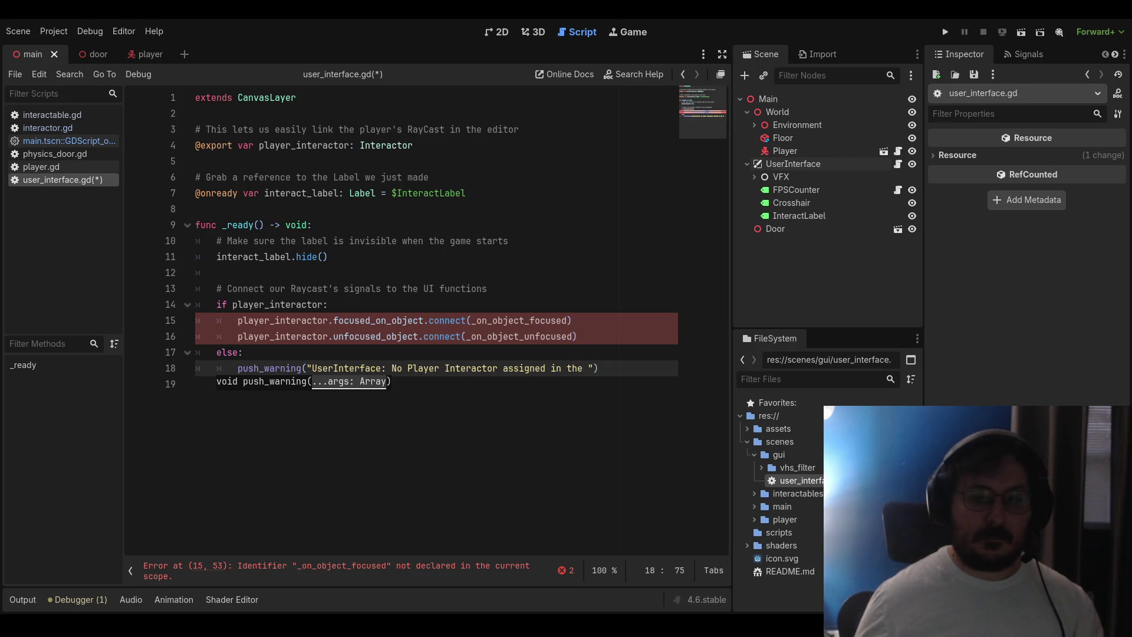
type("In")
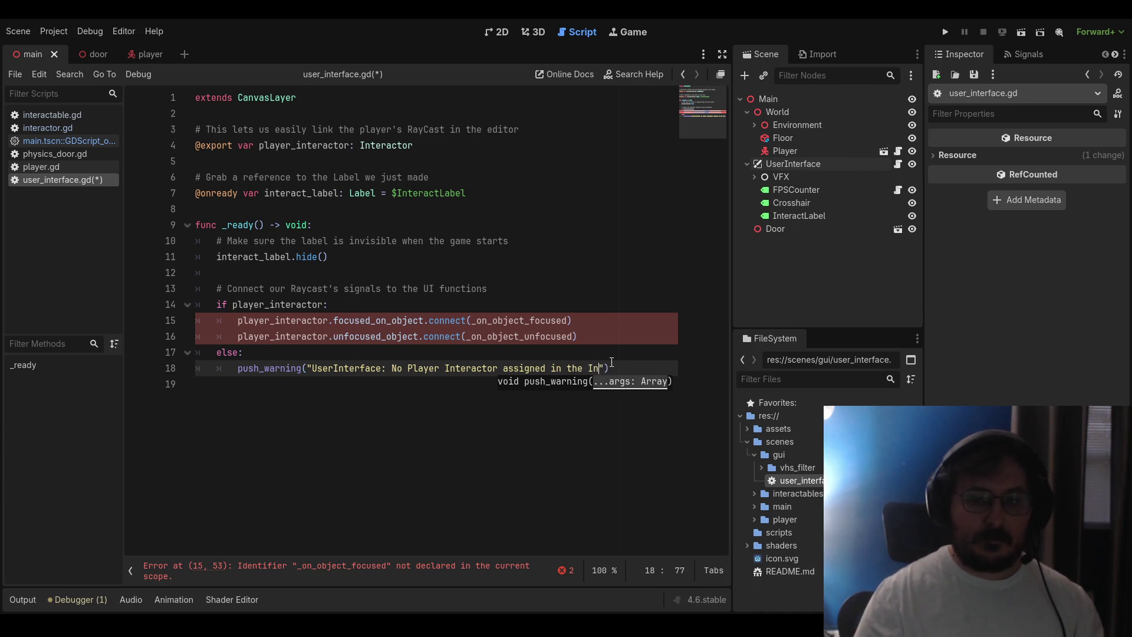
type("spector!\")")
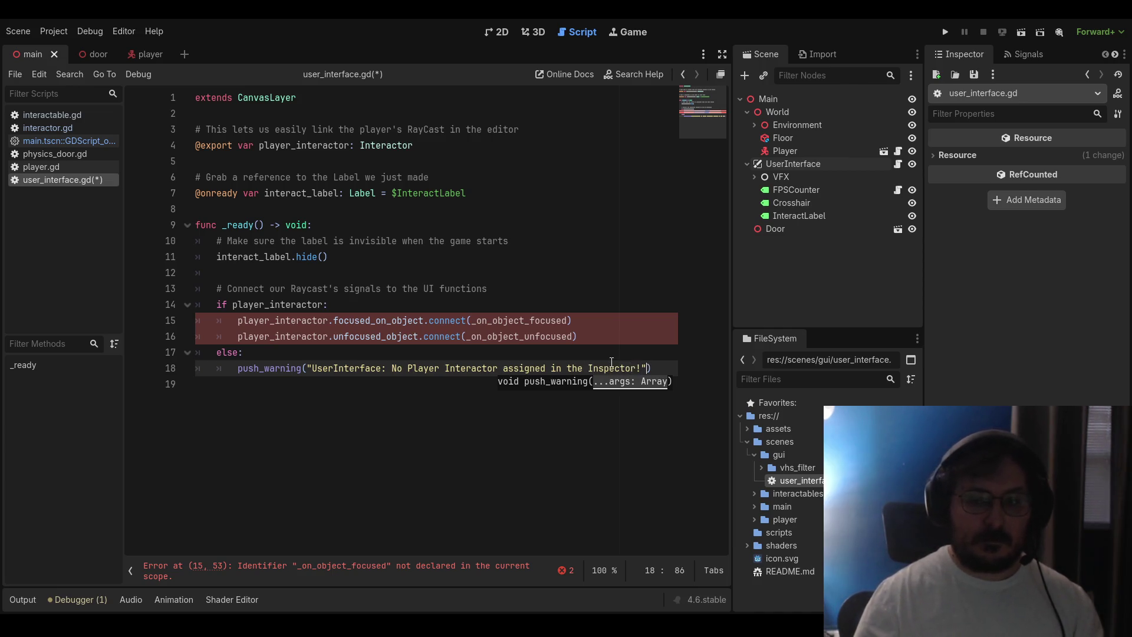
key("Return")
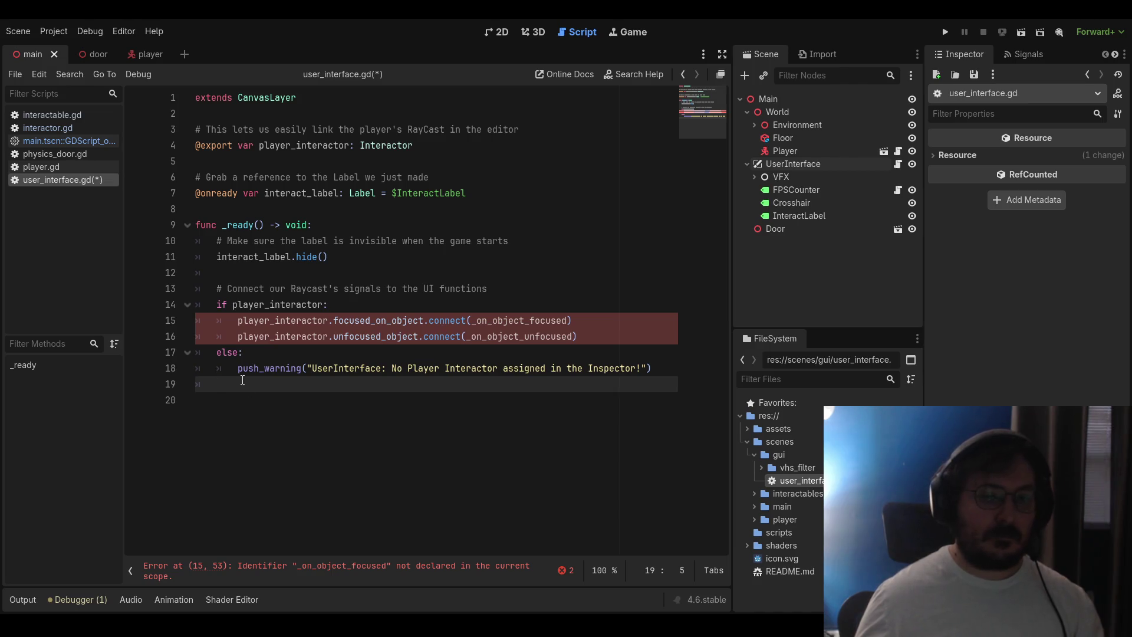
key("Return")
key("BackSpace")
Declare func _on_object_focused(object_name: String) -> void:
type("func _")
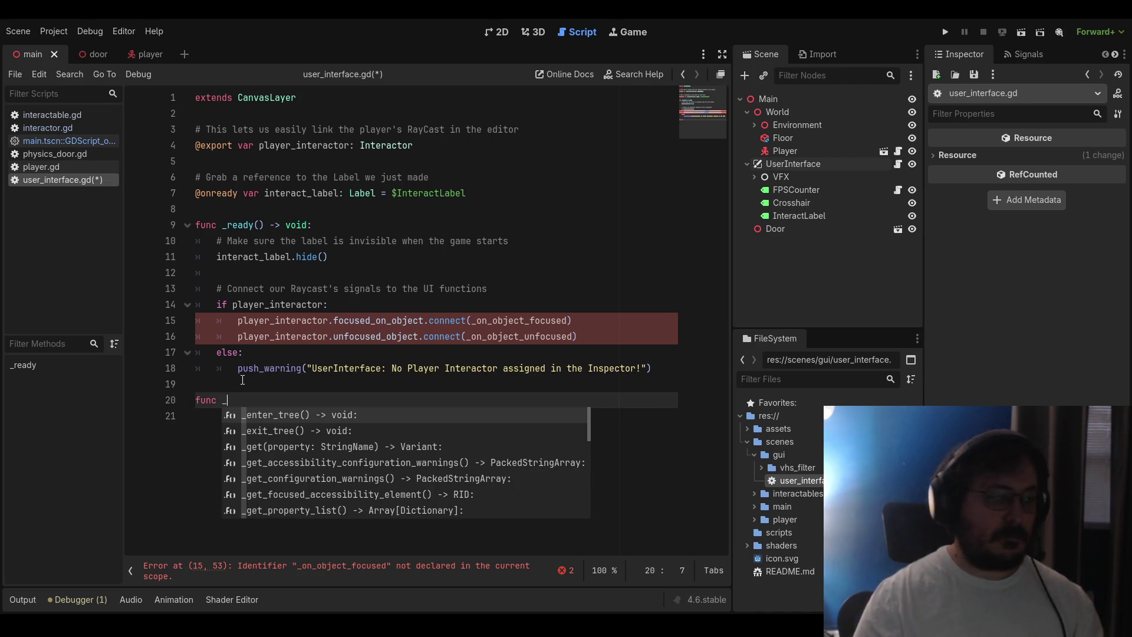
type("on_object_")
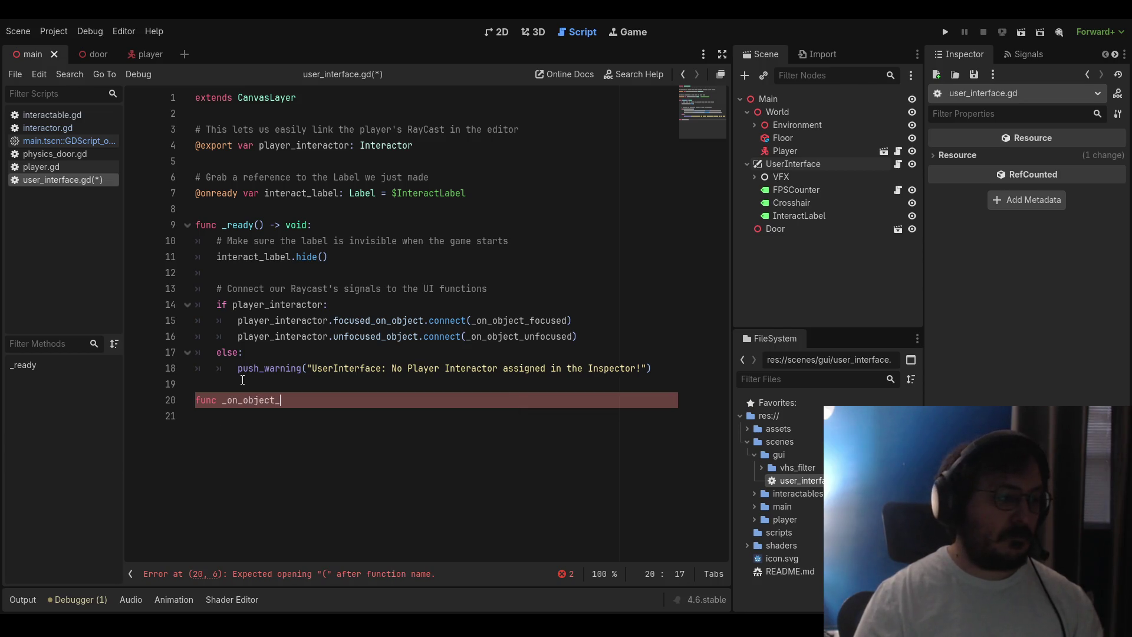
type("foc")
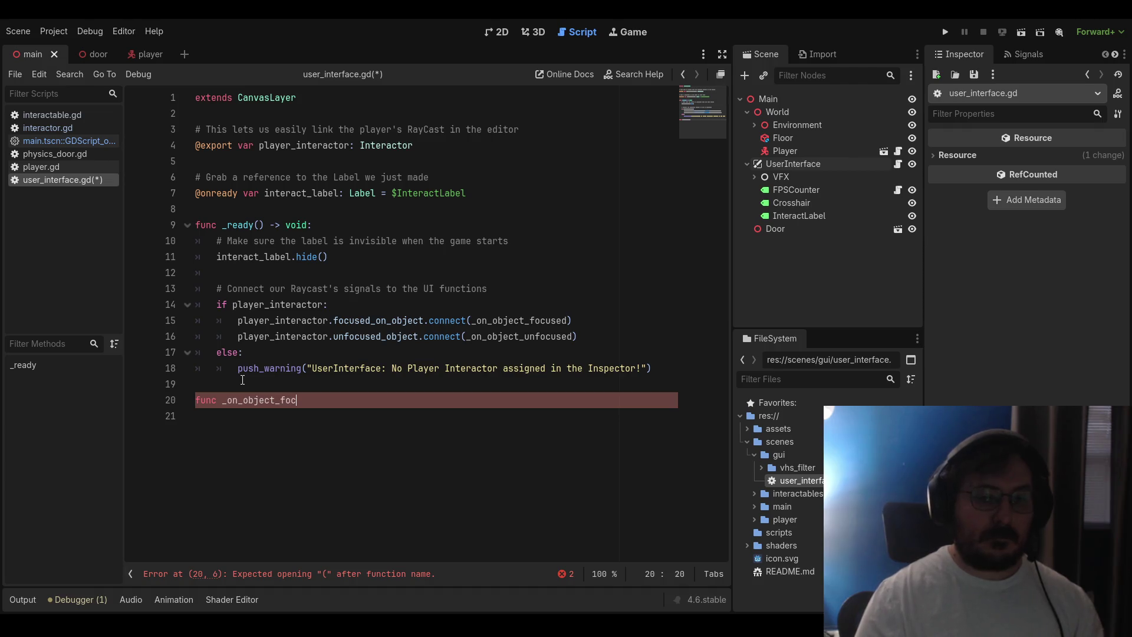
type("used(objec")
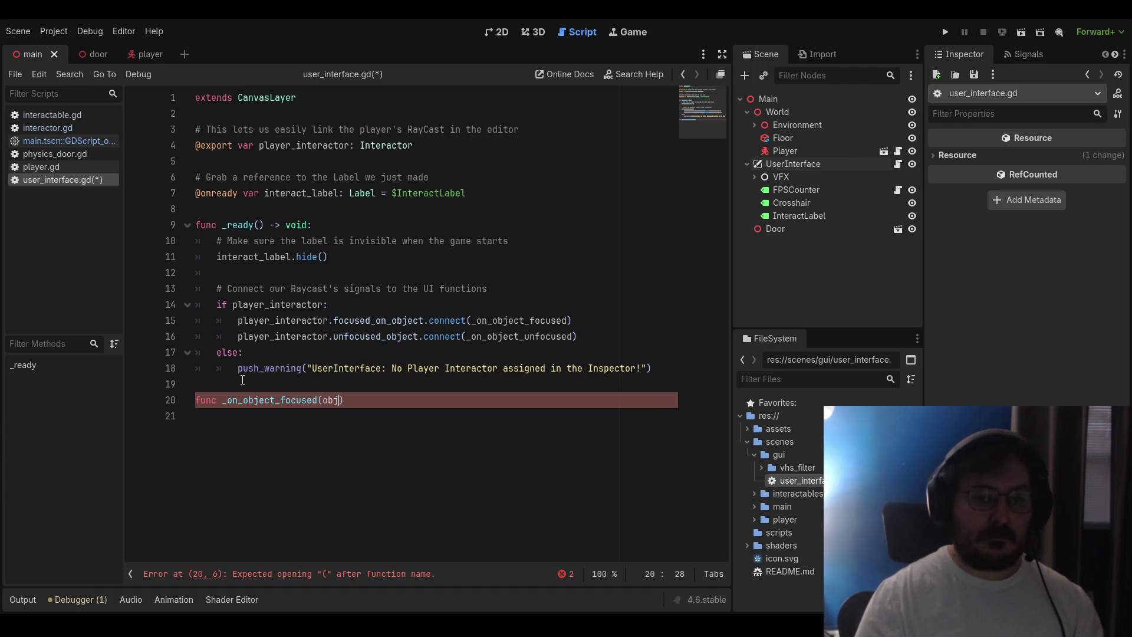
type("t)")
type("name)")
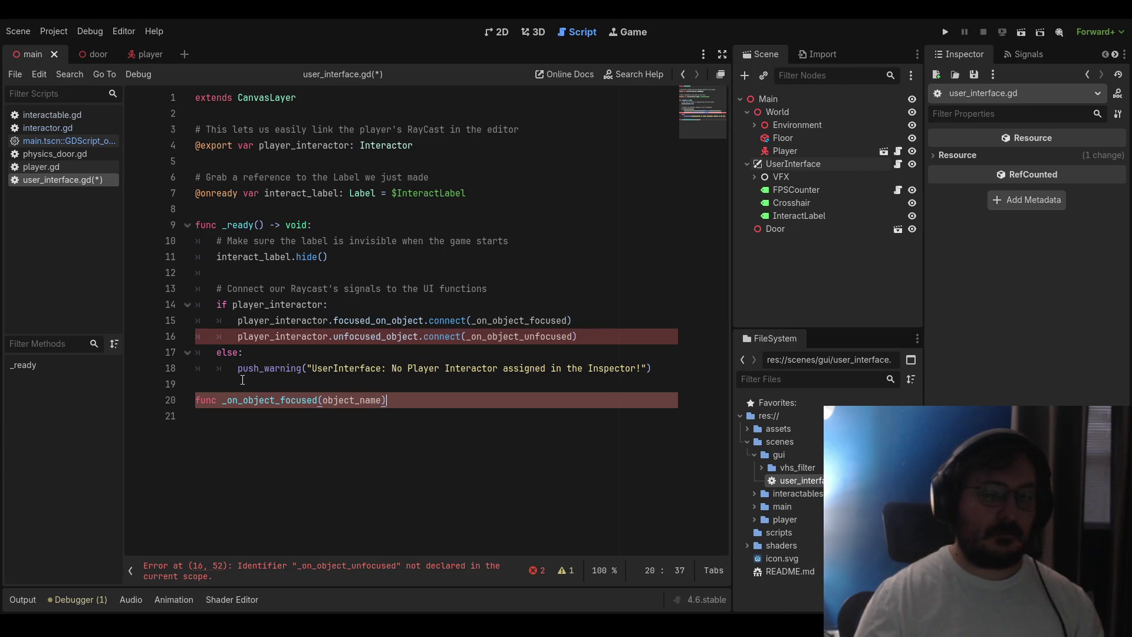
key("Left")
type(": St")
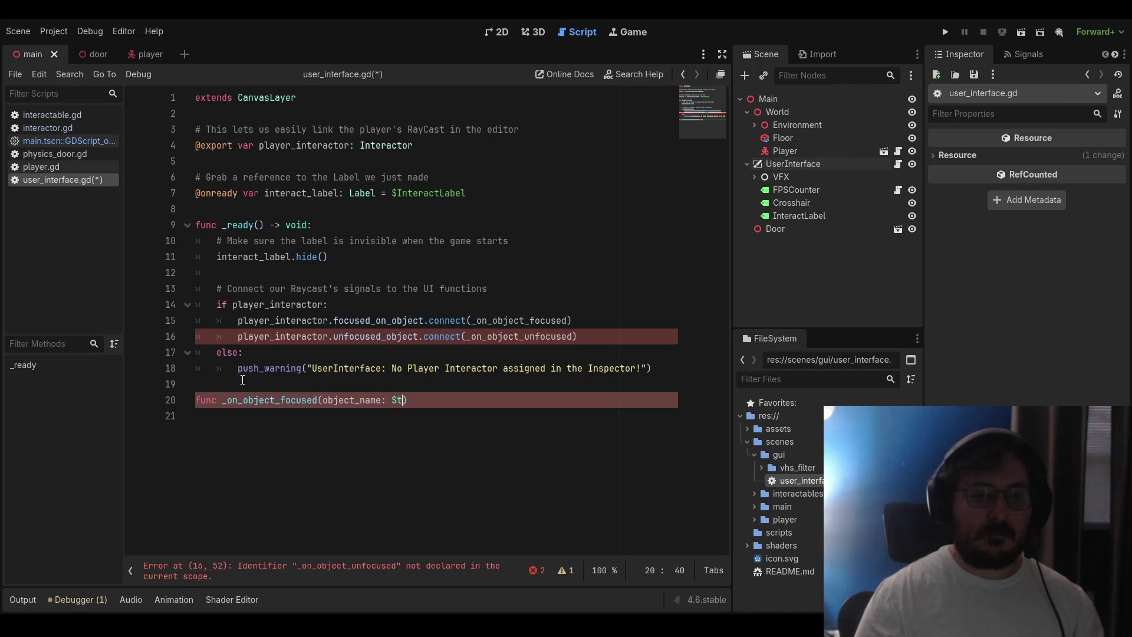
type("ring) ")
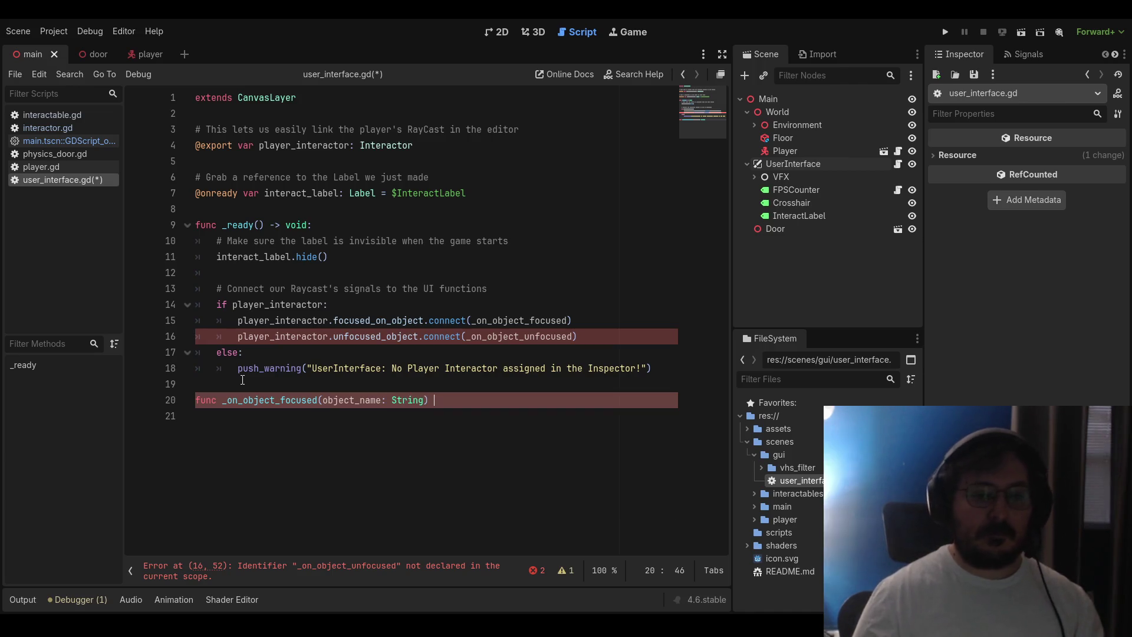
type("-> void:")
key("Return")
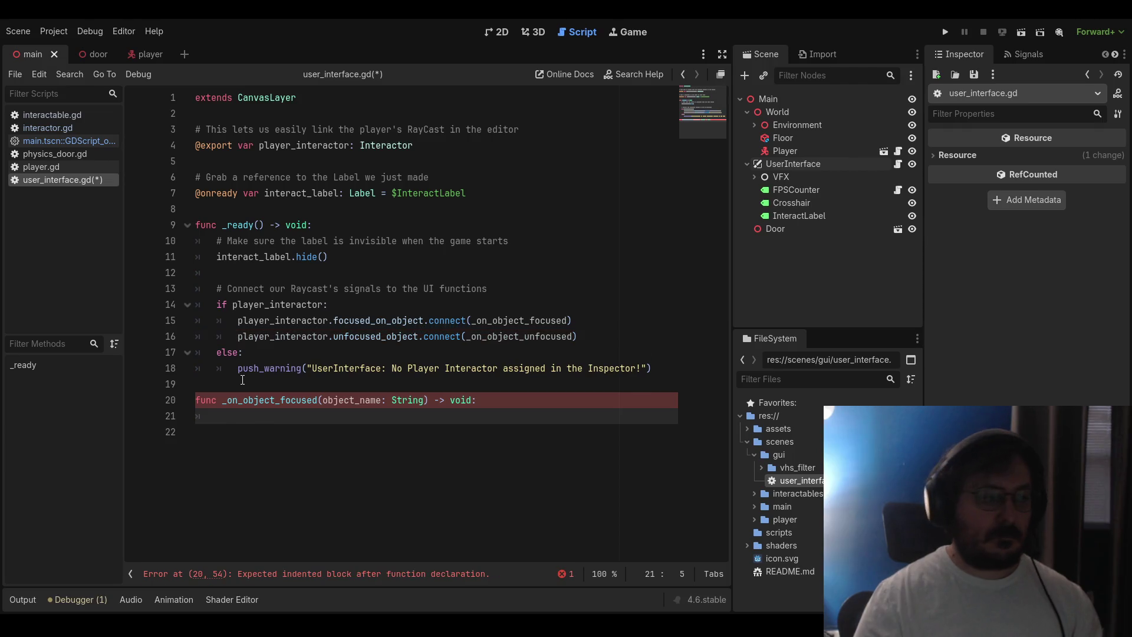
Give it a comment, set interact_label.text = object_name, and call interact_label.show()
type("# Update")
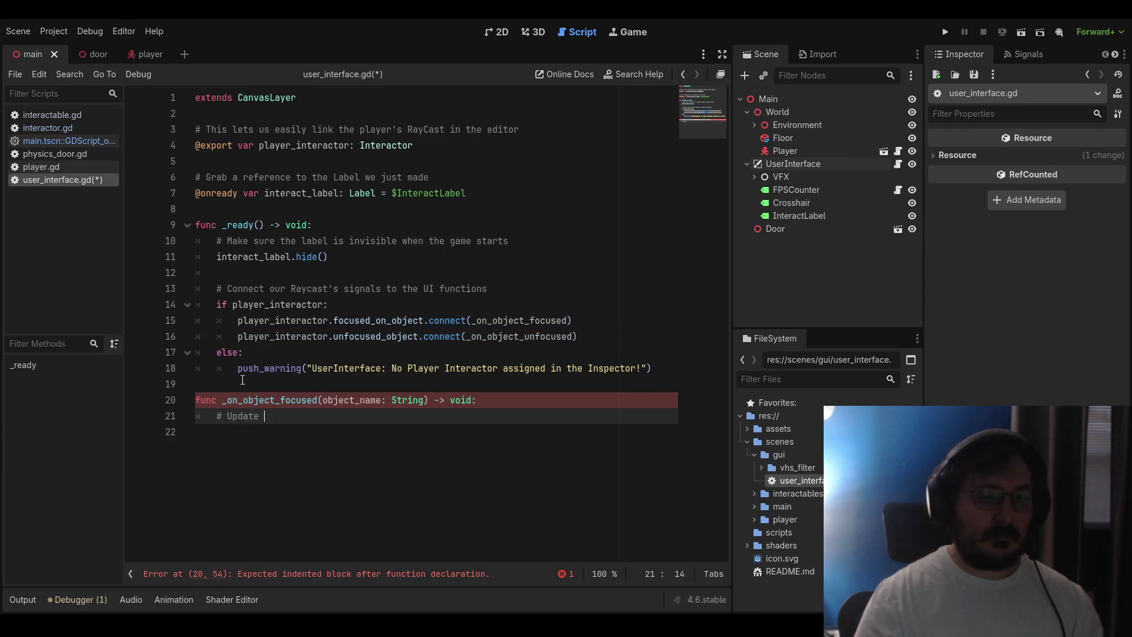
type(" the text and make it visible")
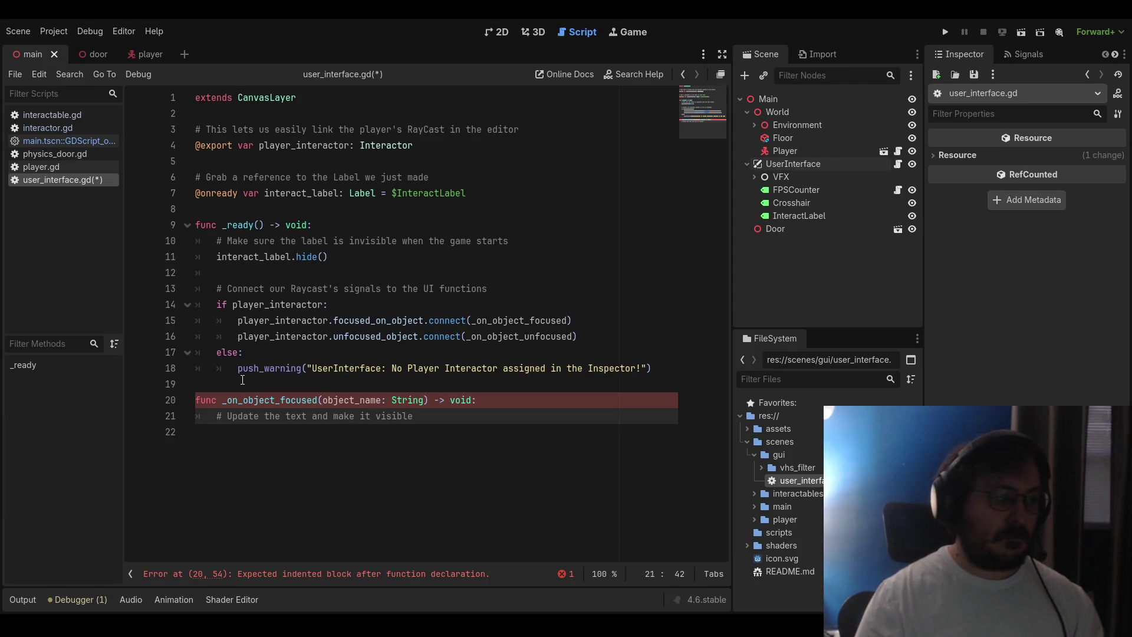
key("Return")
type("interact_label.text = ob")
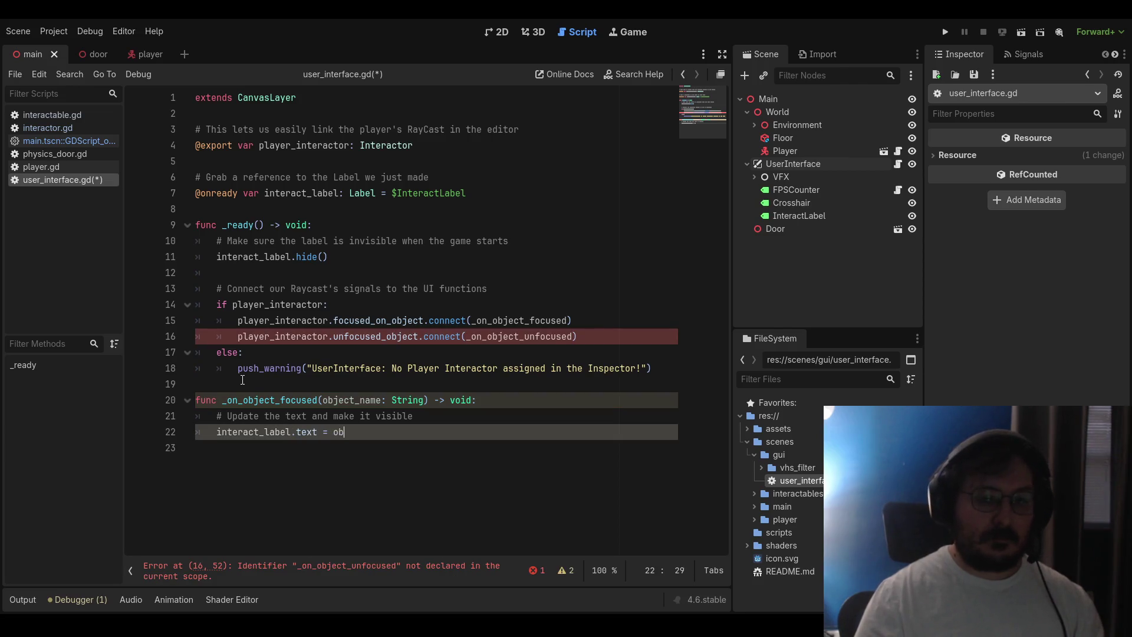
type("ject_name")
key("Return")
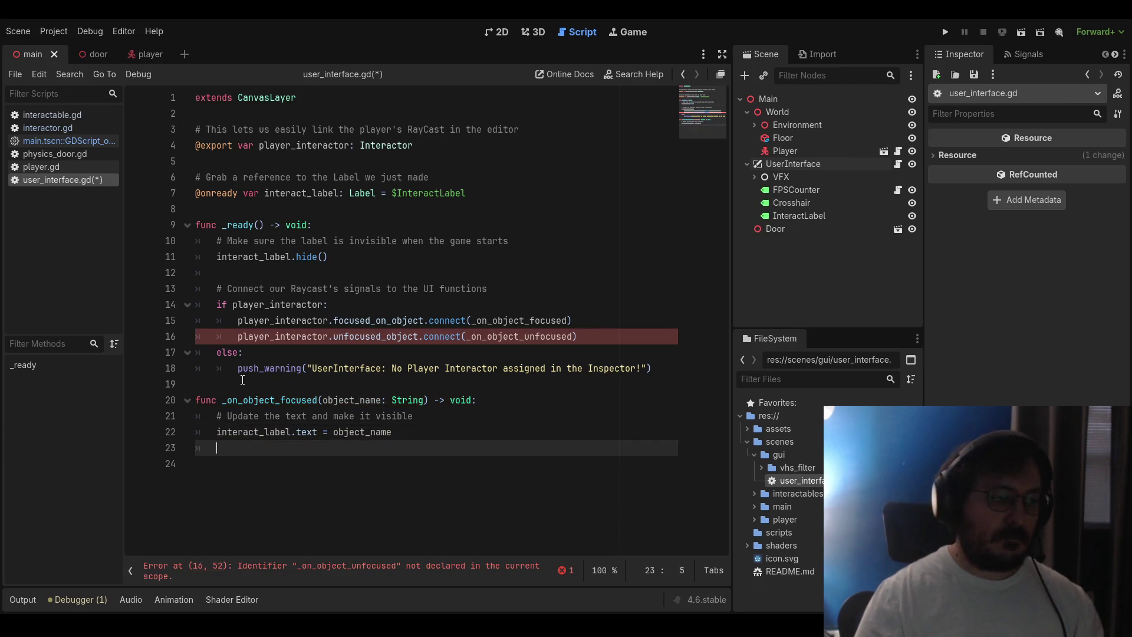
type("interact_lab")
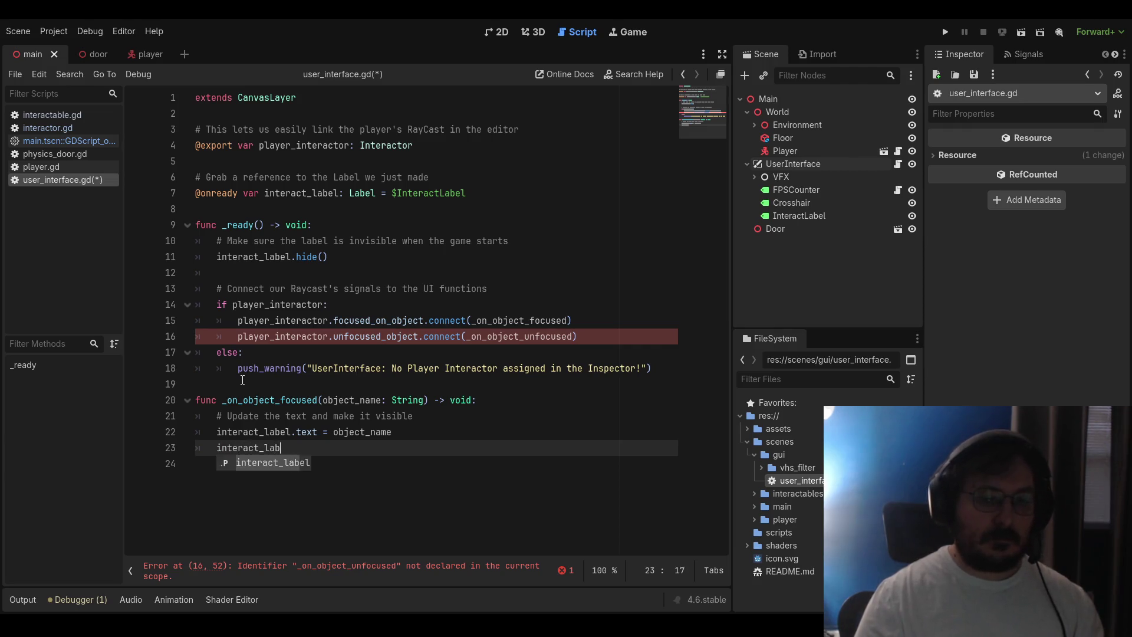
type("el.show()")
key("Down")
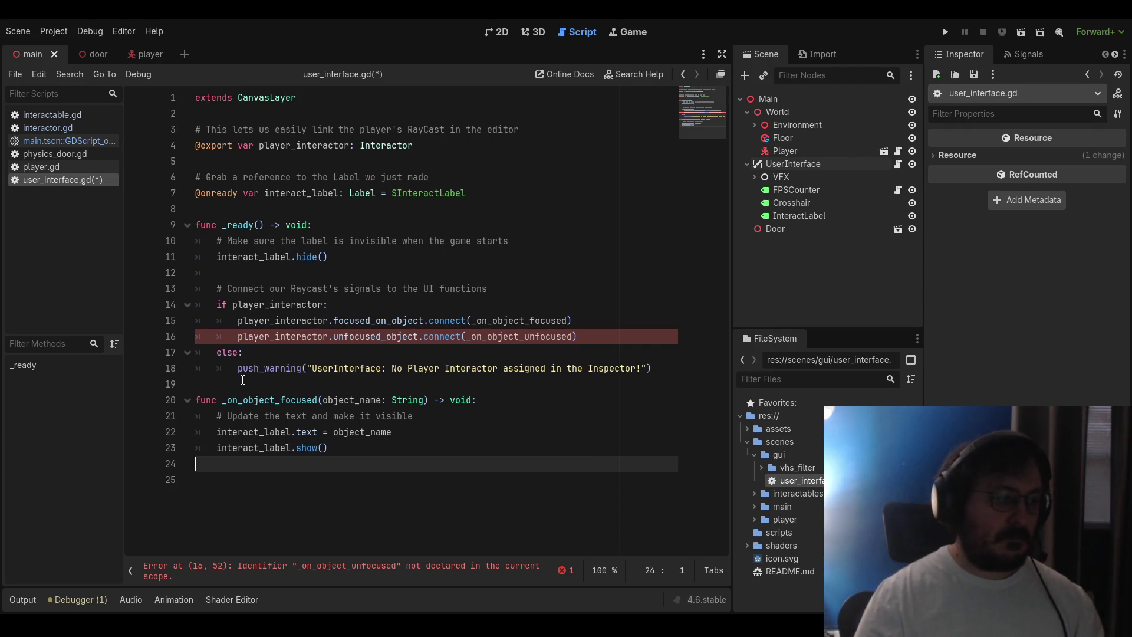
key("Up")
key("Return")
key("BackSpace")
key("Return")
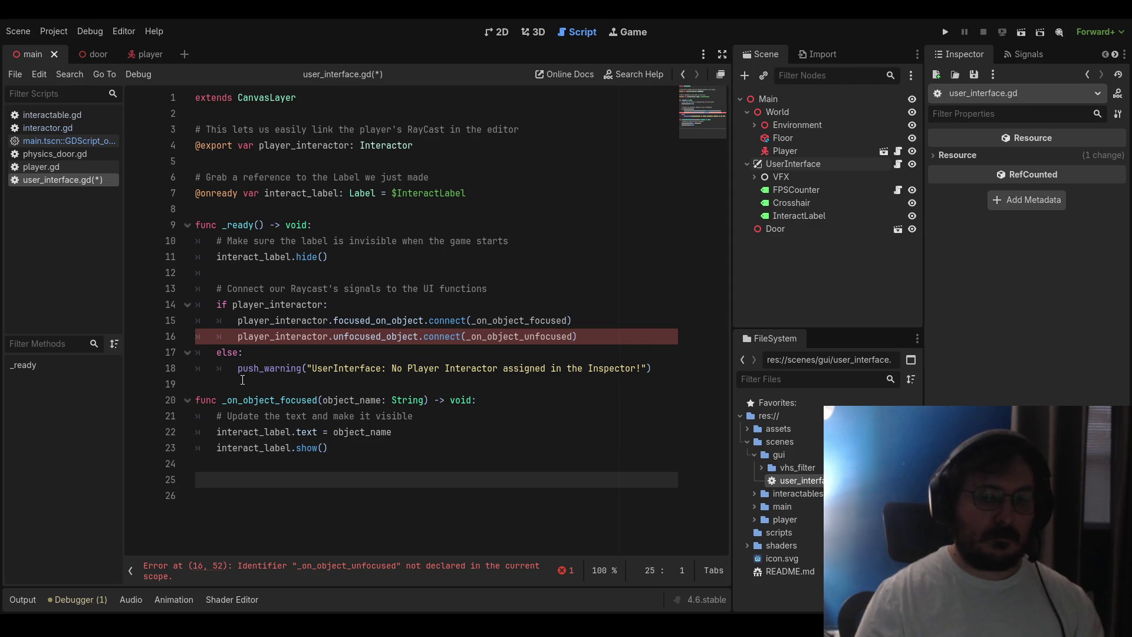
Add func _on_object_unfocused() -> void: that hides interact_label, then save the script
type("func _on_o")
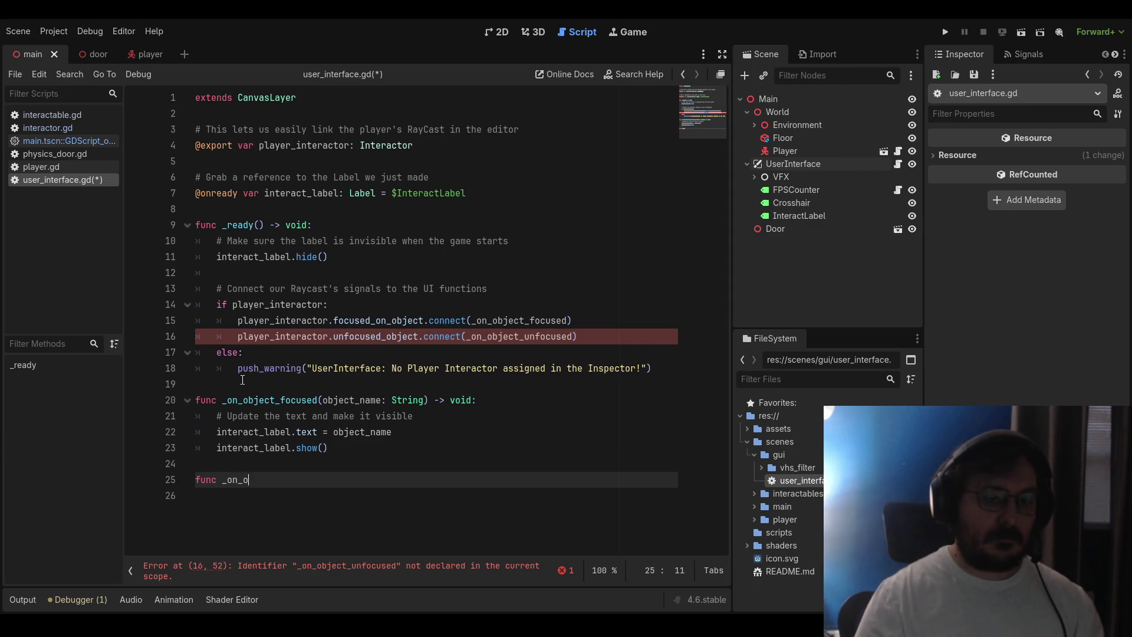
type("bject_unfoc")
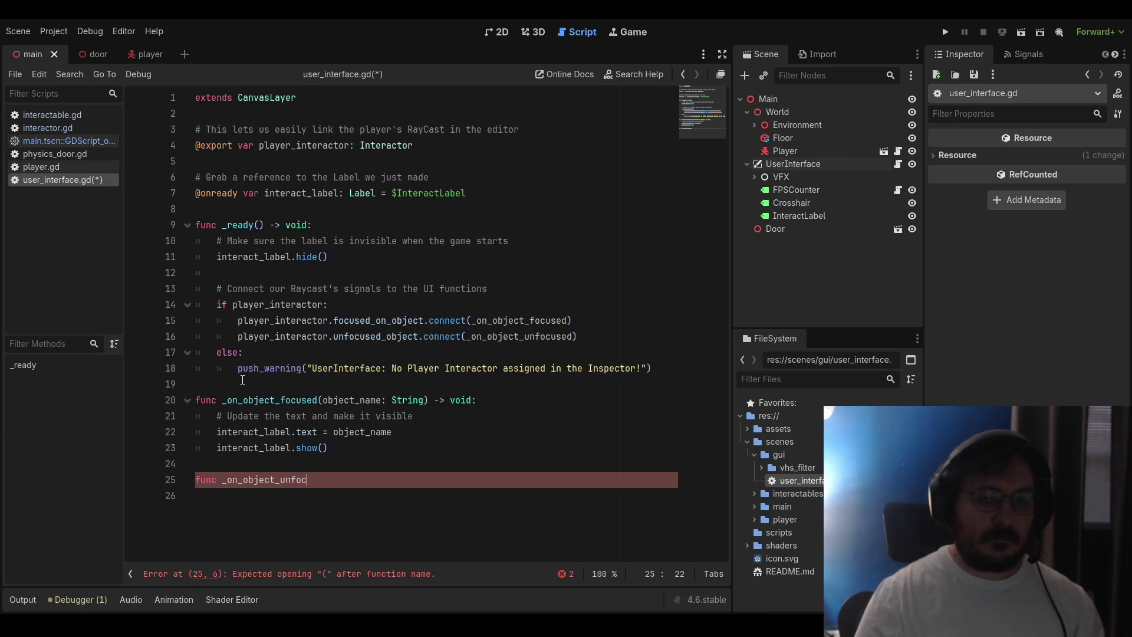
type("used() =>")
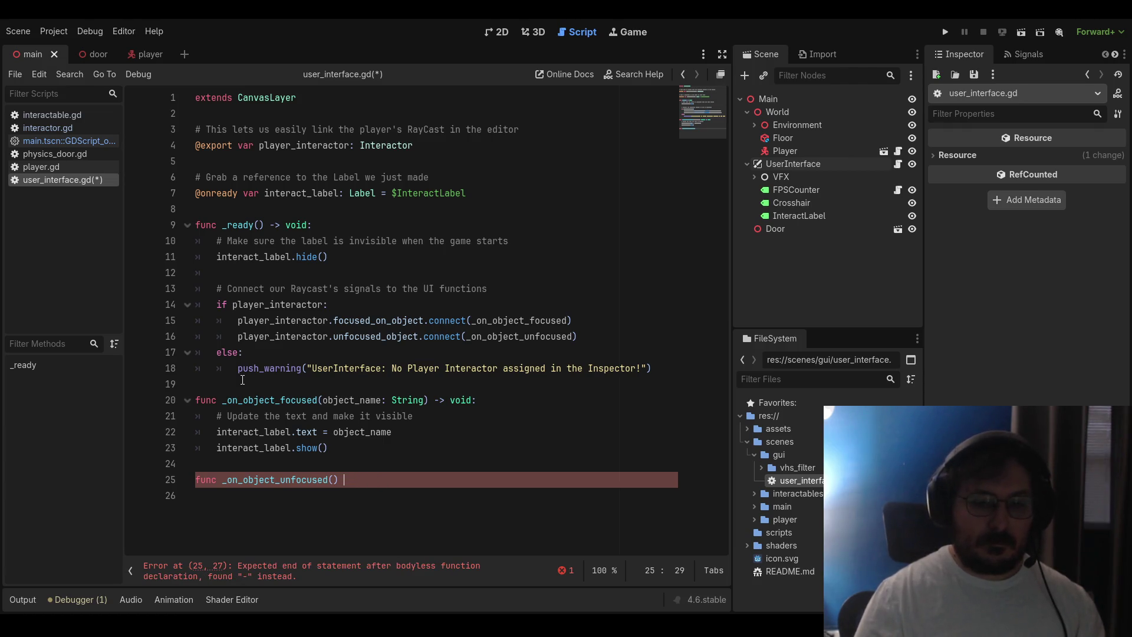
type(" 0")
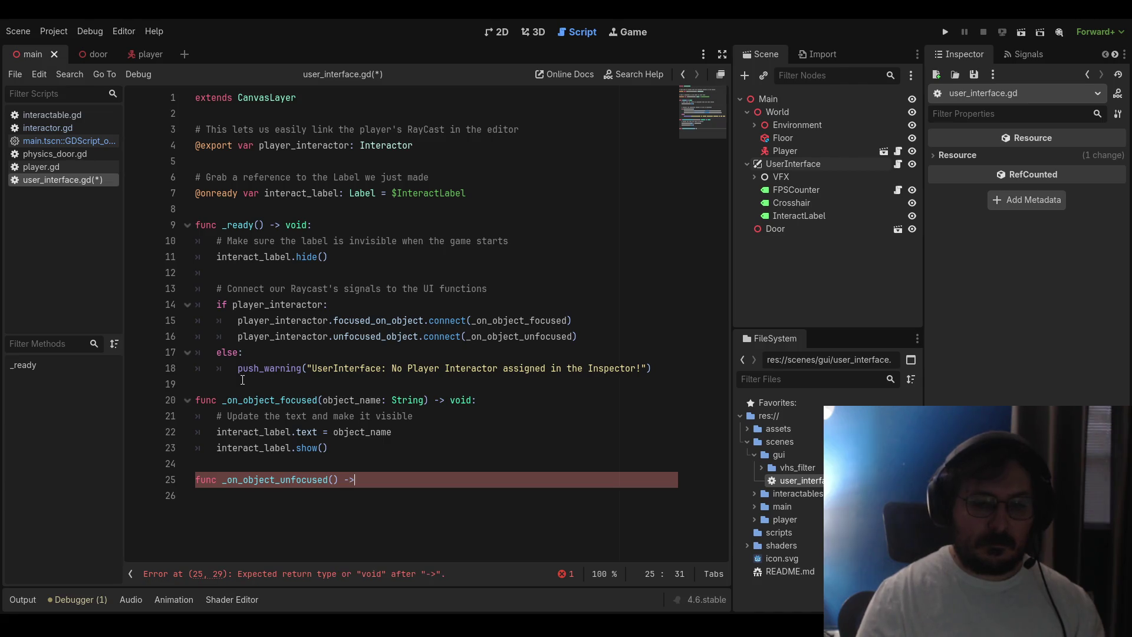
type(" void:")
key("Return")
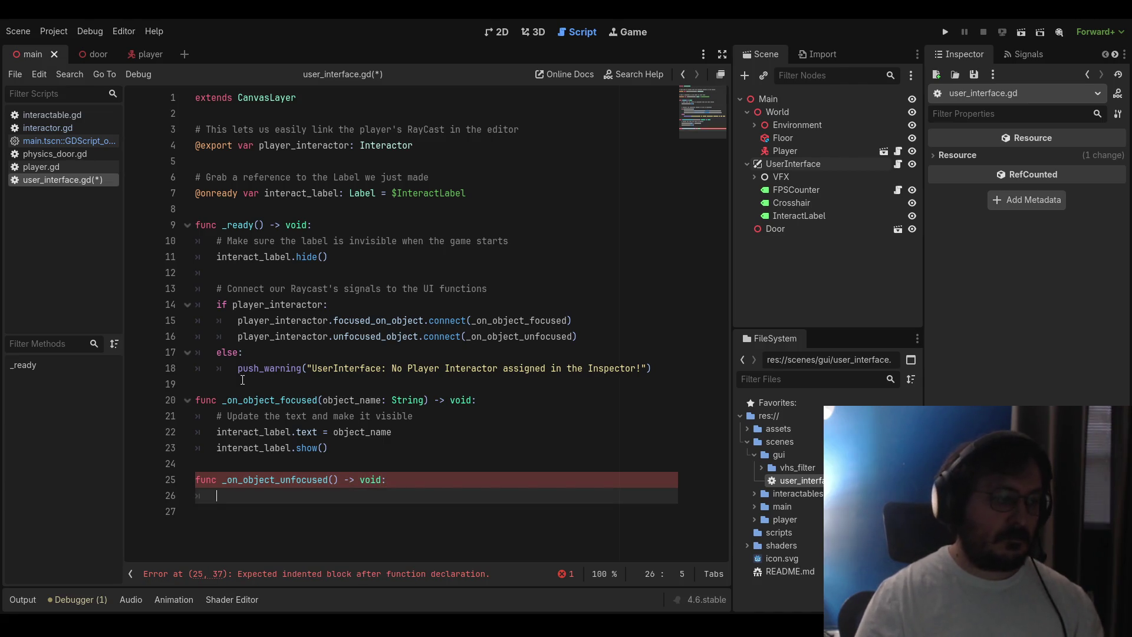
type("# Hide ")
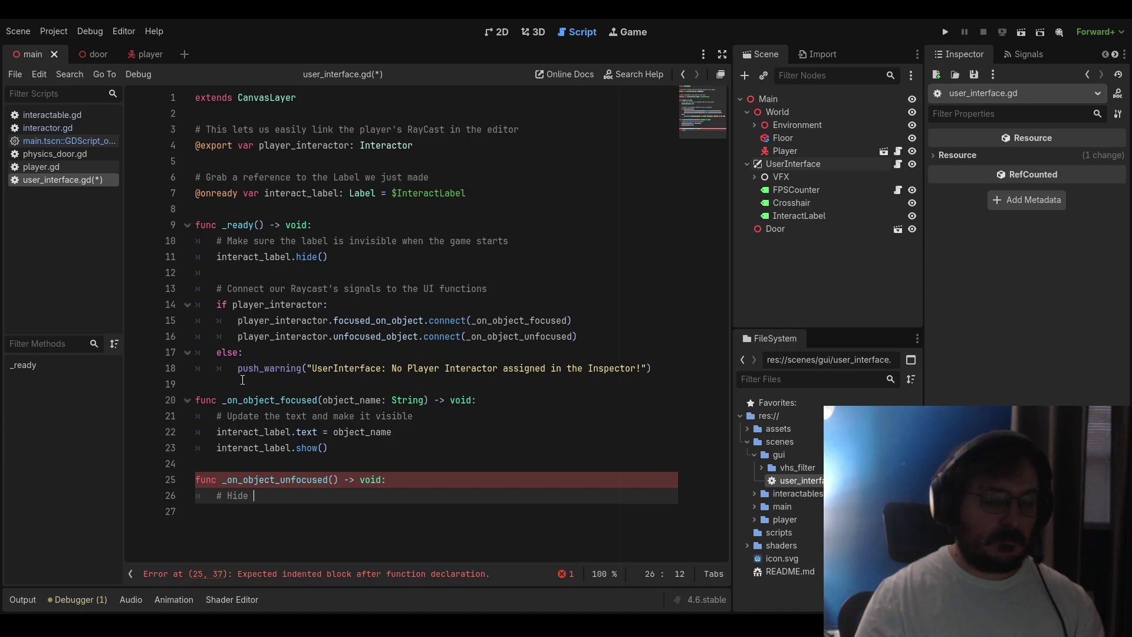
type("the text when looking away")
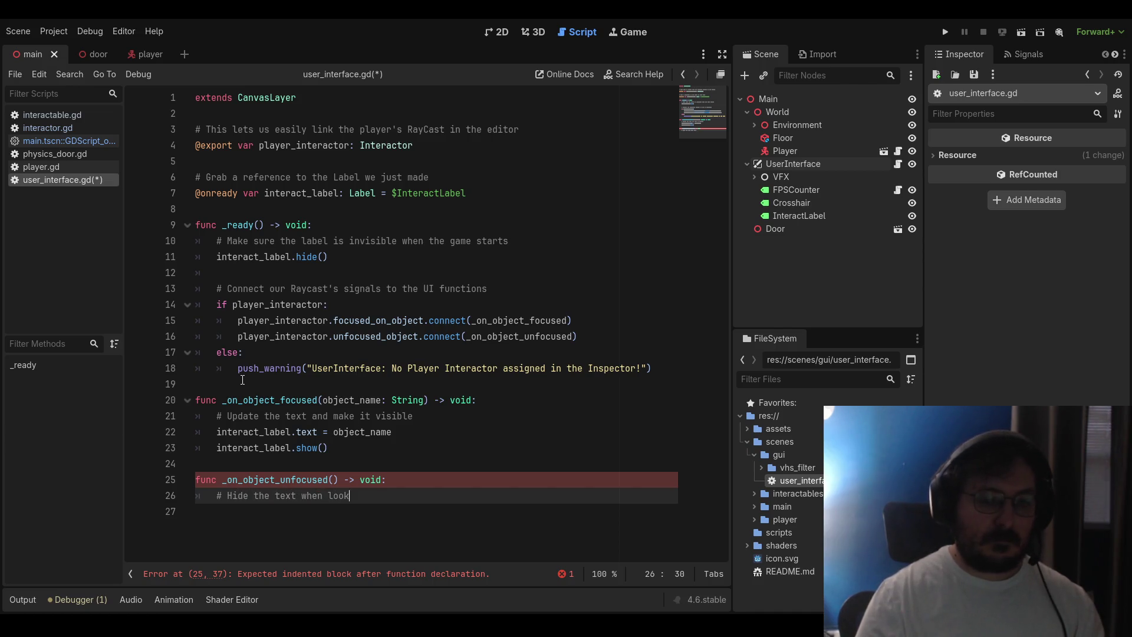
key("Return")
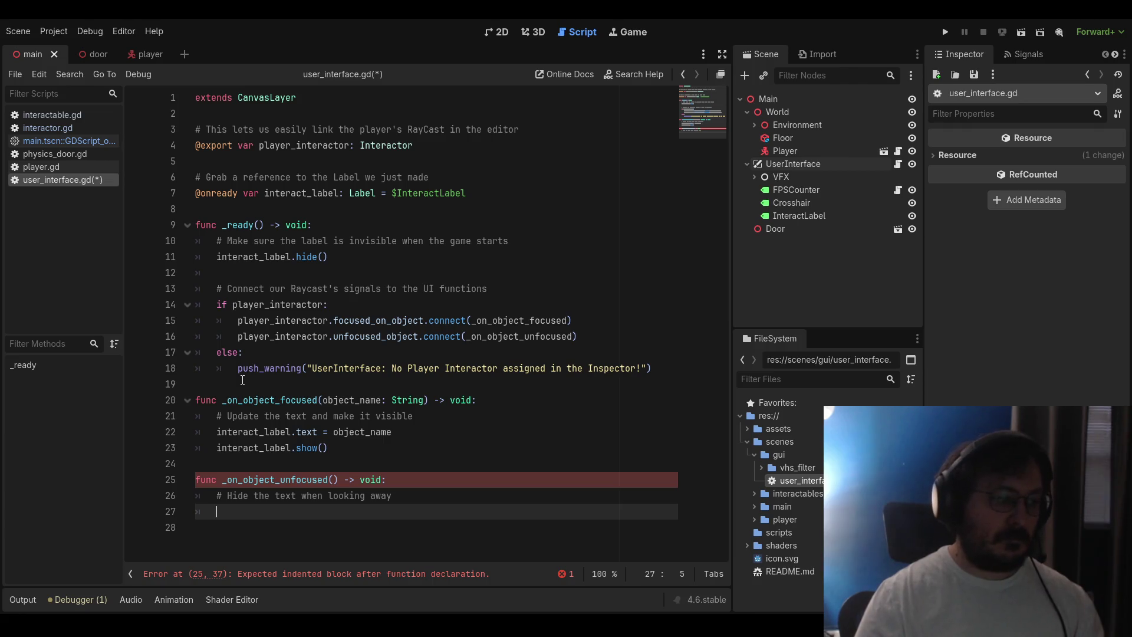
type("interact_label.h")
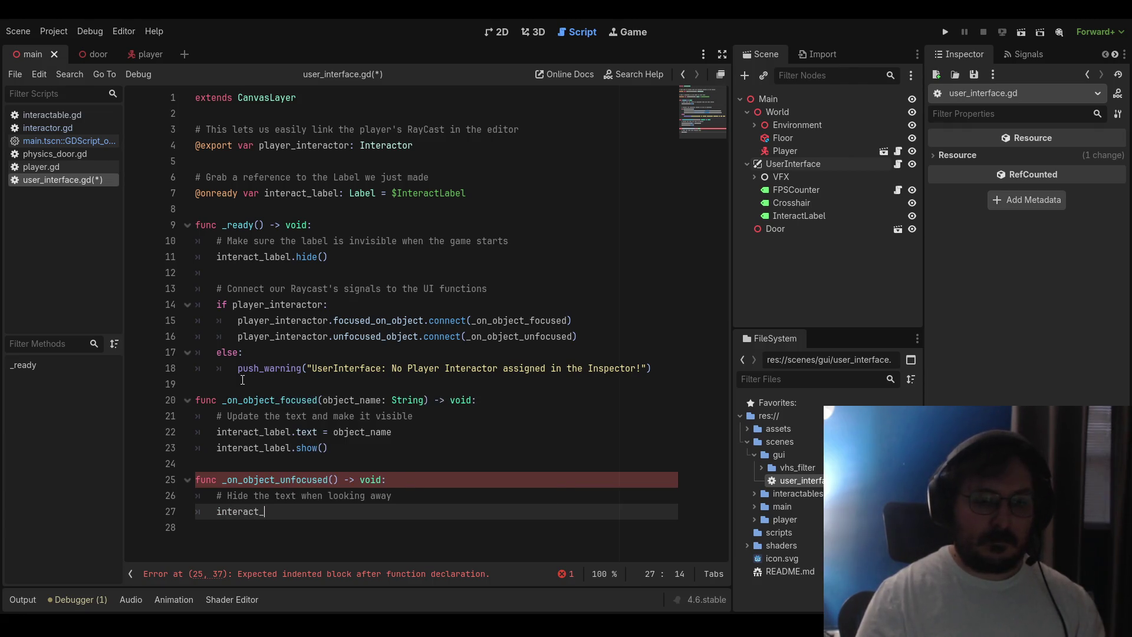
type("ide()")
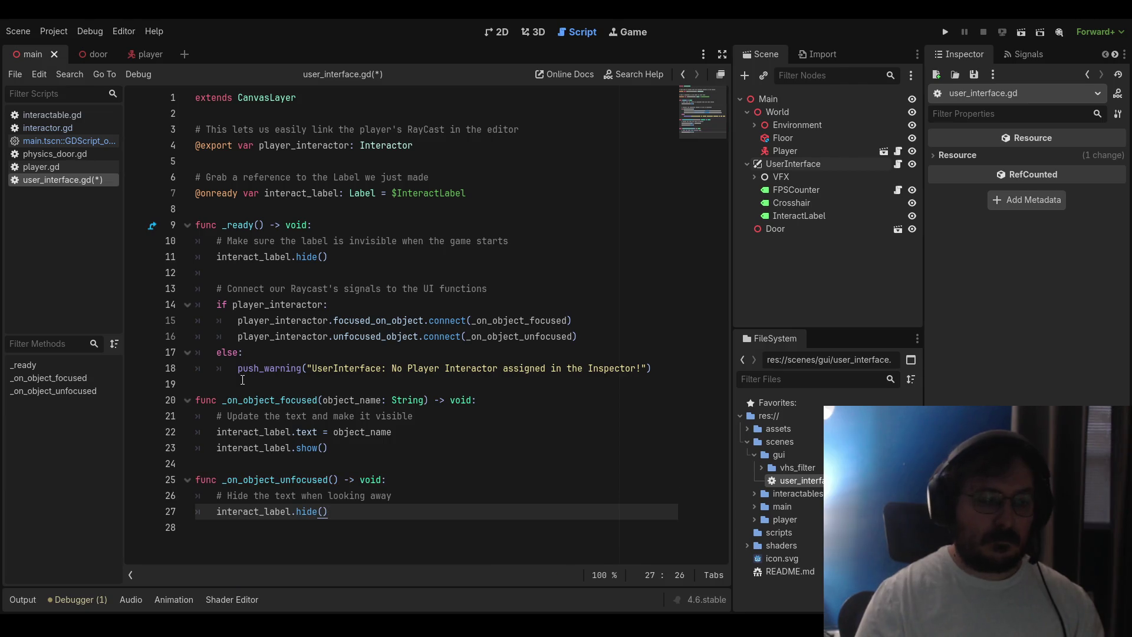
key("ctrl+s")
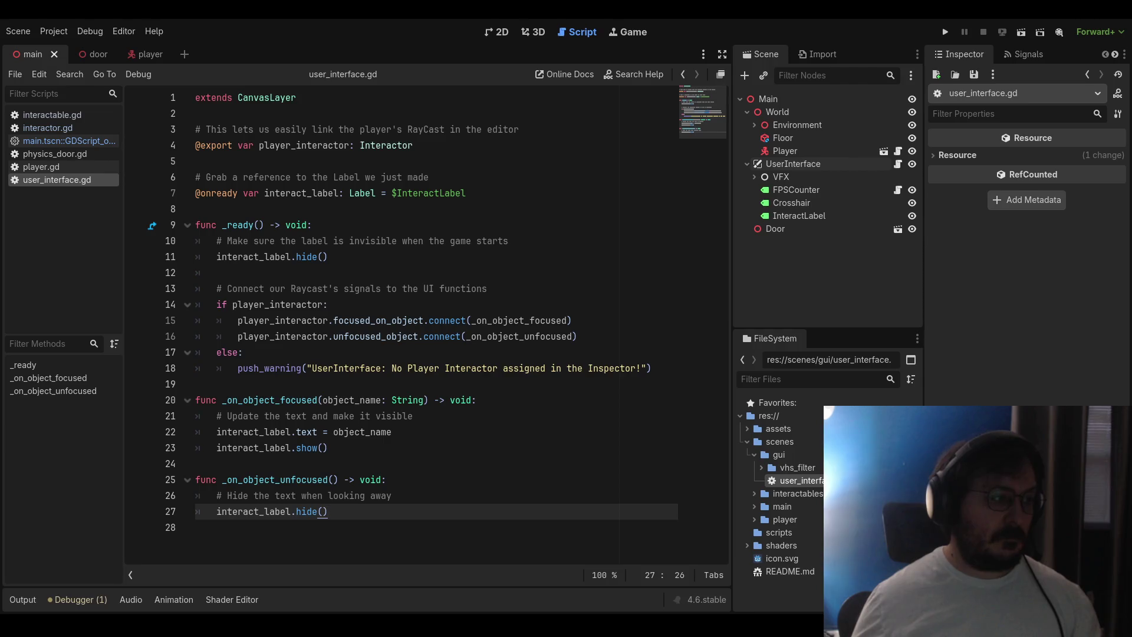
Inspect UserInterface in the main scene's 3D view, then open the player scene's Interactor raycast
left_click(533, 32)
left_click(794, 164)
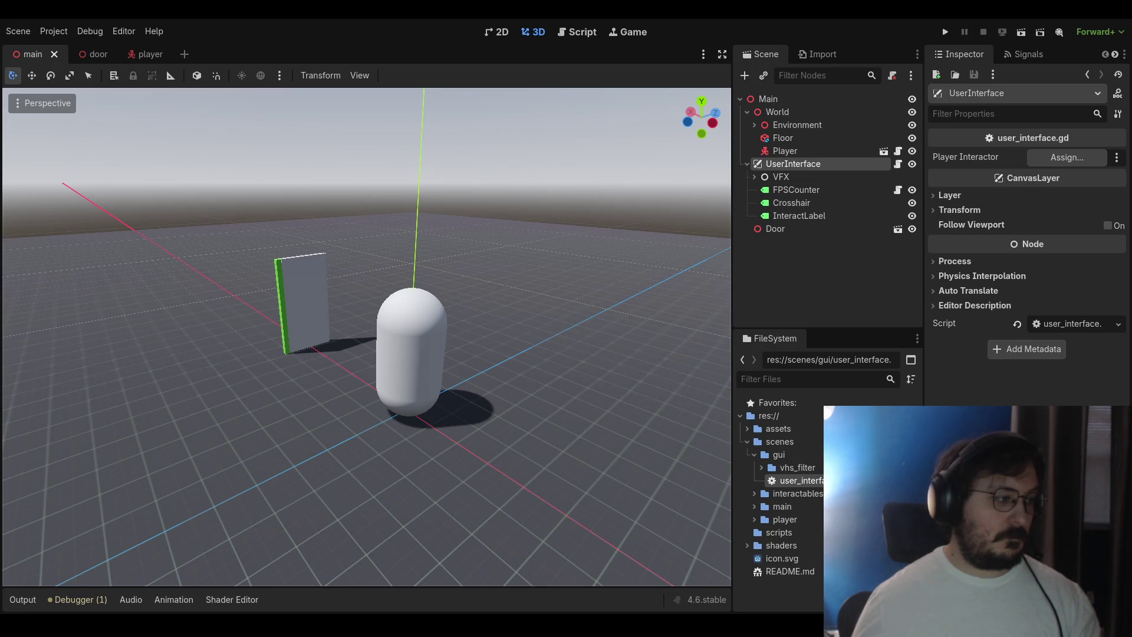
left_click(145, 53)
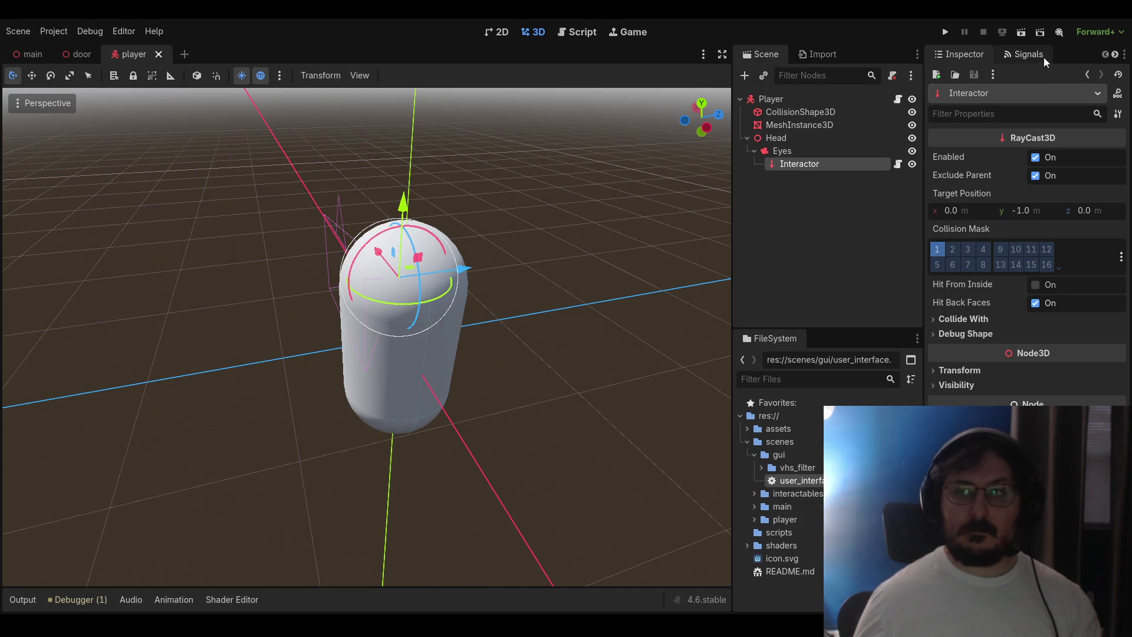
Check the Interactor's 'interactor' group, save the player scene, and return to the main scene
scroll(1046, 59, "down", 1)
left_click(1022, 59)
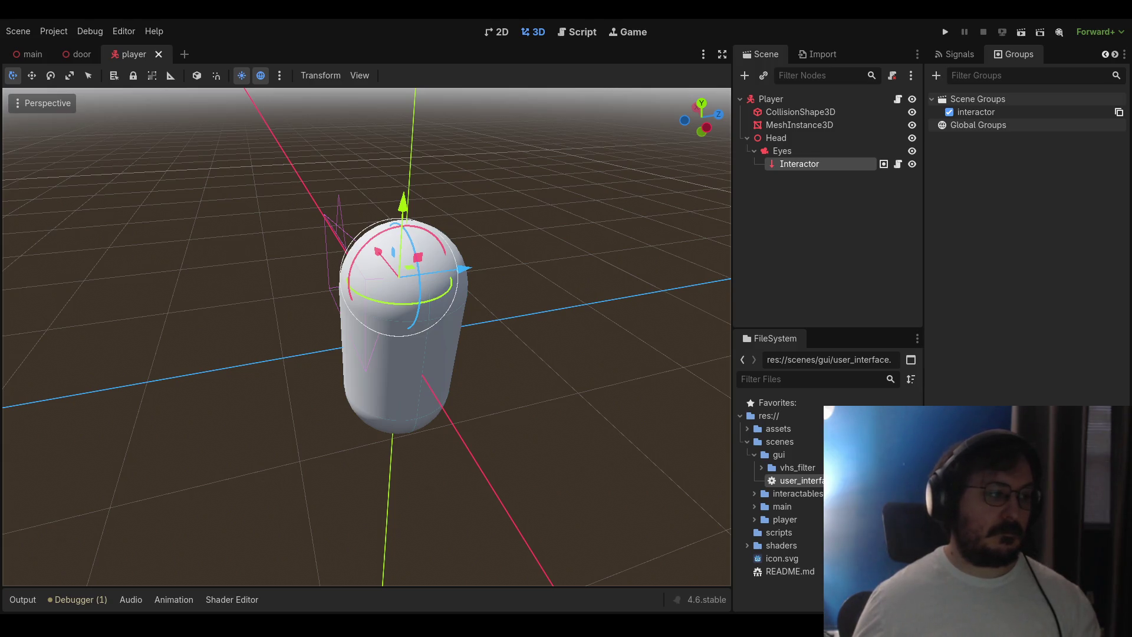
left_click_drag(200, 298, 329, 283)
key("ctrl+s")
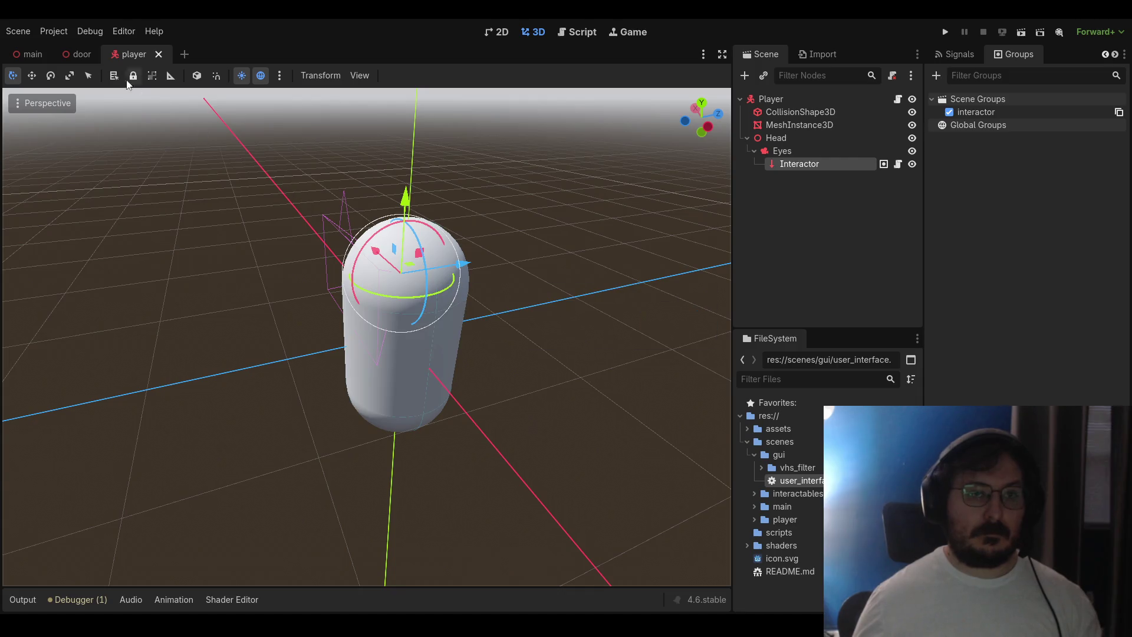
left_click(79, 54)
left_click(29, 54)
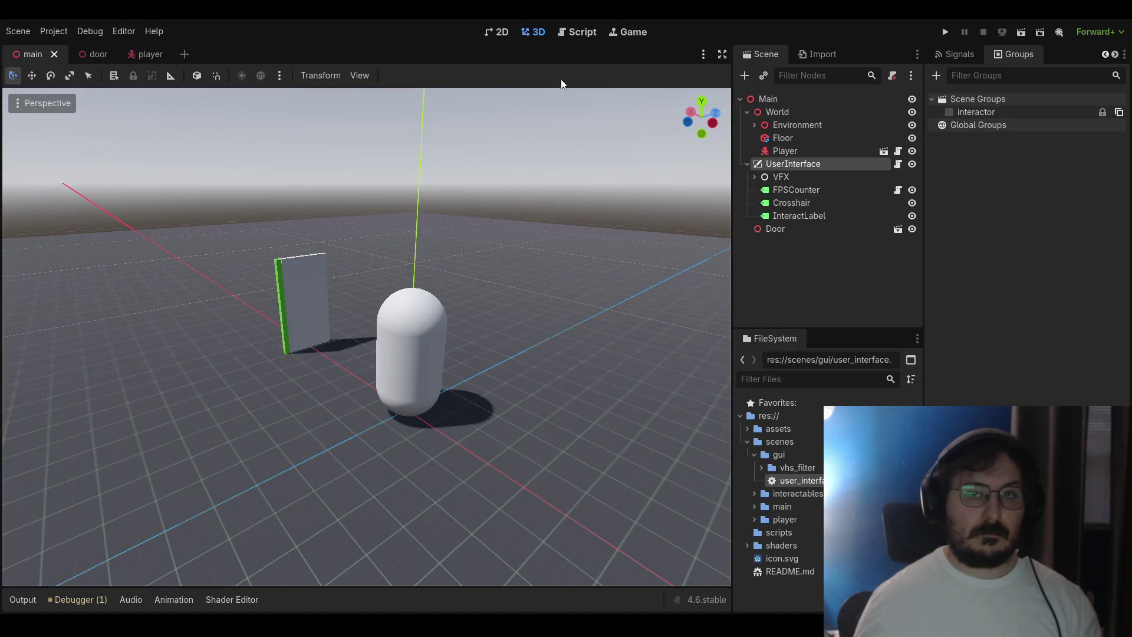
Delete the exported player_interactor variable and its comment from user_interface.gd
left_click(577, 32)
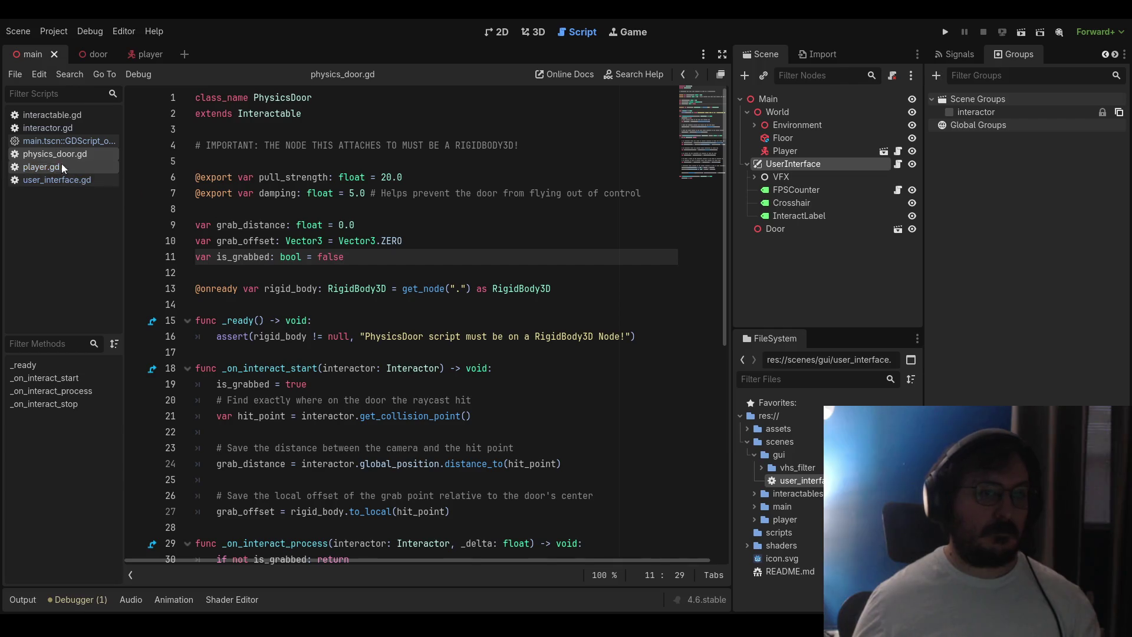
left_click(58, 181)
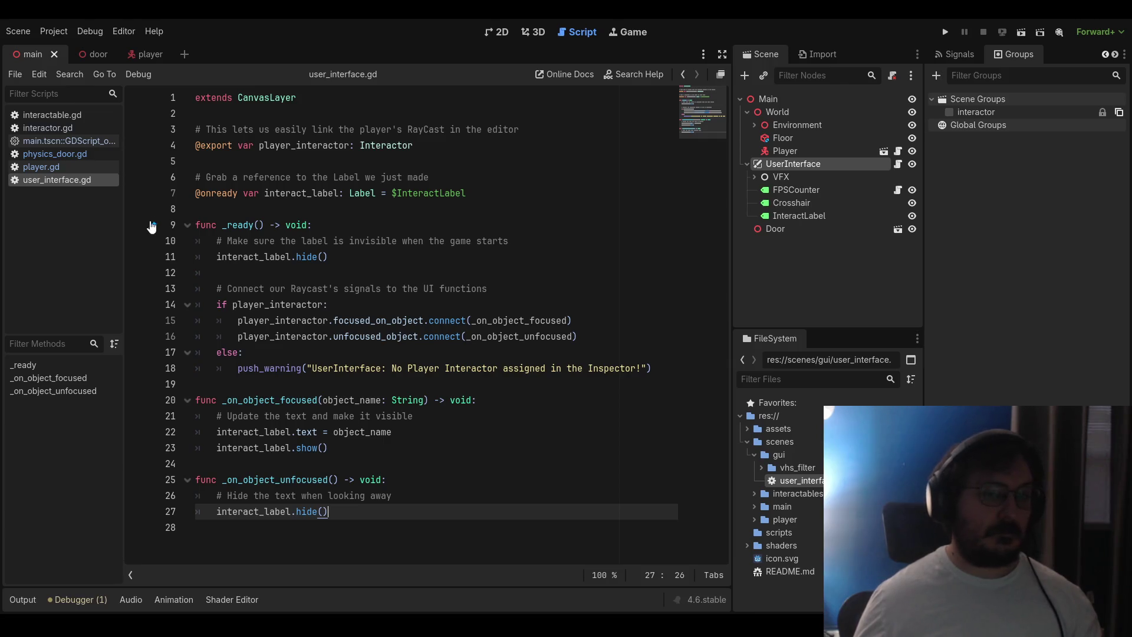
left_click(178, 151)
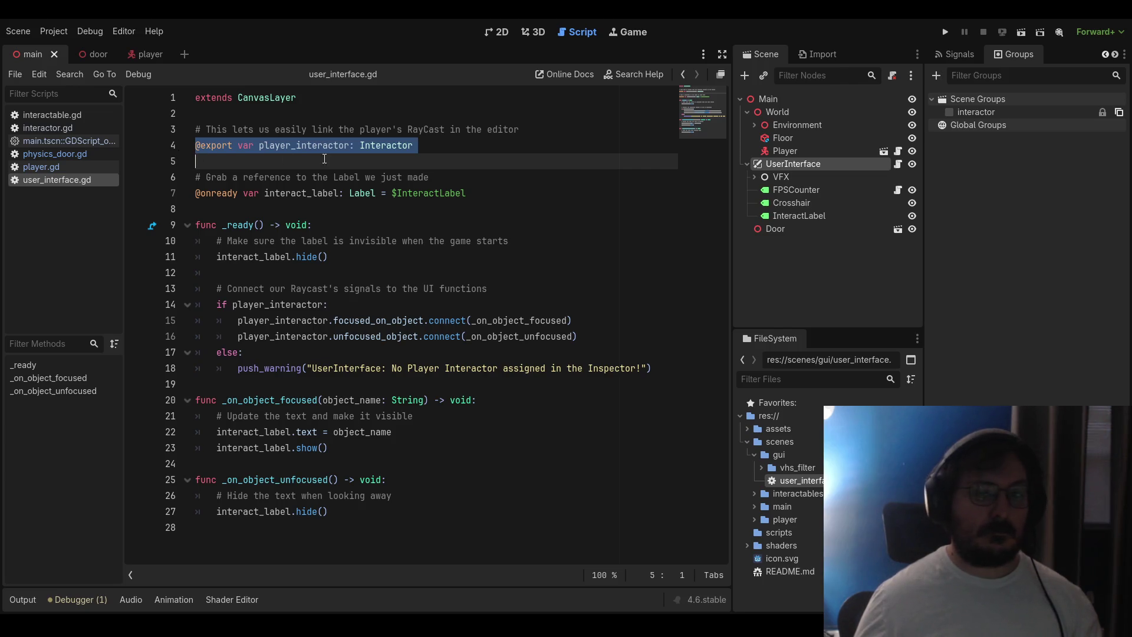
left_click_drag(416, 145, 196, 129)
key("BackSpace")
key("BackSpace")
key("BackSpace")
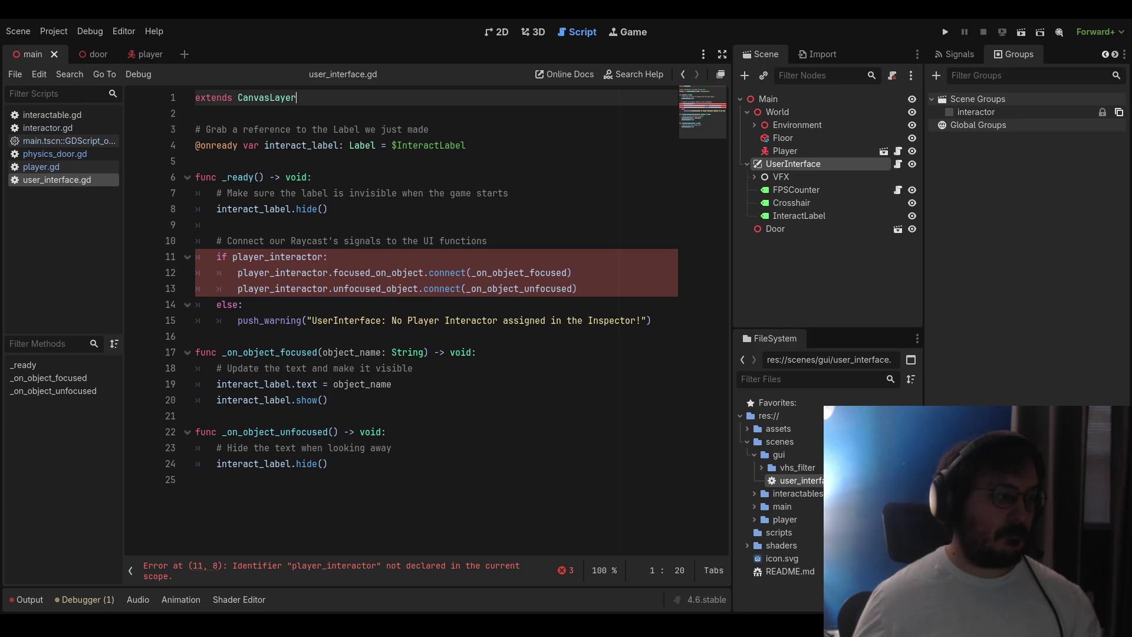
Add a commented 'await get_tree().process_frame' to _ready after hiding the label
left_click(322, 230)
key("Return")
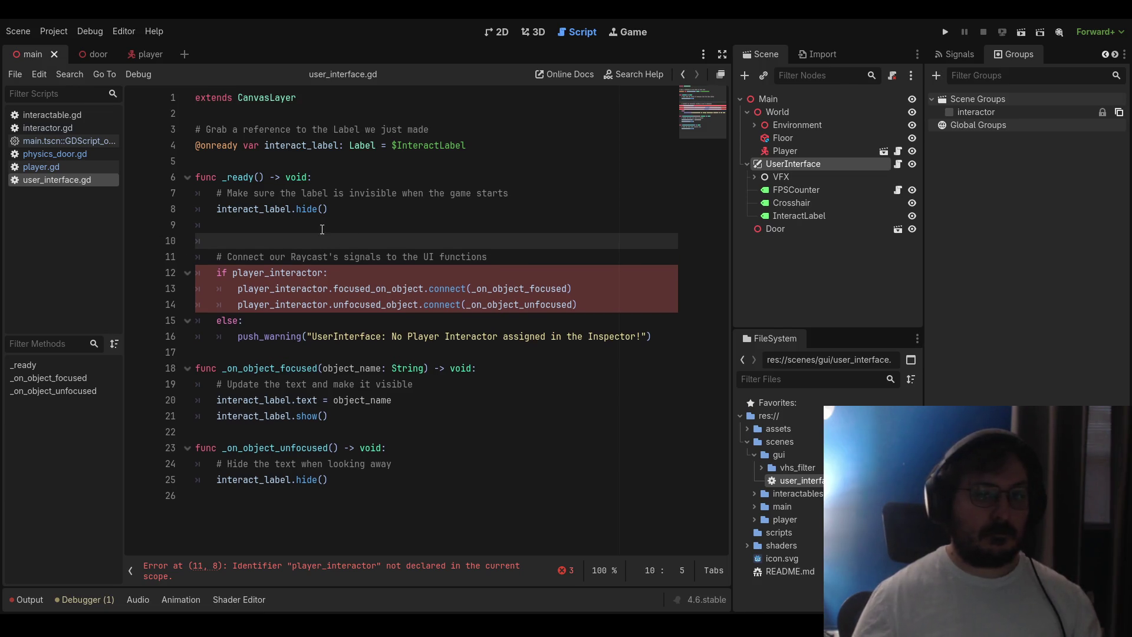
type("a")
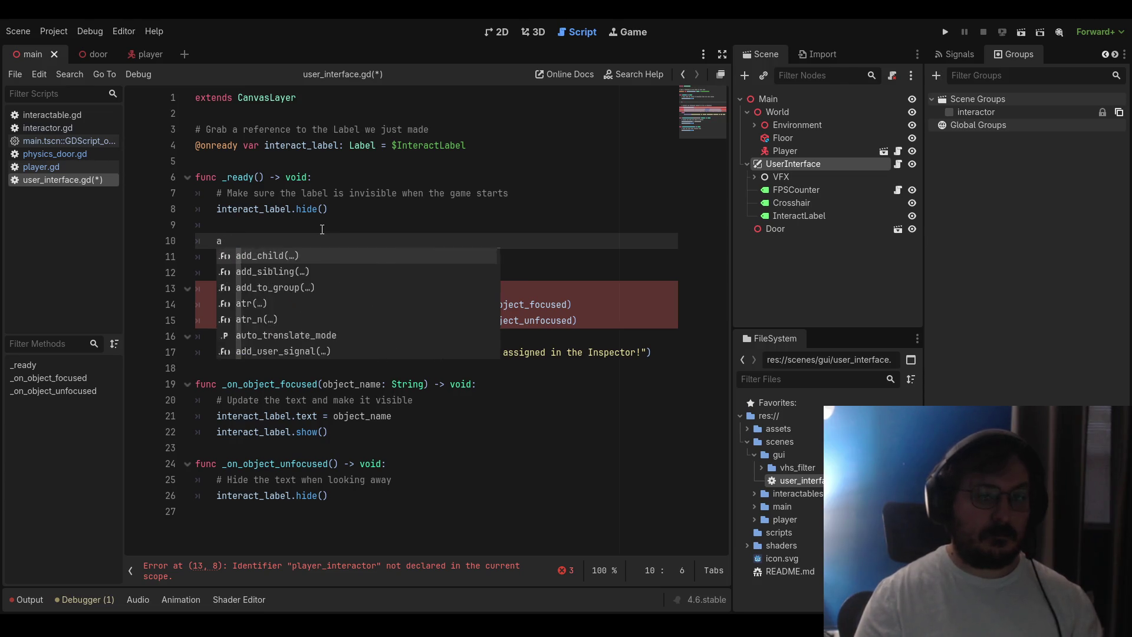
key("BackSpace")
type("# Wait exactl")
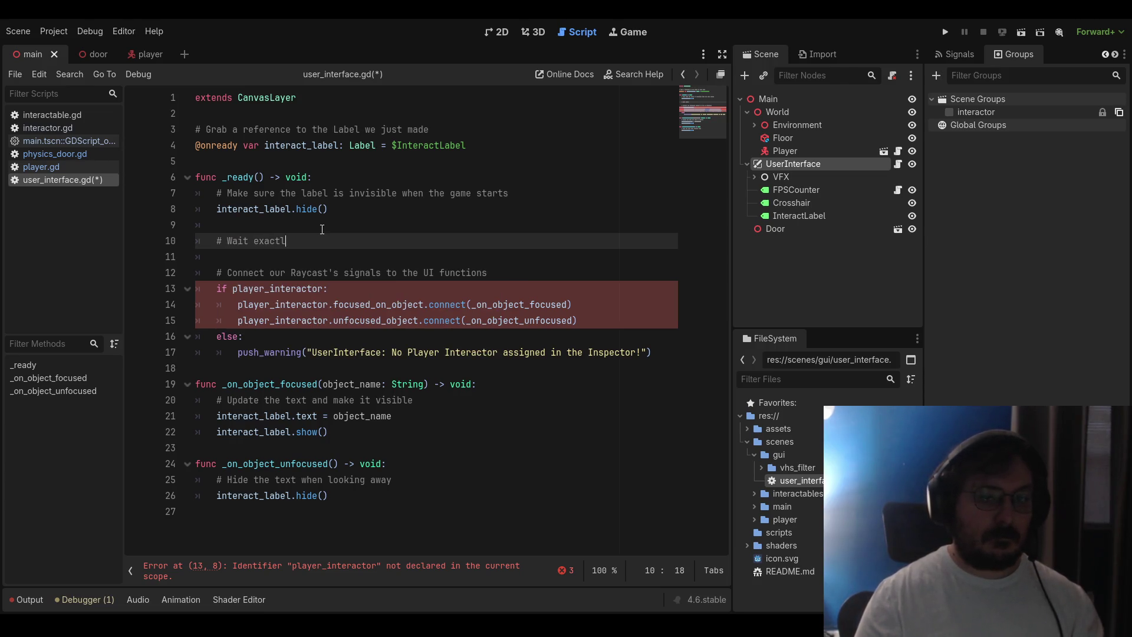
type("y one frame t")
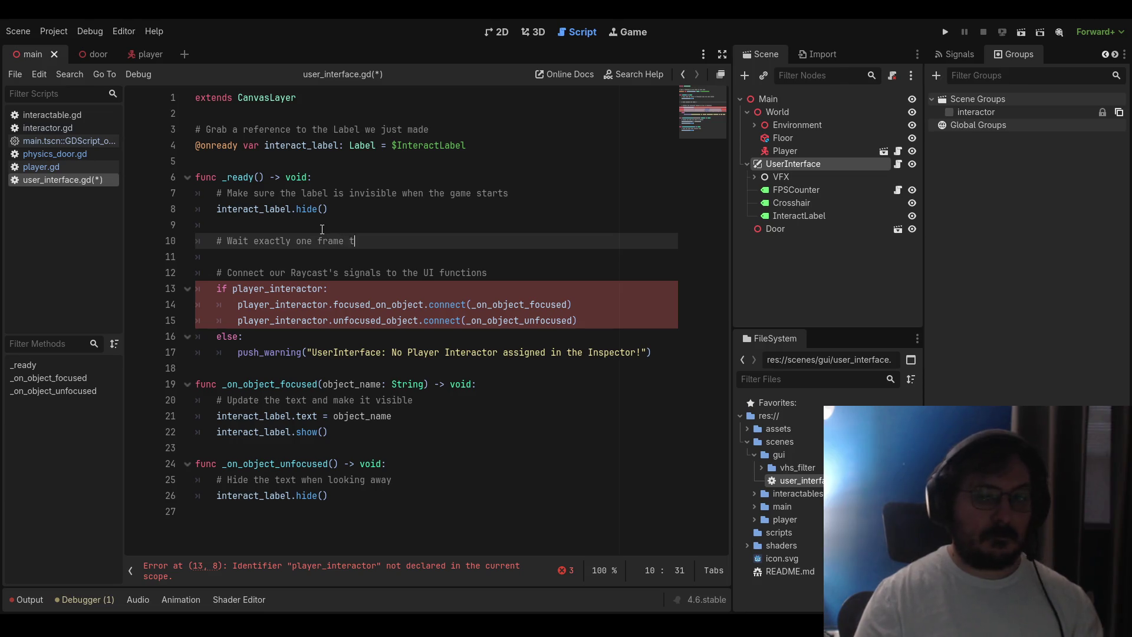
type("o ensure the Player")
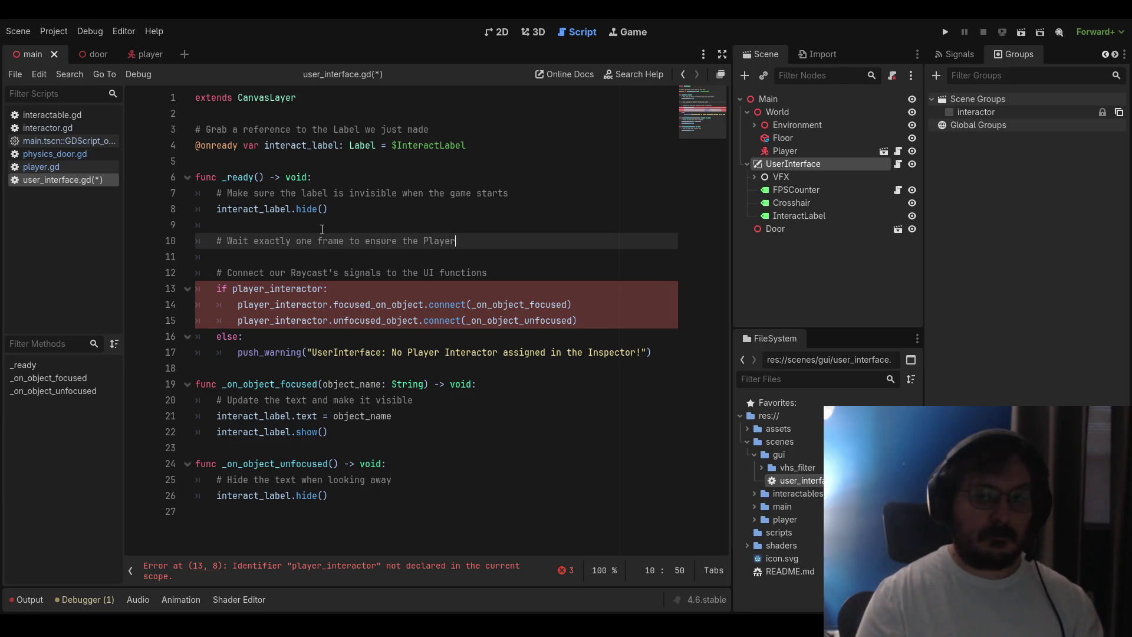
type(" scene has finis")
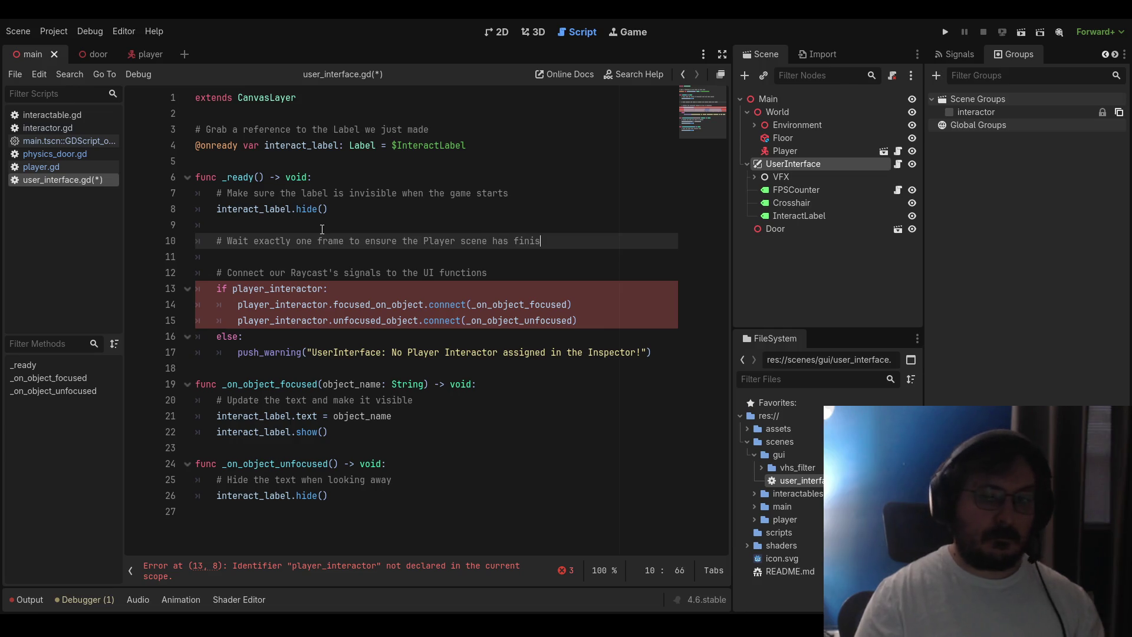
type("hed loading")
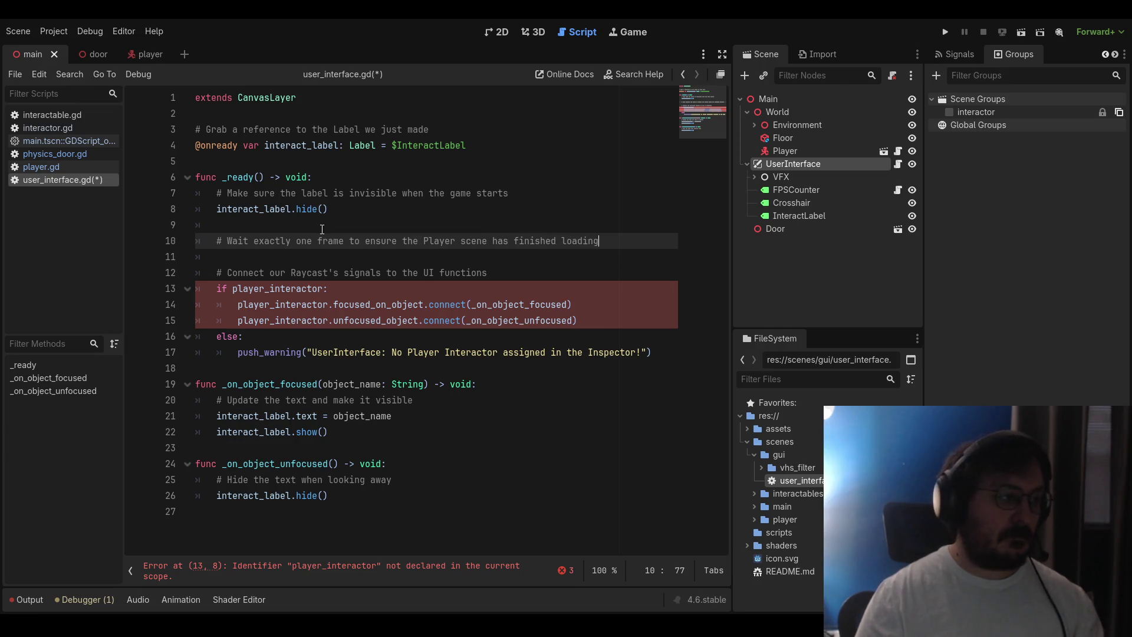
key("Return")
type("await get_treE")
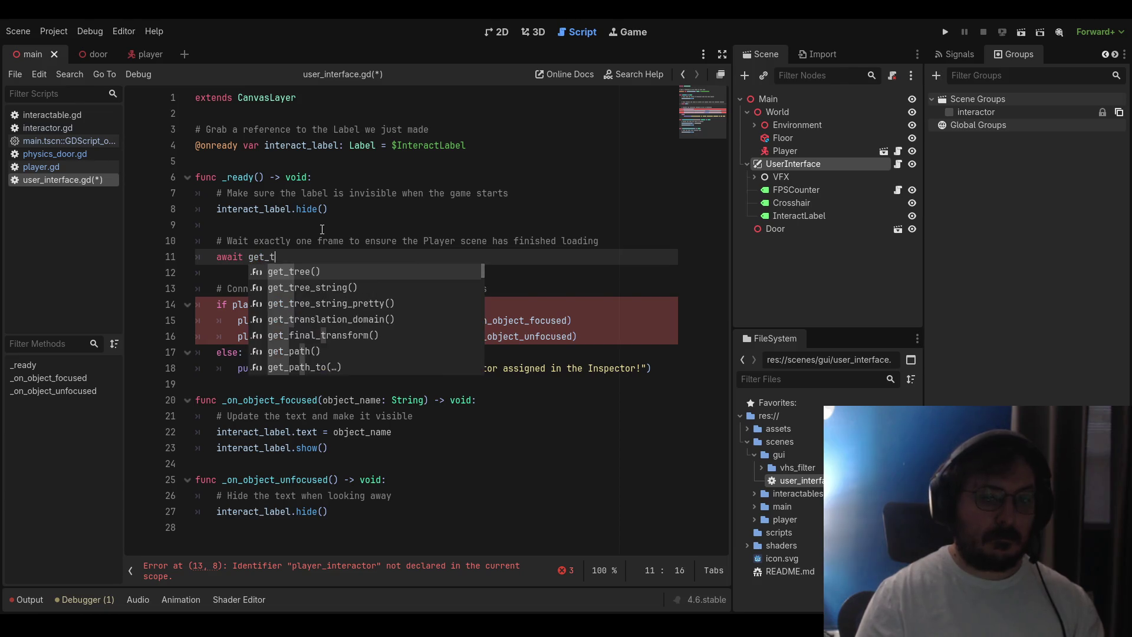
key("Return")
key("BackSpace")
key("BackSpace")
key("BackSpace")
type("e()")
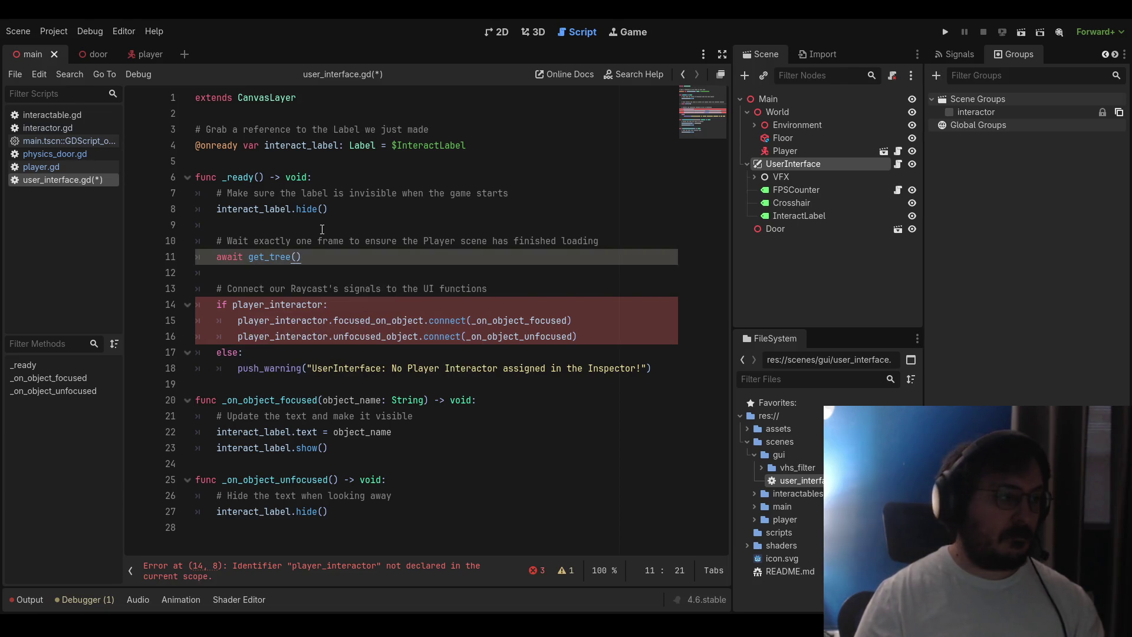
type(".process_frame")
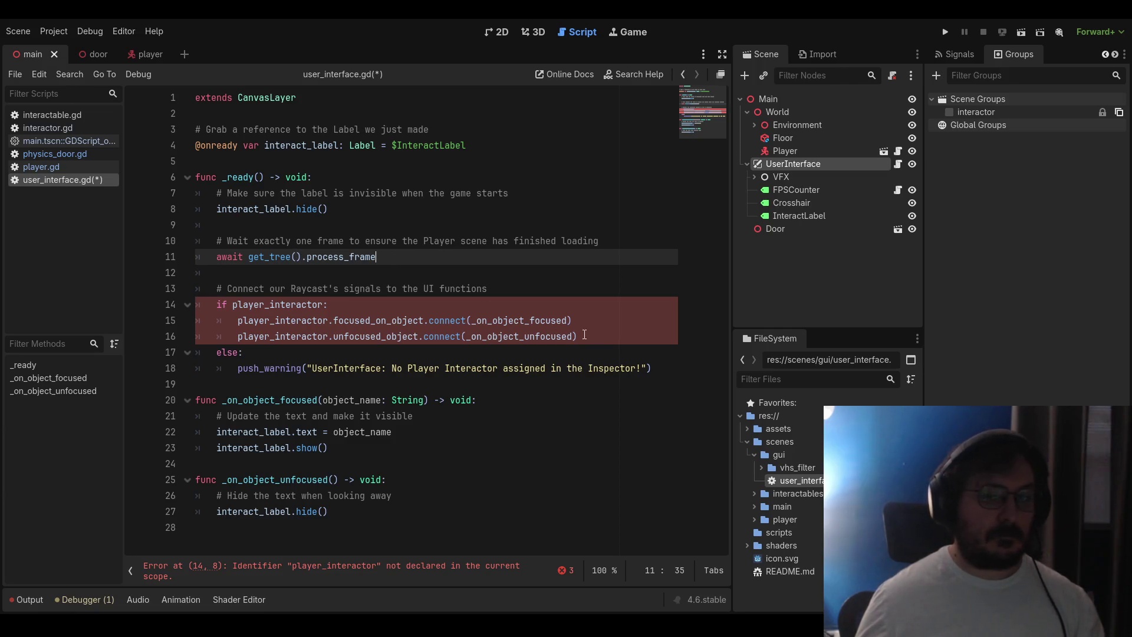
left_click_drag(584, 335, 290, 336)
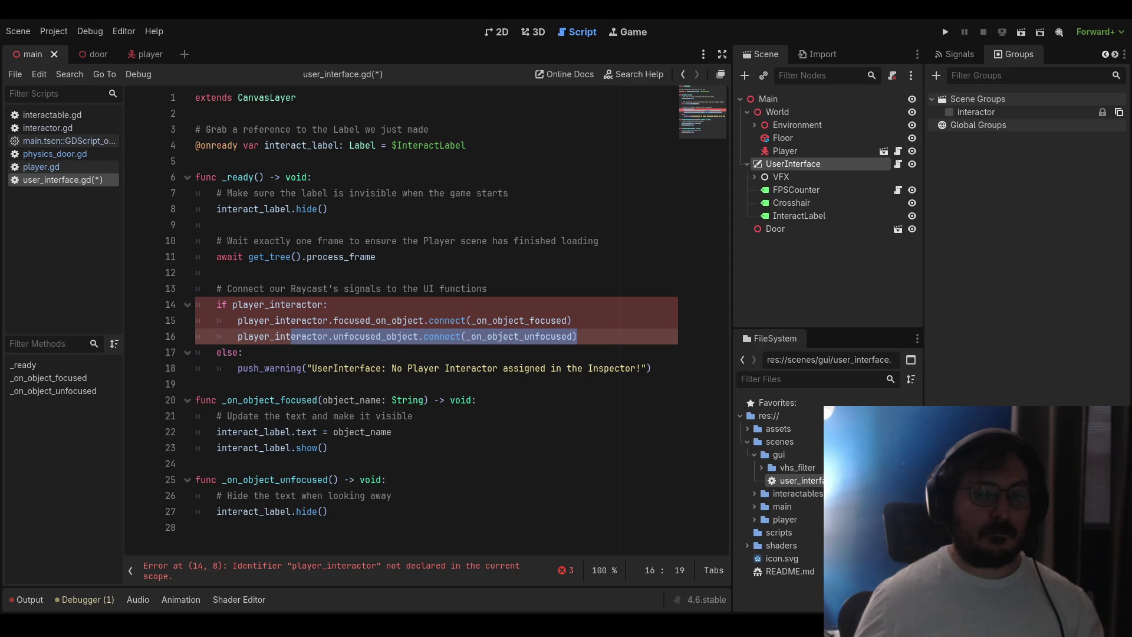
left_click(286, 367)
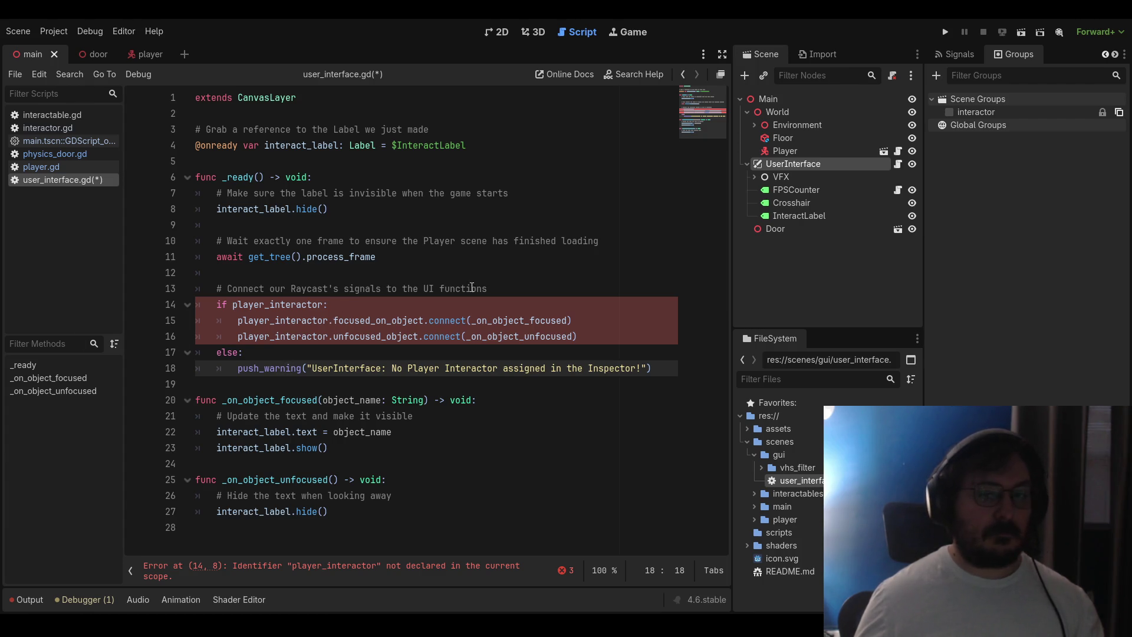
Add a comment line after the await about finding the first node in the 'interactor' group
left_click(571, 287)
key("Return")
type("var")
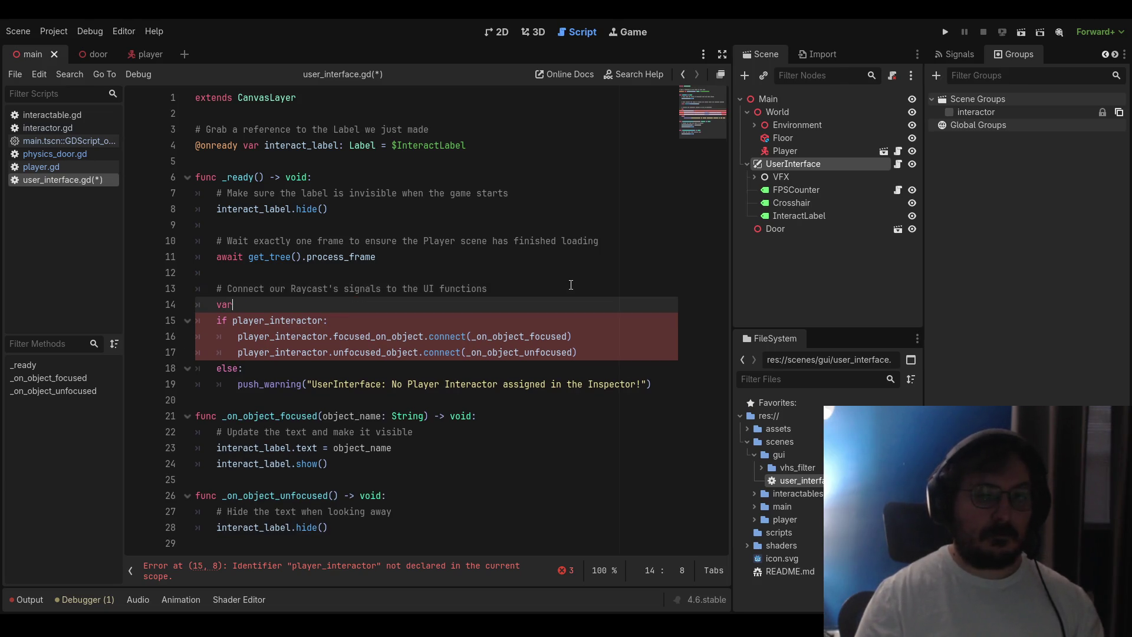
key("BackSpace")
key("BackSpace")
key("BackSpace")
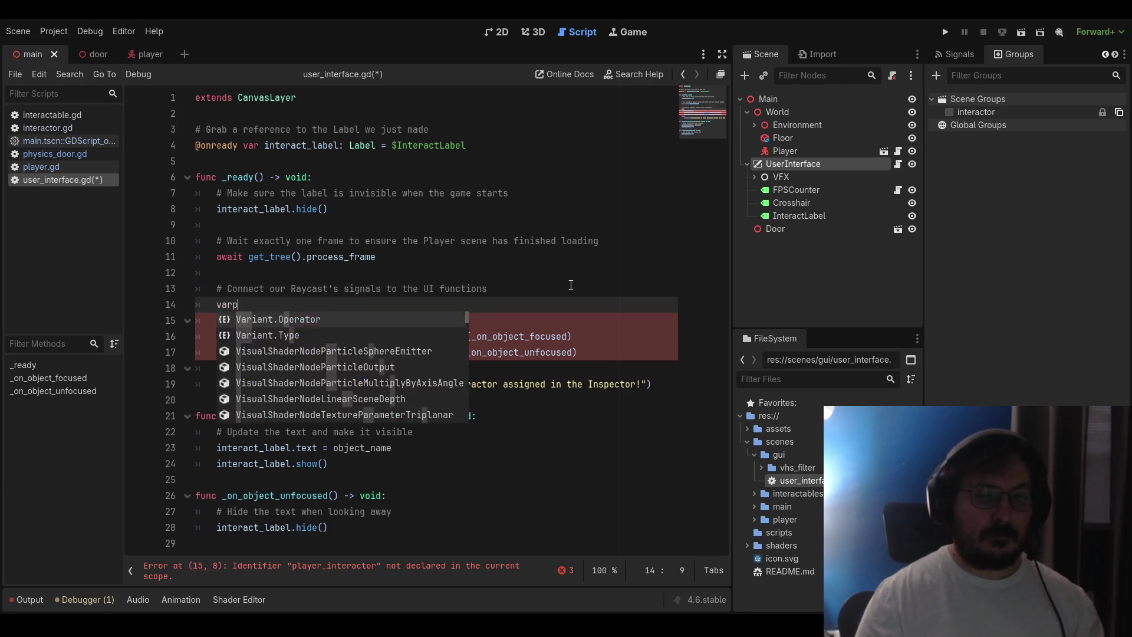
key("BackSpace")
key("Up")
key("Return")
key("Return")
key("Up")
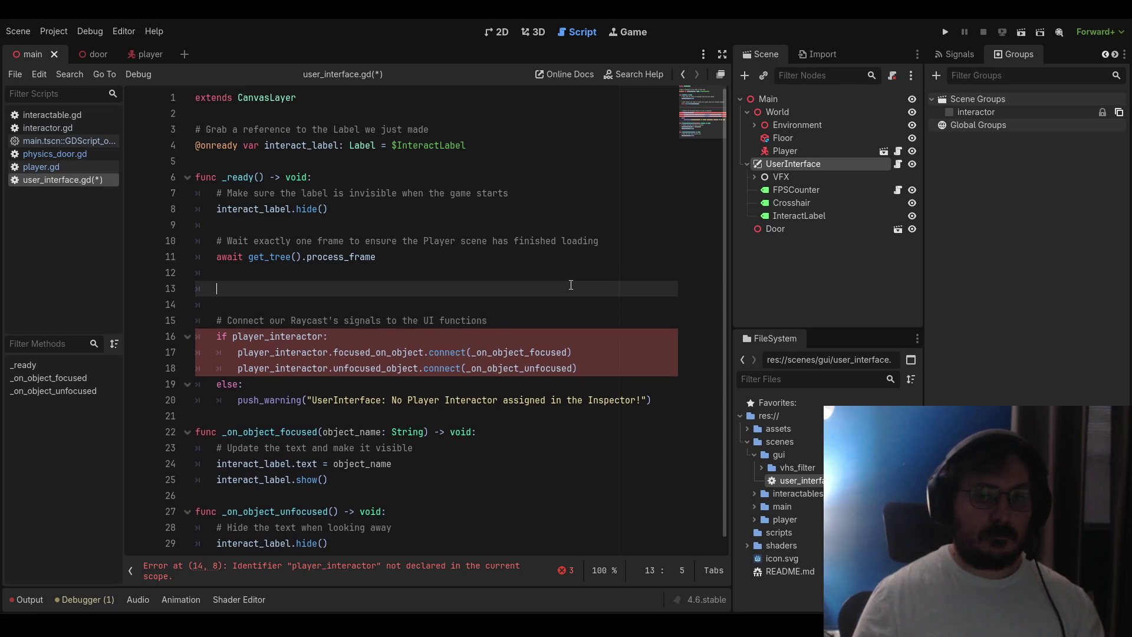
type("# AskGodot ")
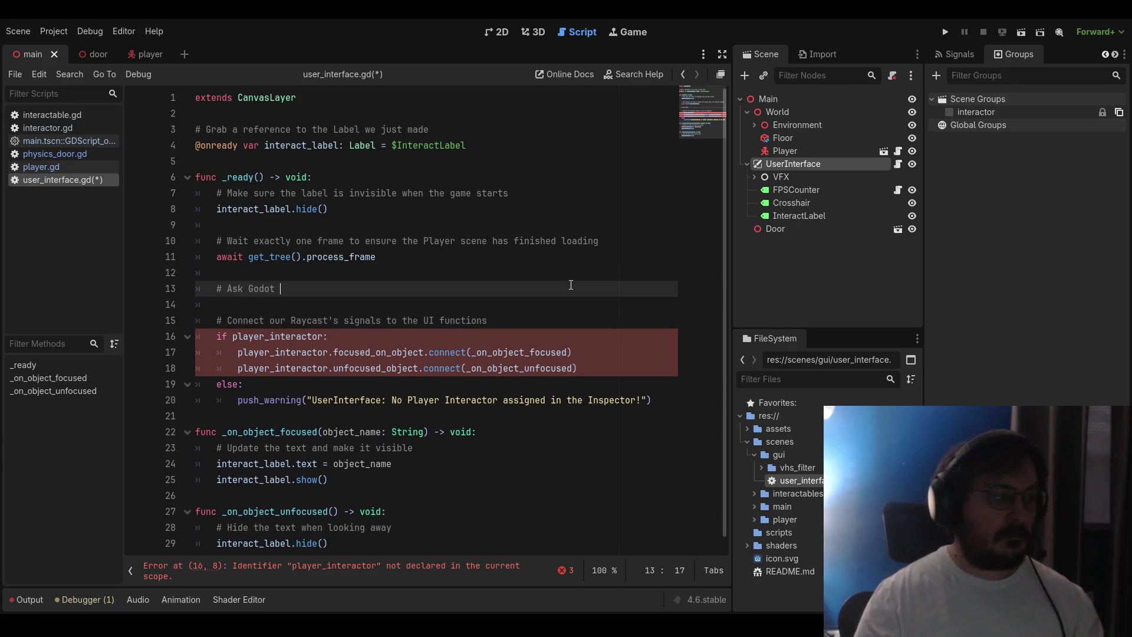
type("to find th")
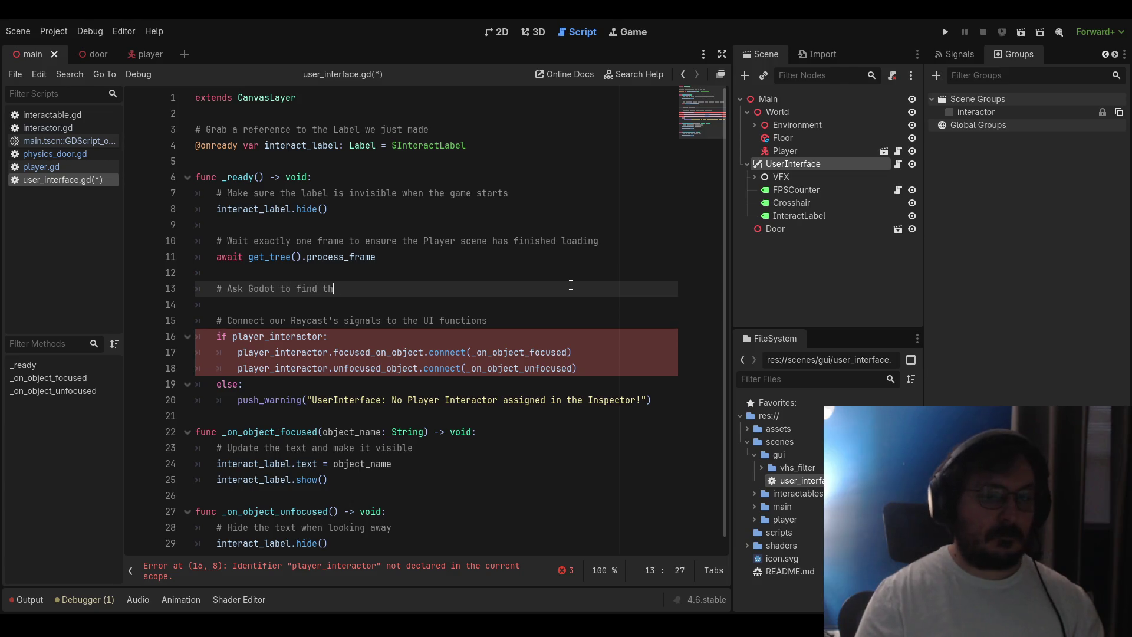
type("e firsted with '")
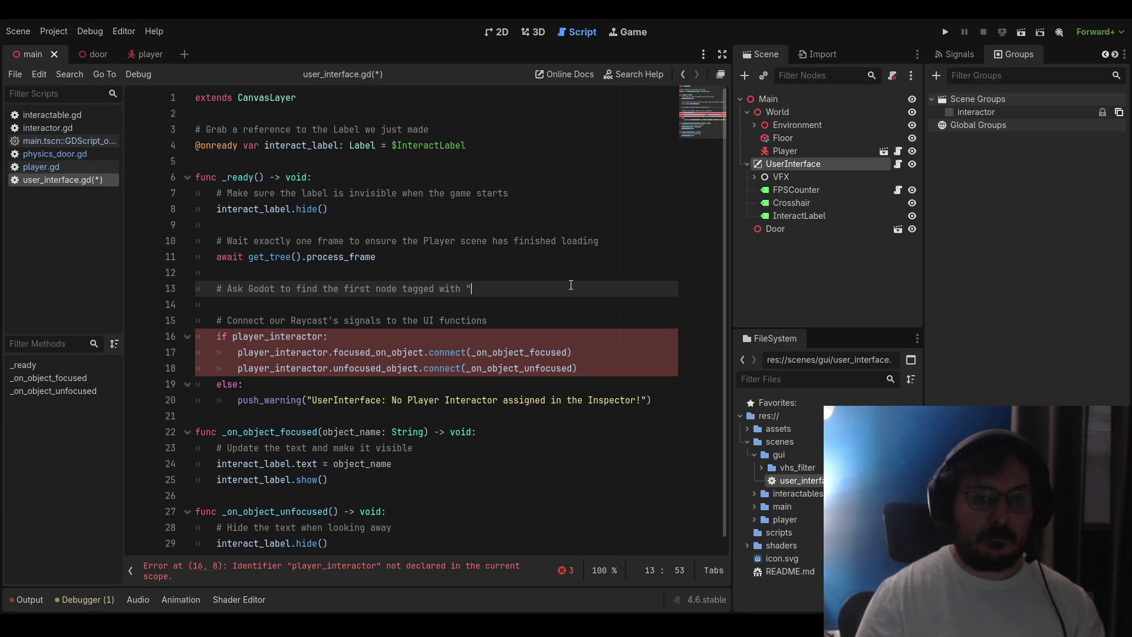
type("interactor")
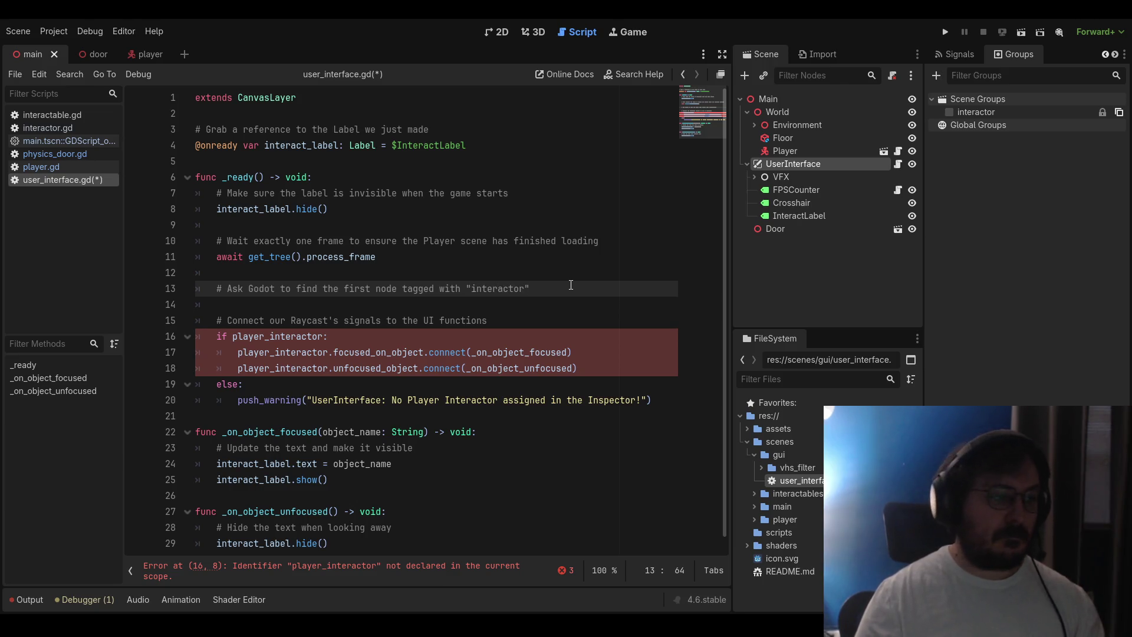
Declare player_interactor as get_tree().get_first_node_in_group("interactor") in _ready()
key("Return")
type("var player_")
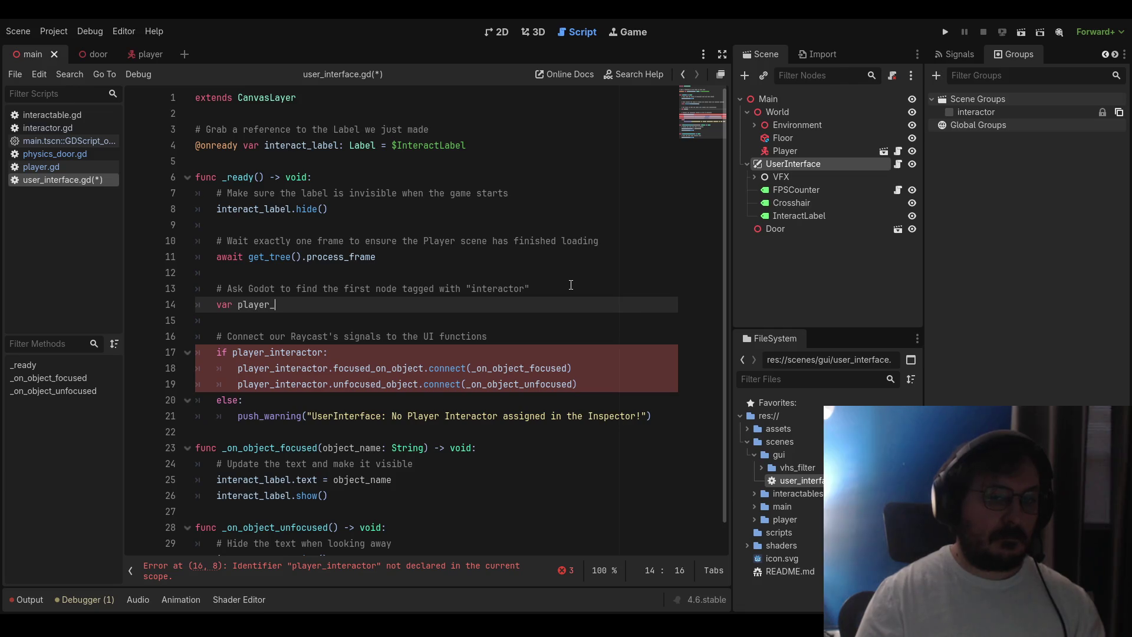
type("interactor")
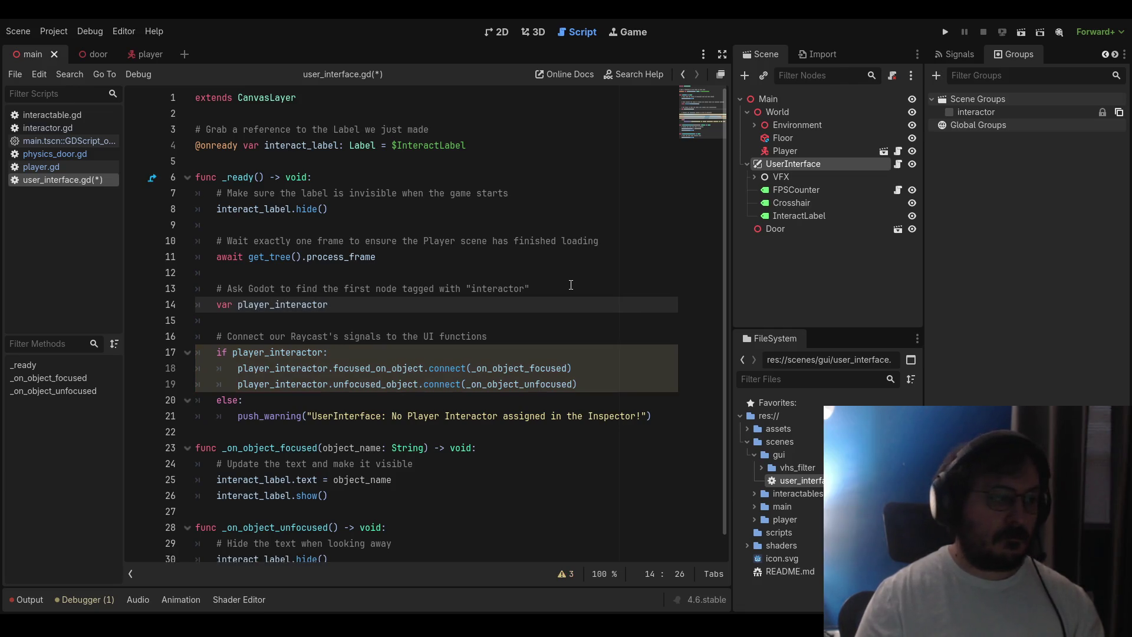
type(" = get_tree")
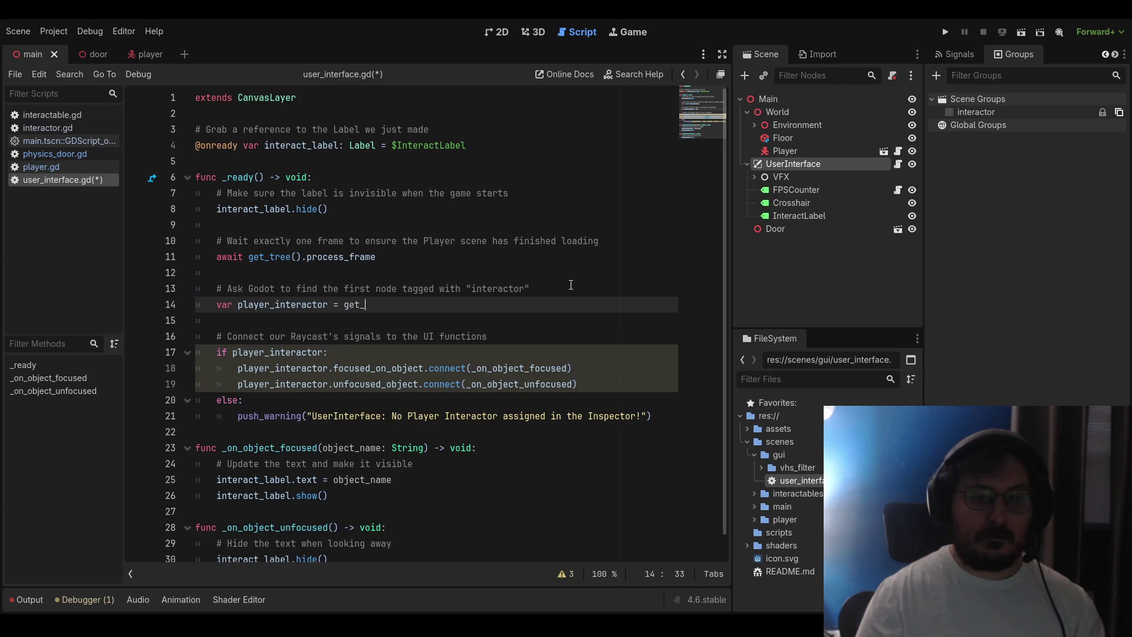
key("Return")
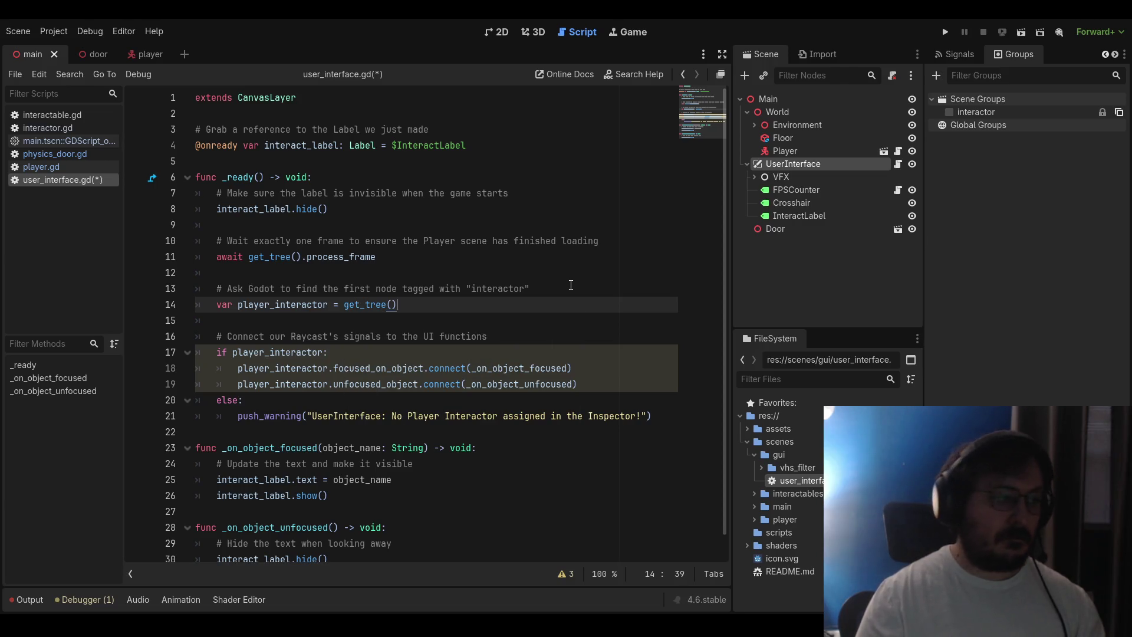
type(".get_first")
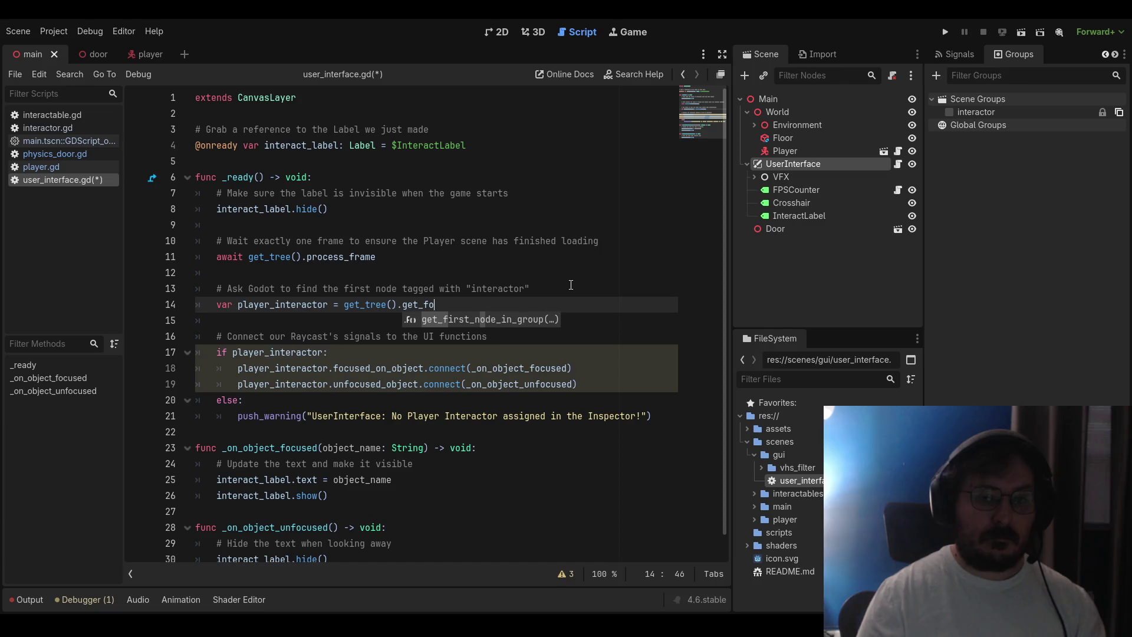
key("Return")
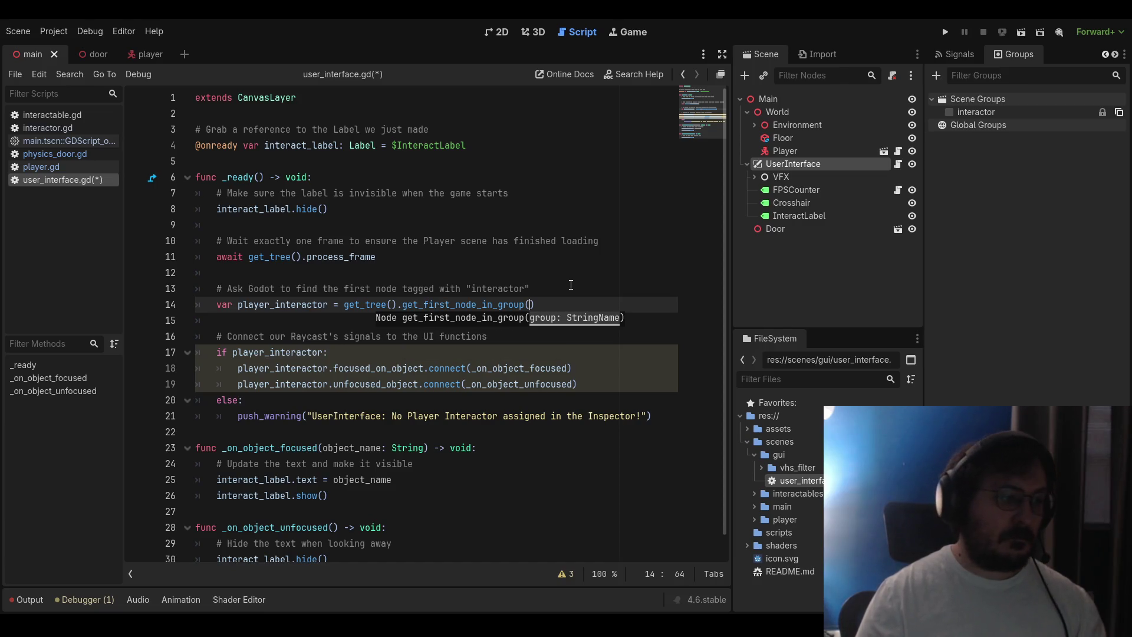
type("\"interactor\")")
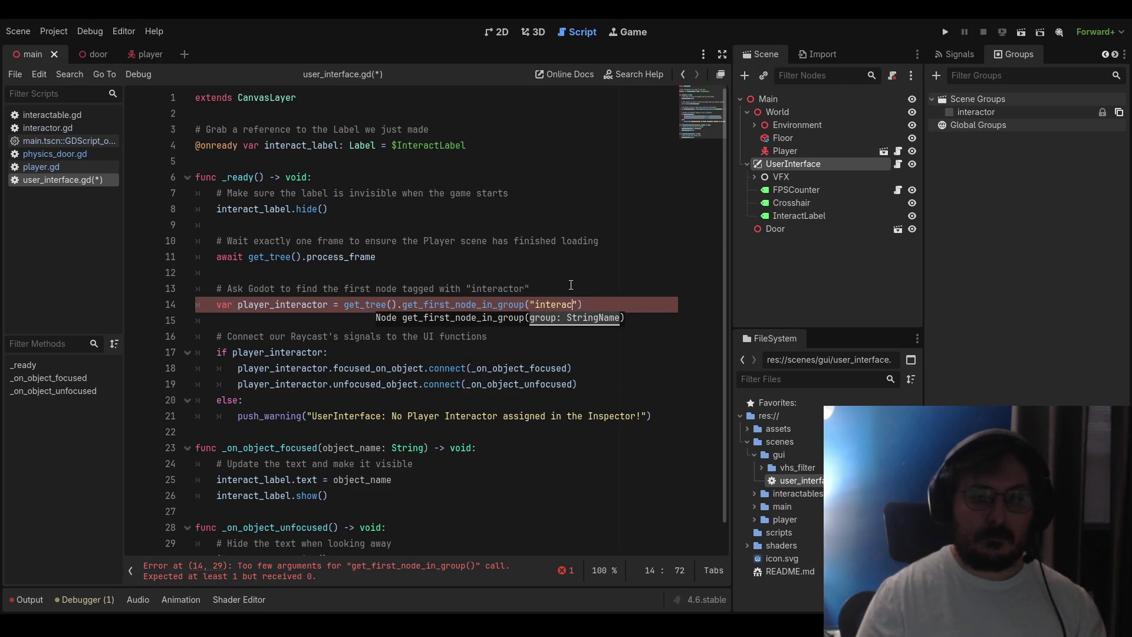
Save user_interface.gd and start the game to test it
key("ctrl+s")
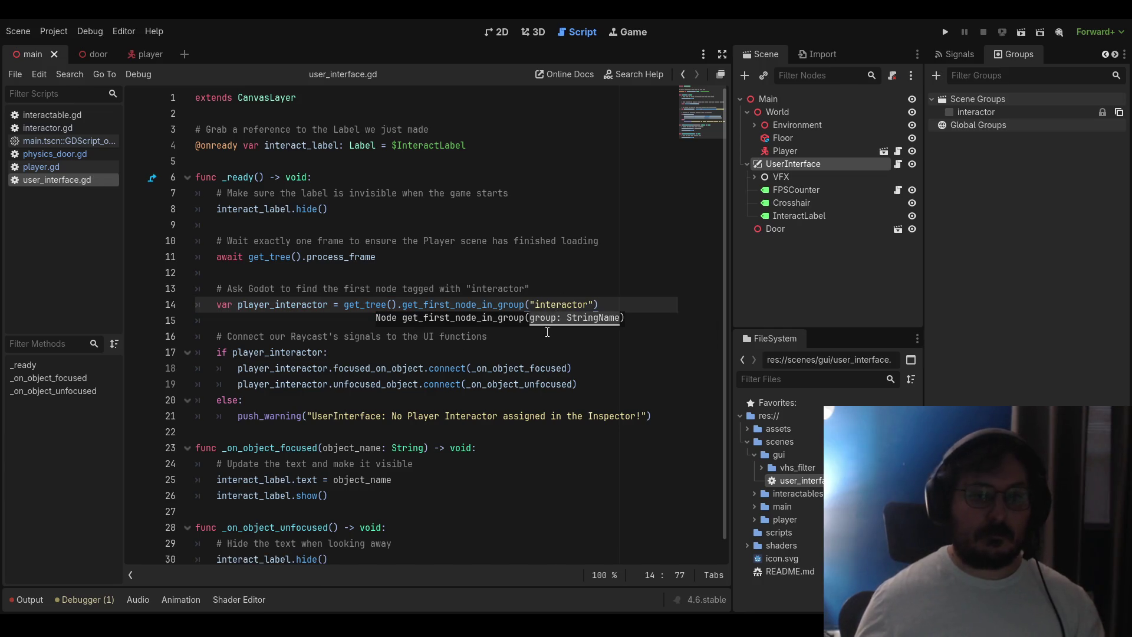
left_click(571, 285)
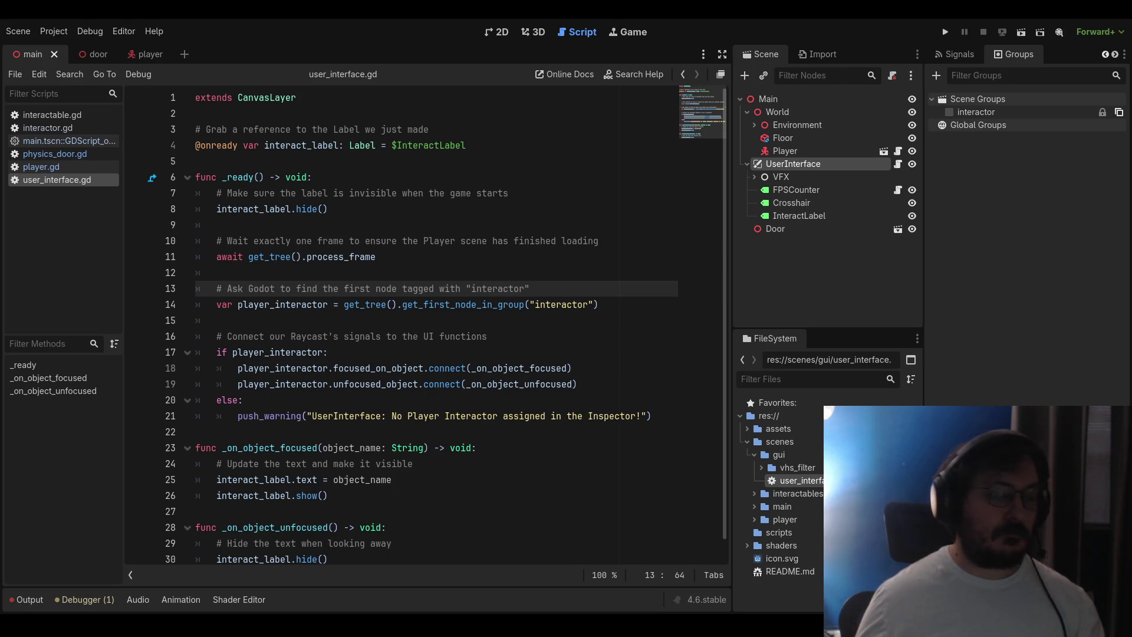
left_click(946, 32)
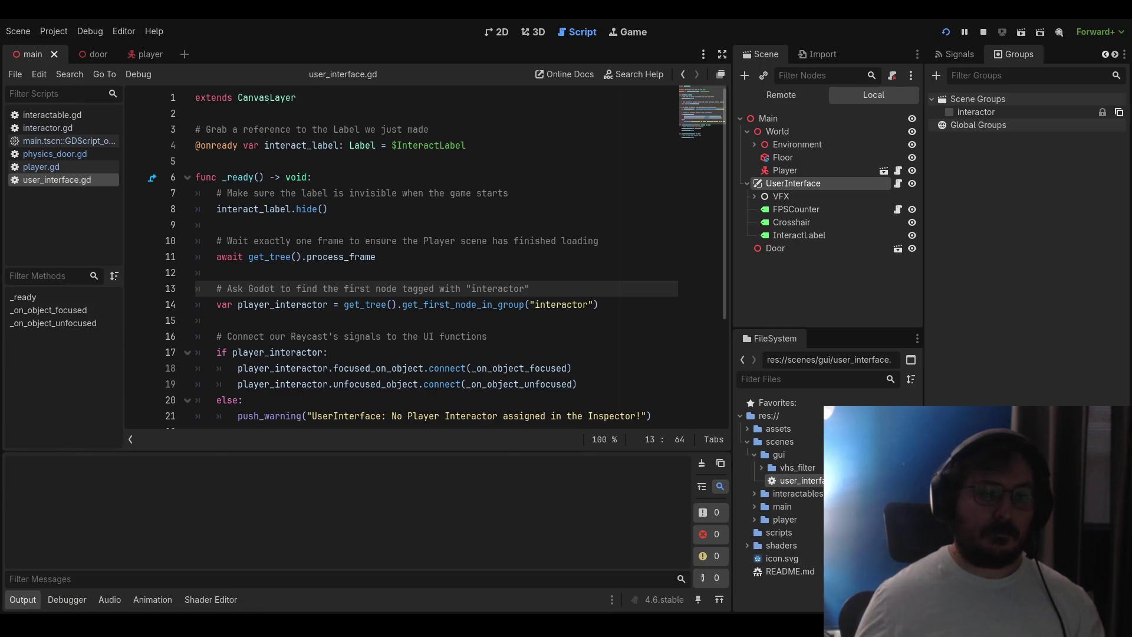
Bring the running game forward, open interactor.gd, then stop the game
key("F12")
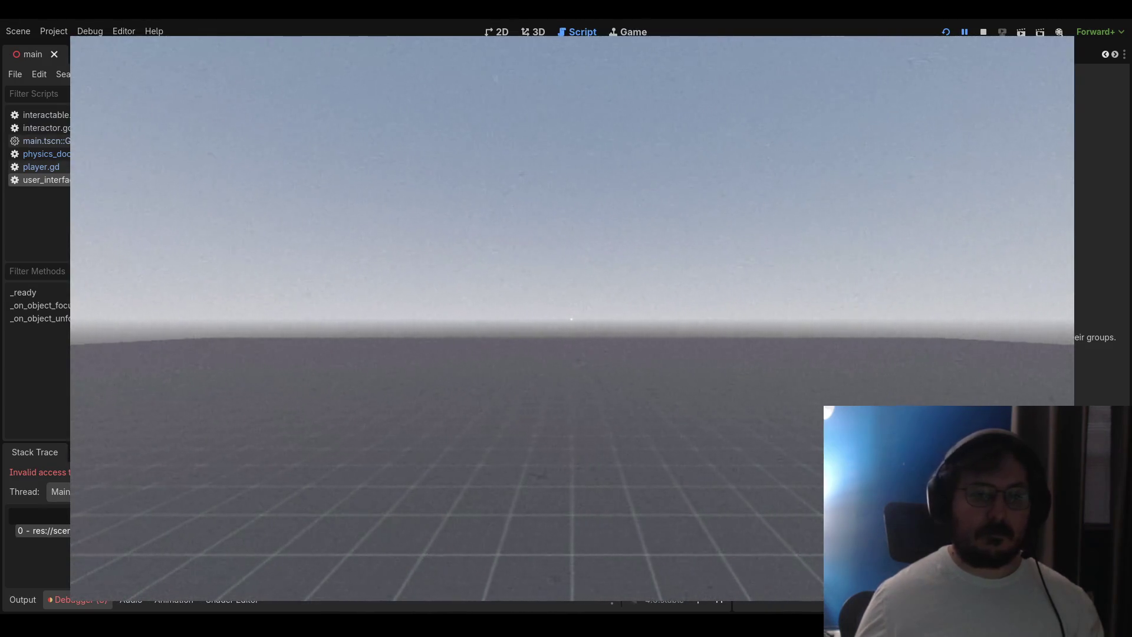
left_click(56, 128)
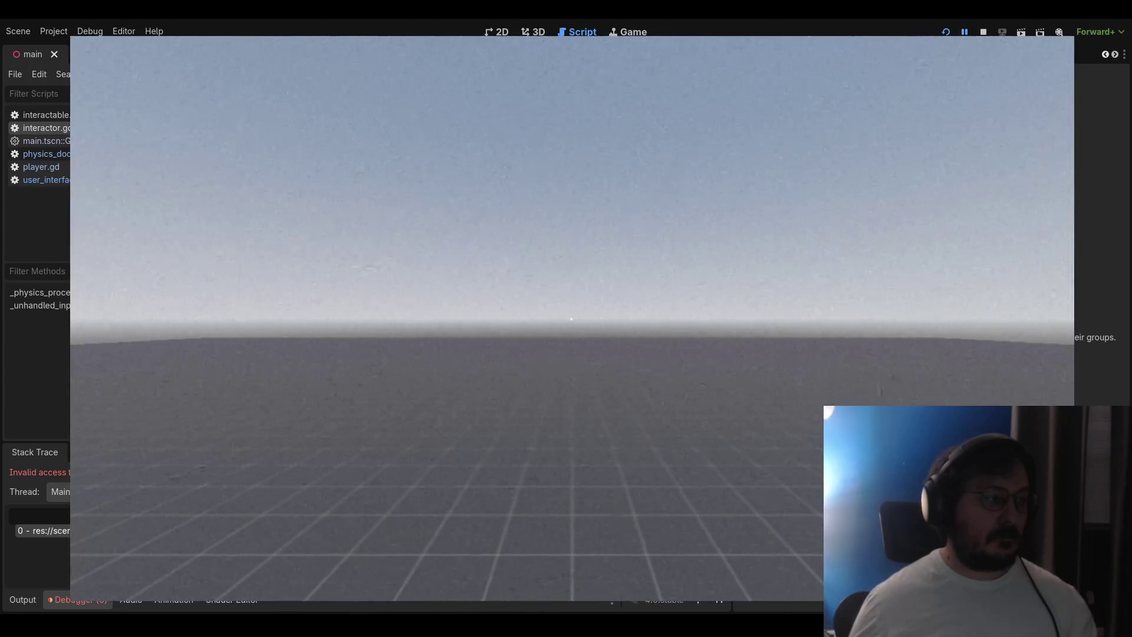
left_click(983, 32)
Rerun the game, walk toward the door and back away, then close it
left_click(947, 31)
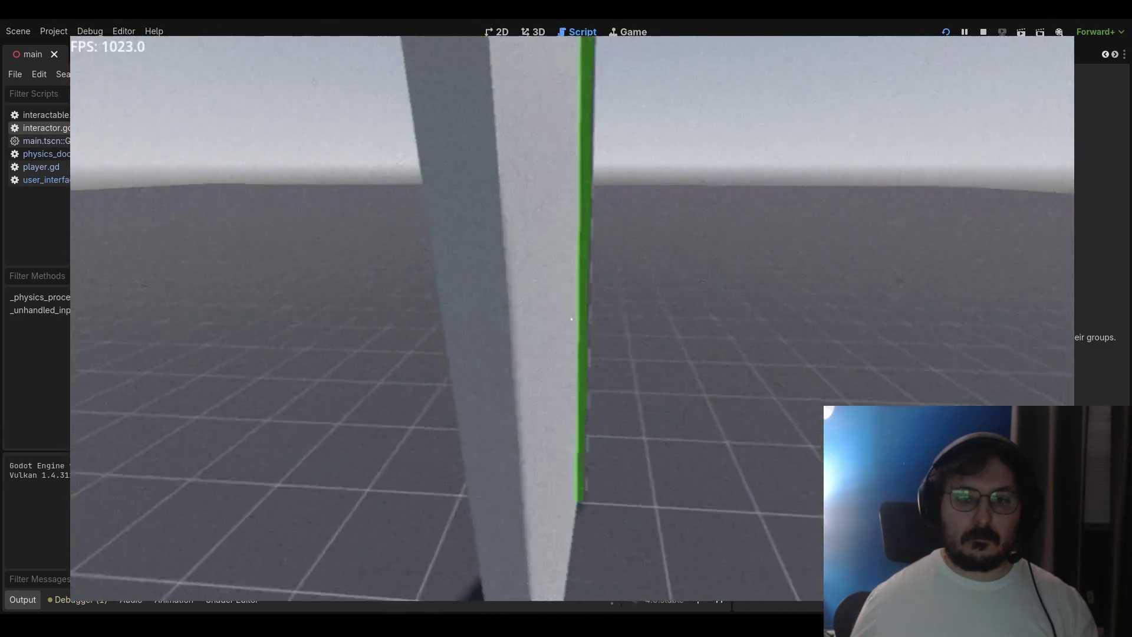
key("w")
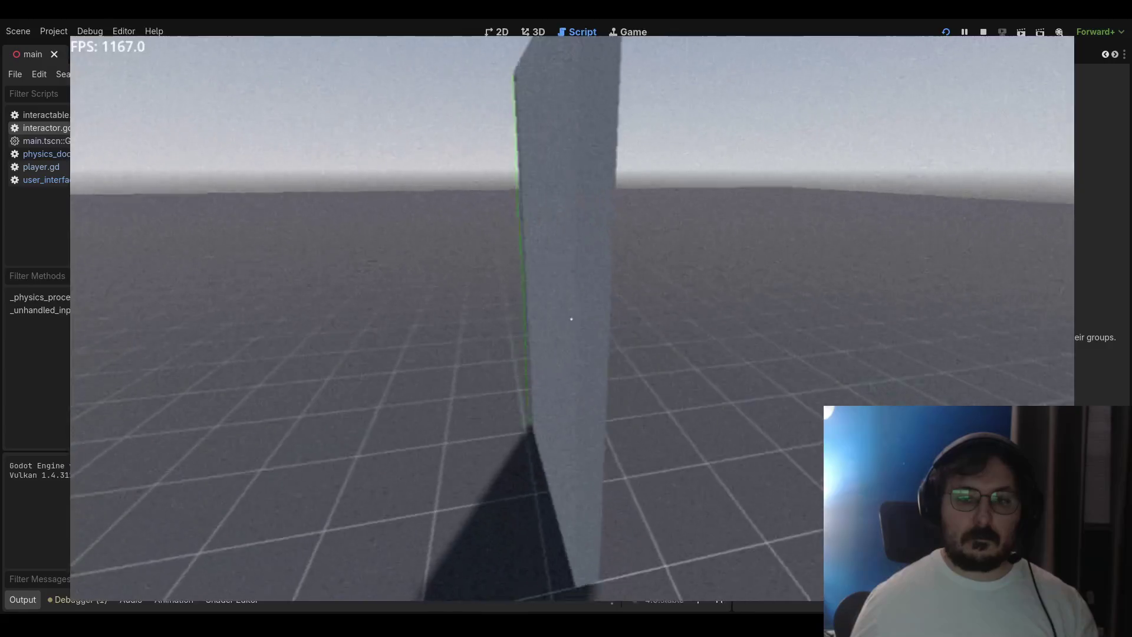
key("s")
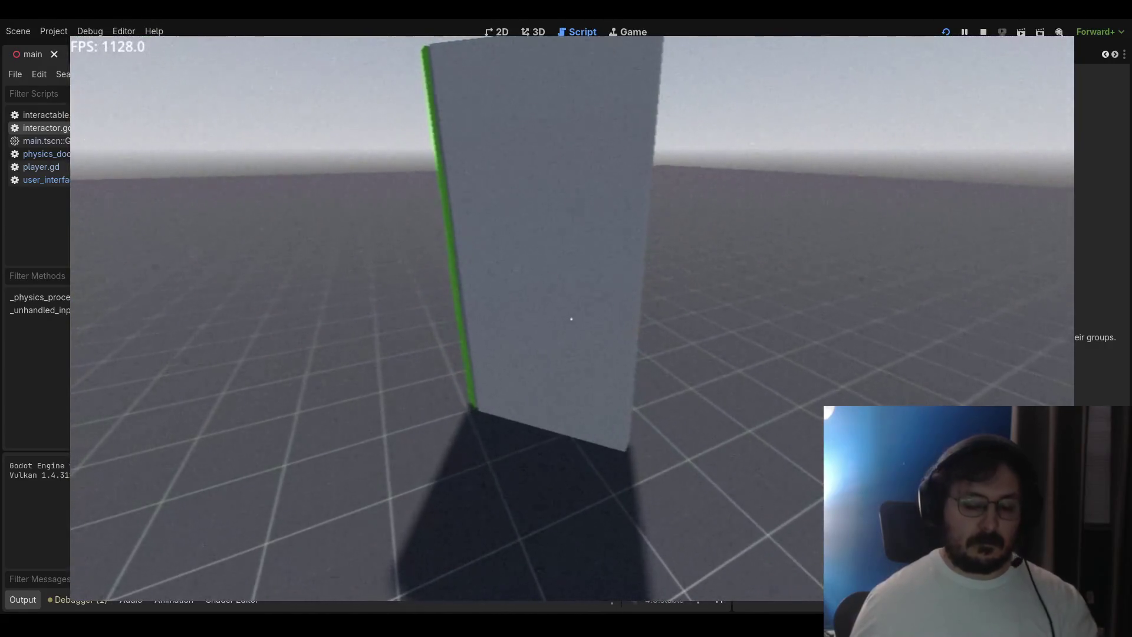
key("F8")
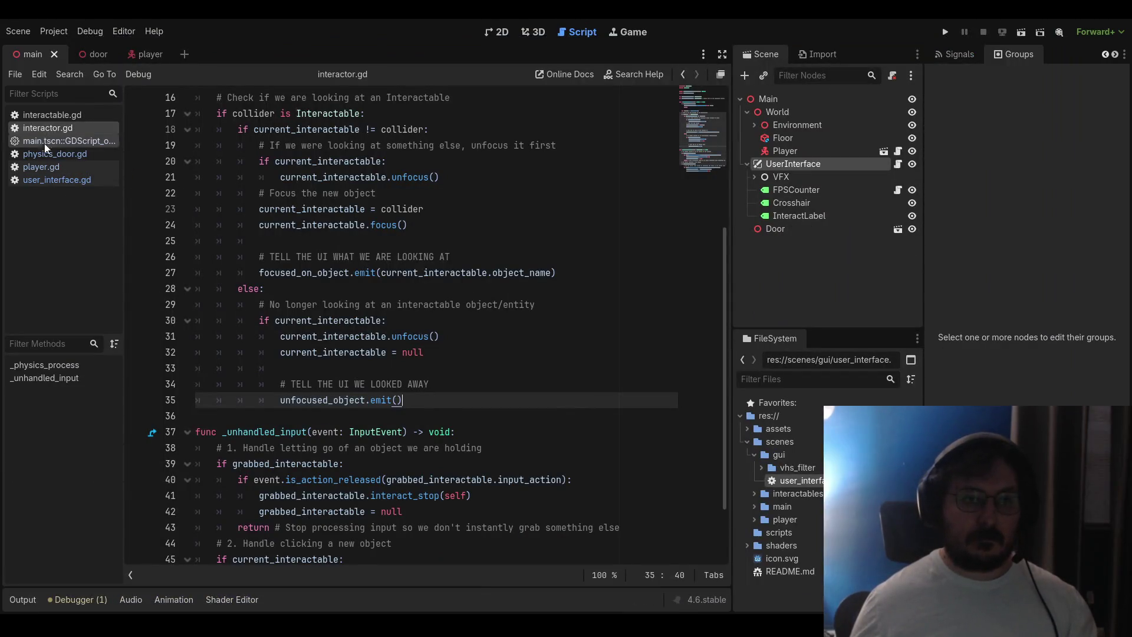
Look over physics_door.gd and interactable.gd, then return to the 3D view
left_click(55, 154)
left_click(313, 162)
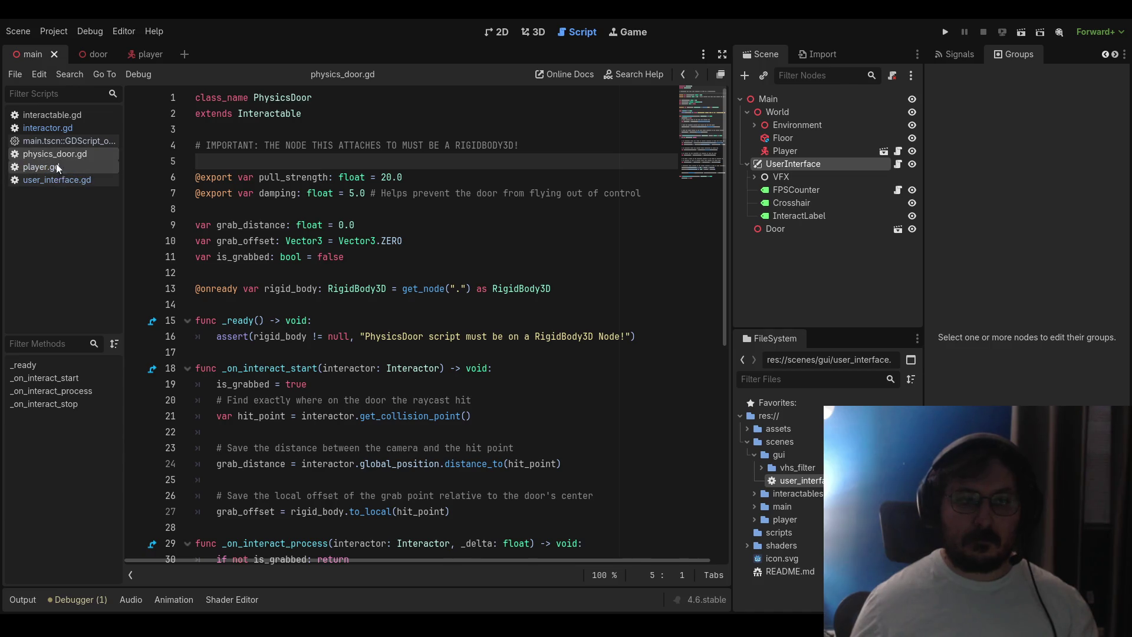
left_click(61, 121)
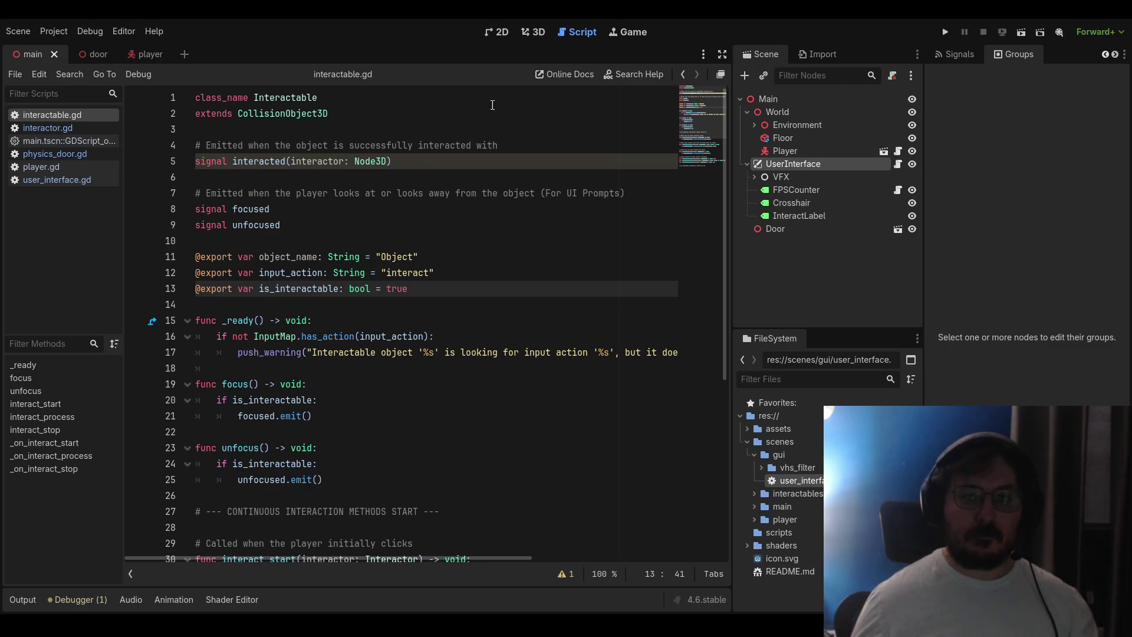
left_click(535, 32)
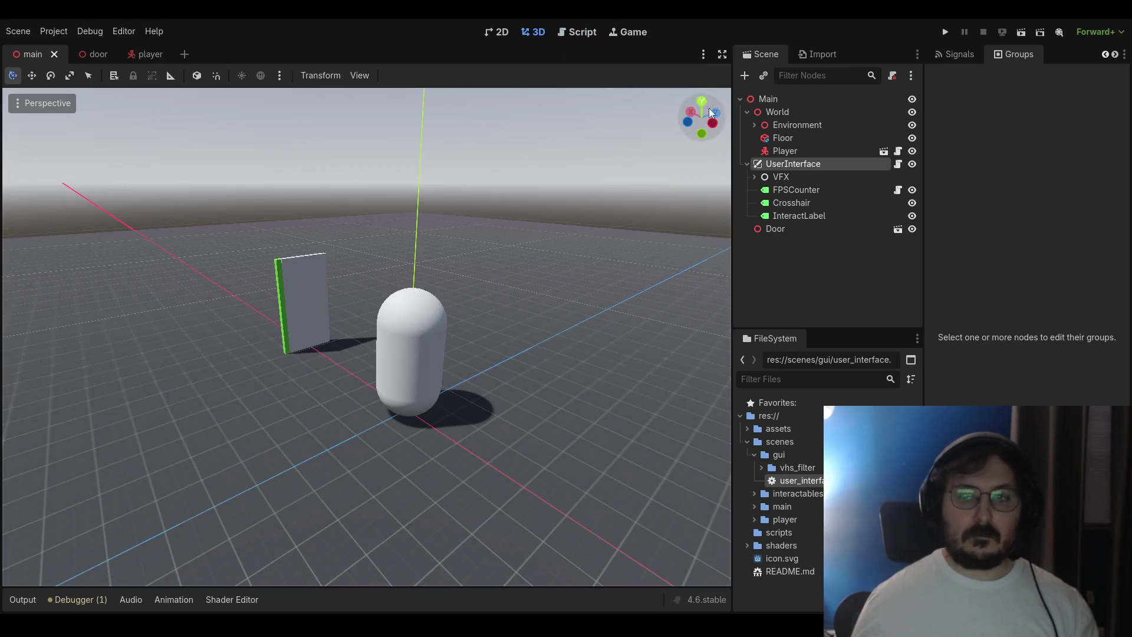
Put UserInterface in the 'interactor' group, switch to the player scene, and run the game
left_click(843, 165)
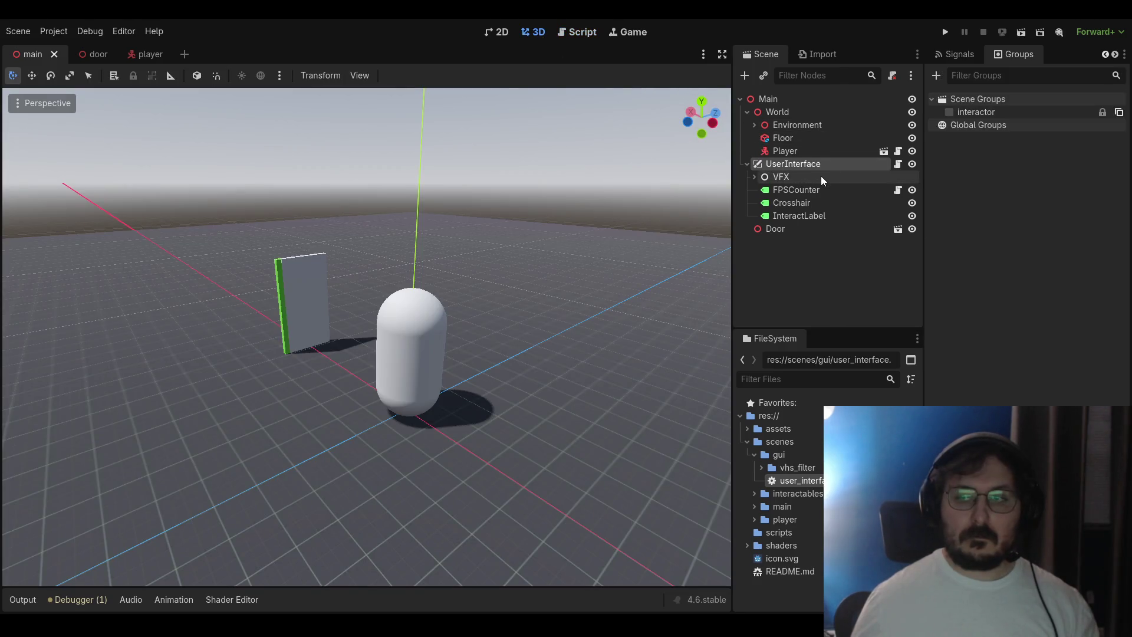
left_click(949, 112)
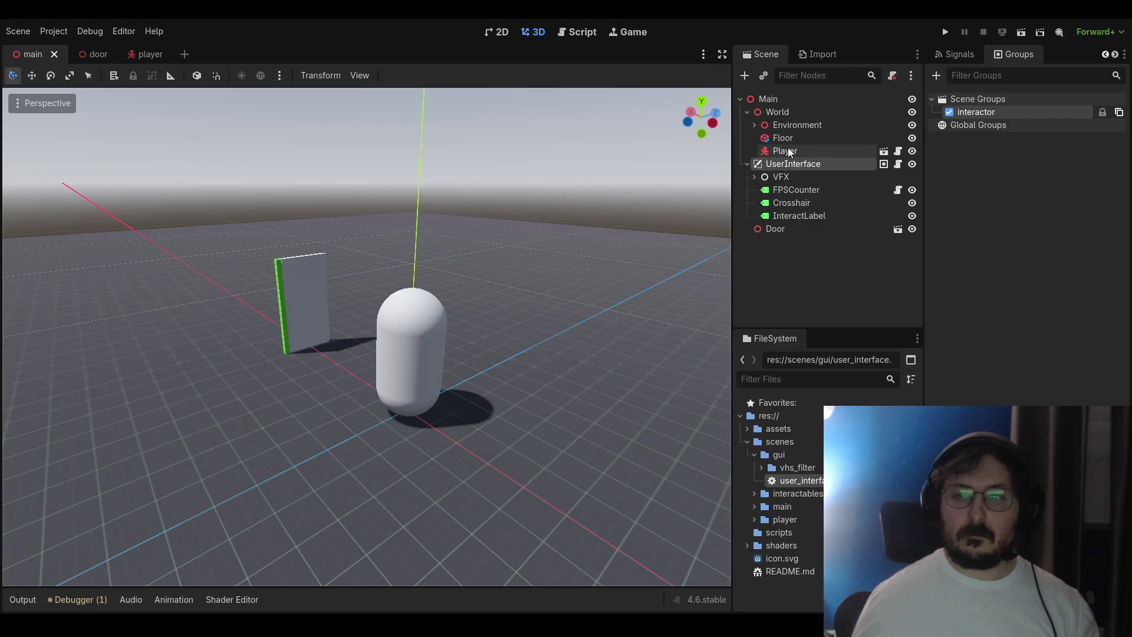
left_click(141, 55)
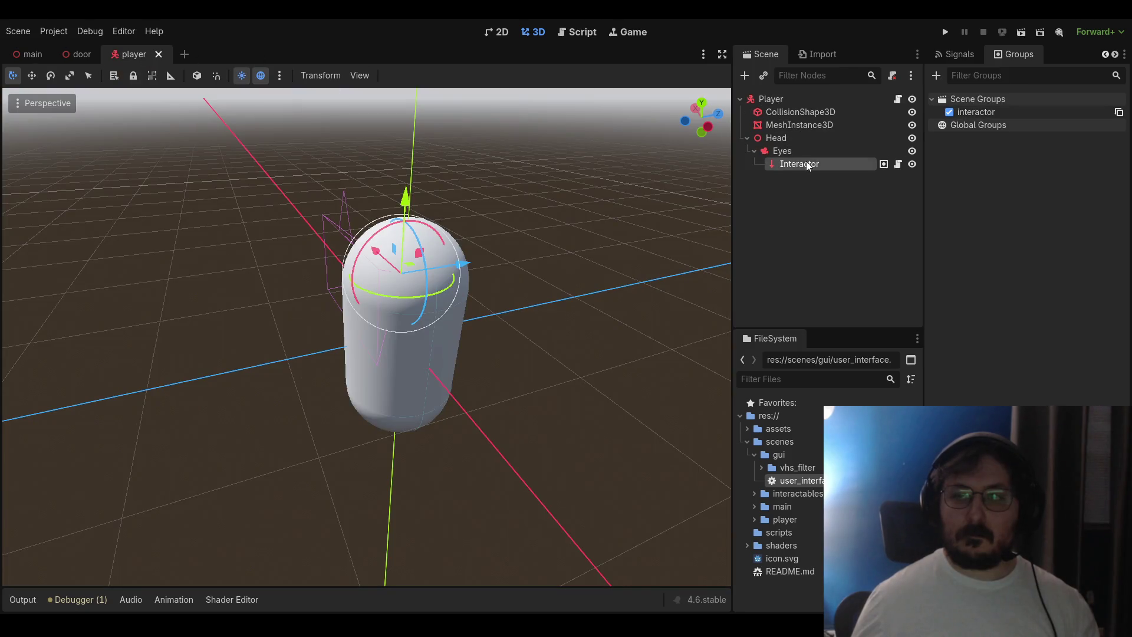
left_click(946, 32)
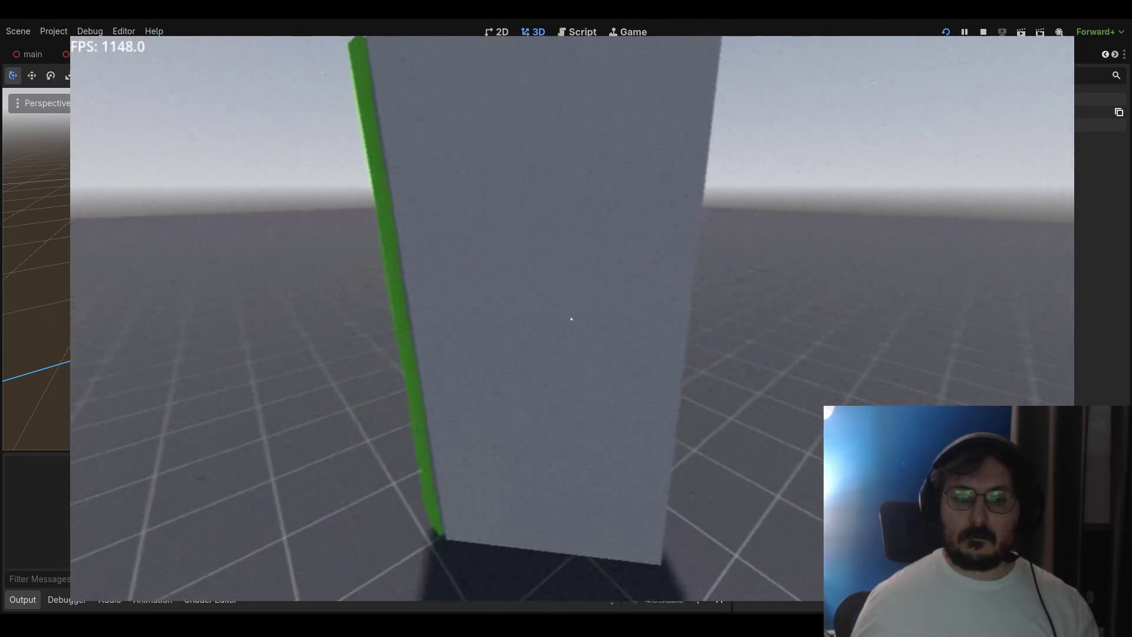
Step back from the door in the game, close it, and clear the node selection
key("s")
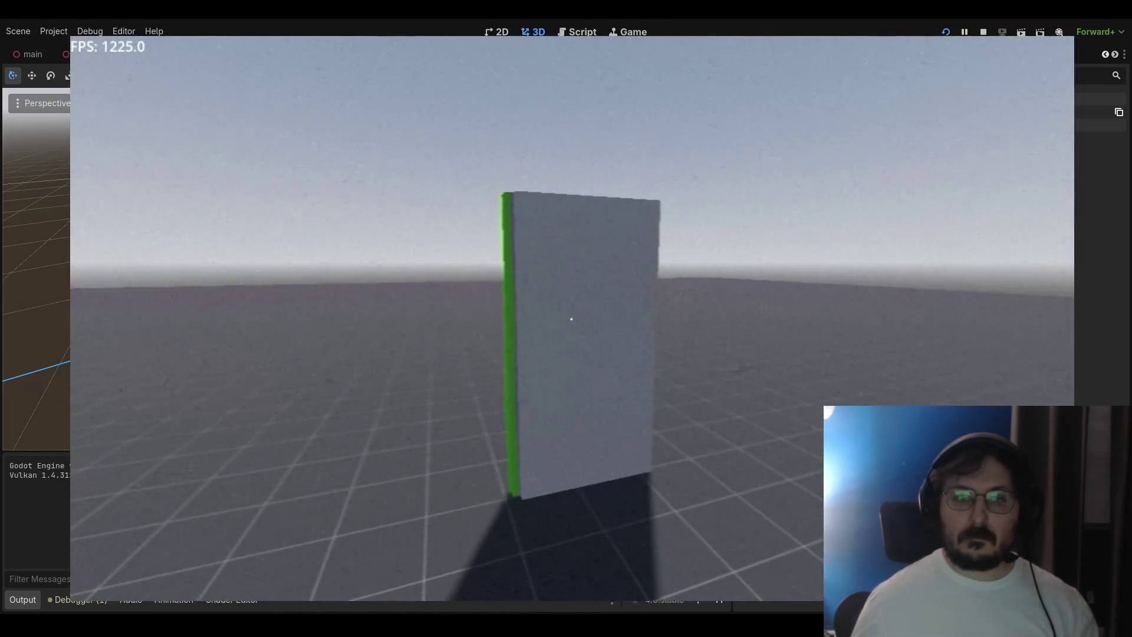
key("F8")
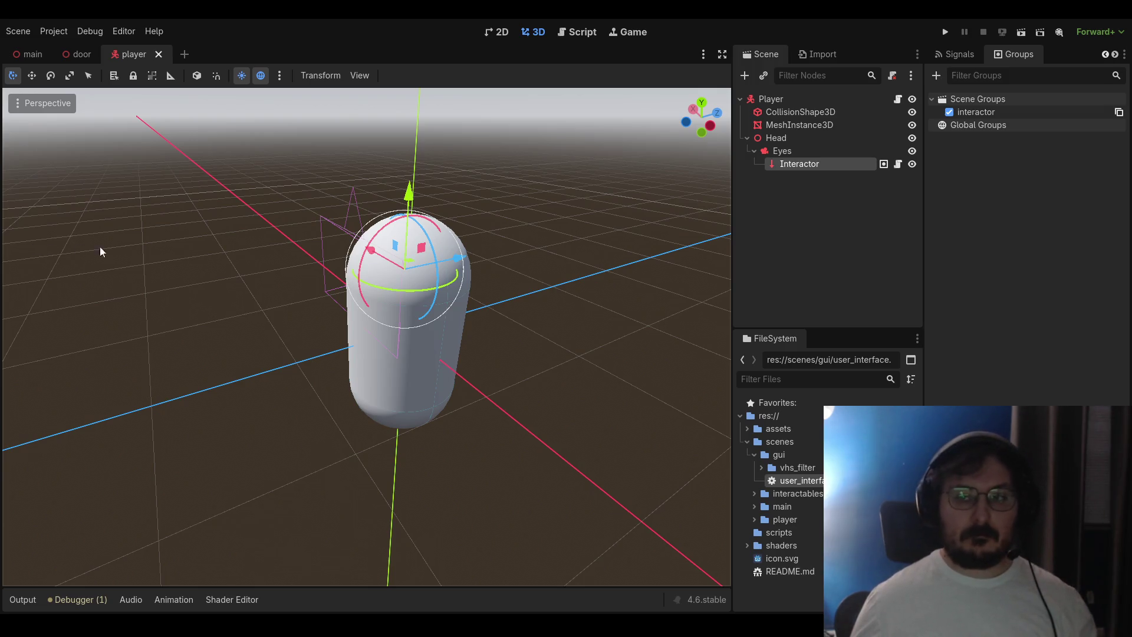
left_click(765, 258)
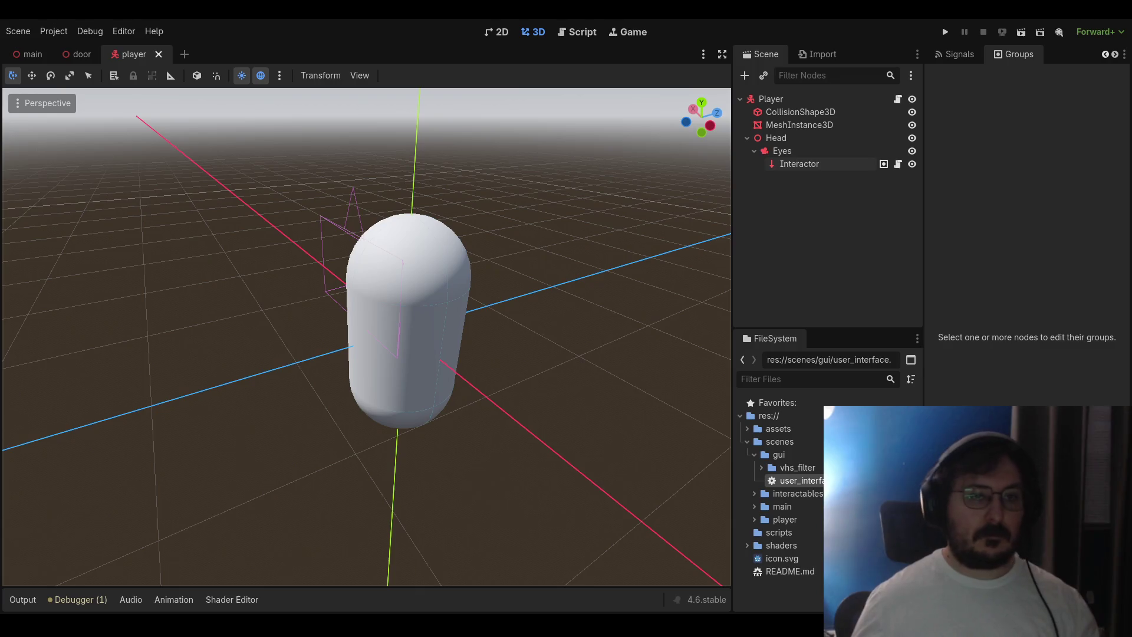
Scroll through player.gd, collapse gui, expand interactables, and switch to the door scene
key("ctrl+F3")
scroll(351, 155, "down", 4)
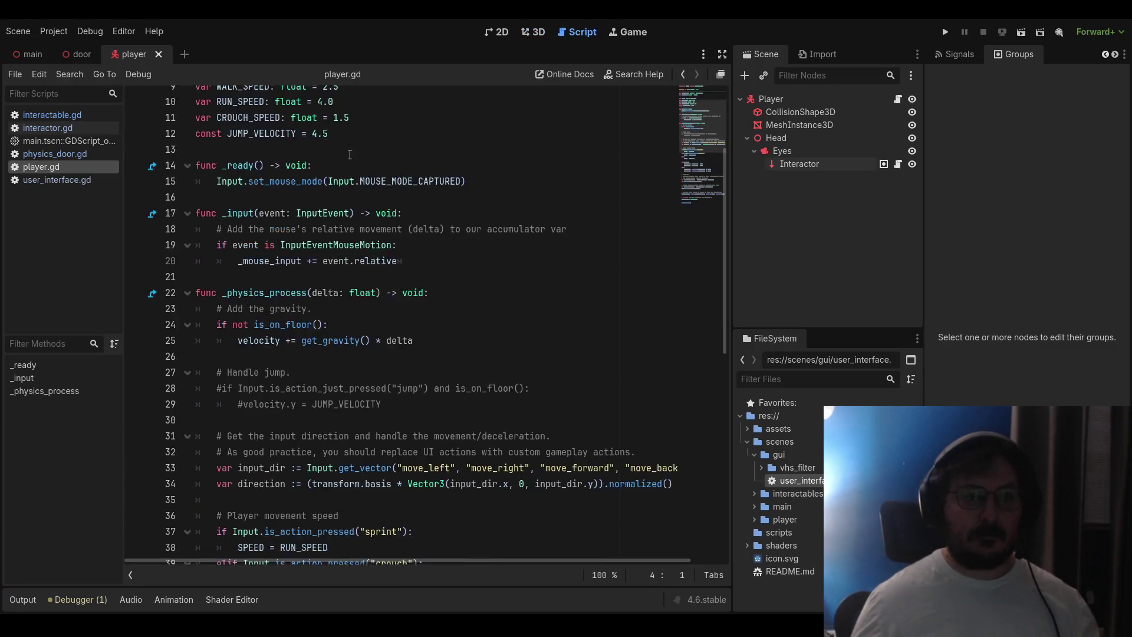
scroll(350, 155, "down", 9)
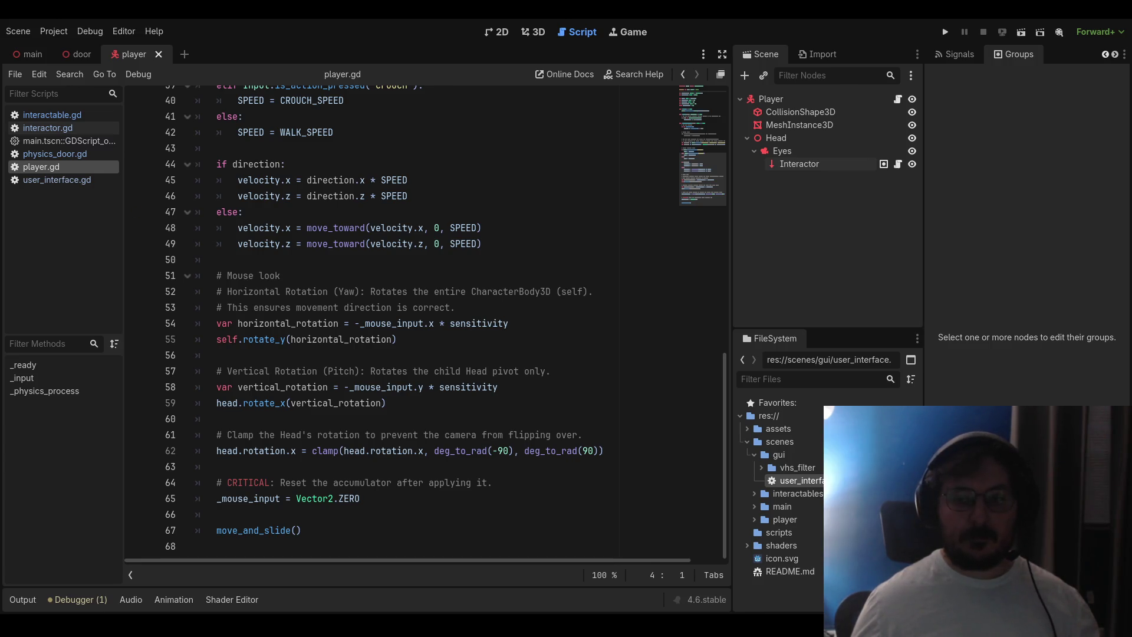
left_click(754, 455)
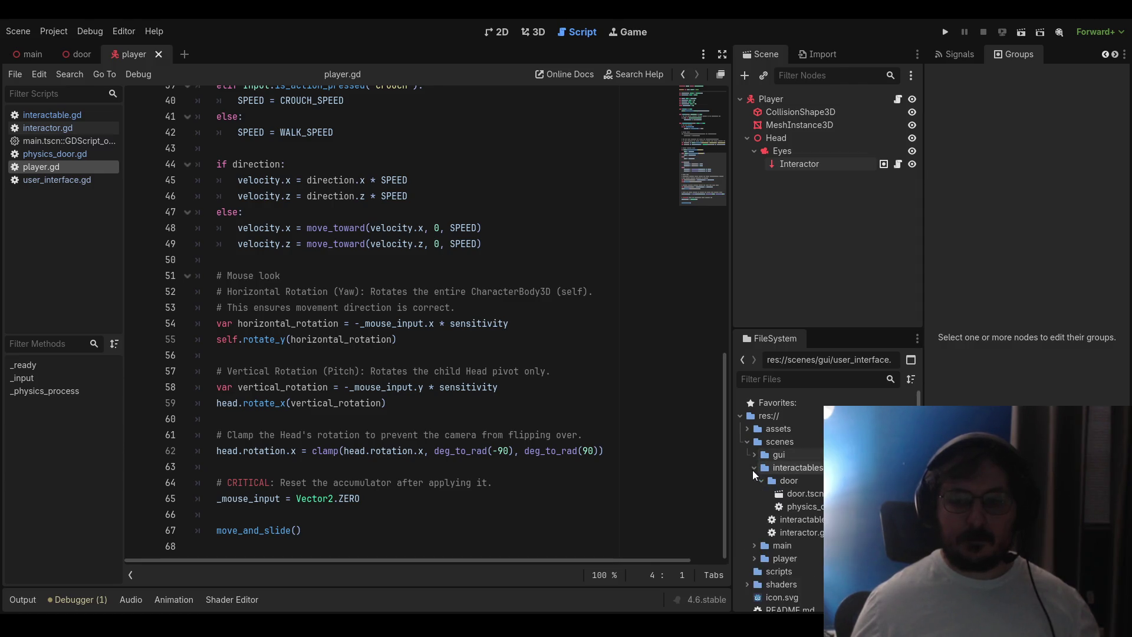
left_click(755, 468)
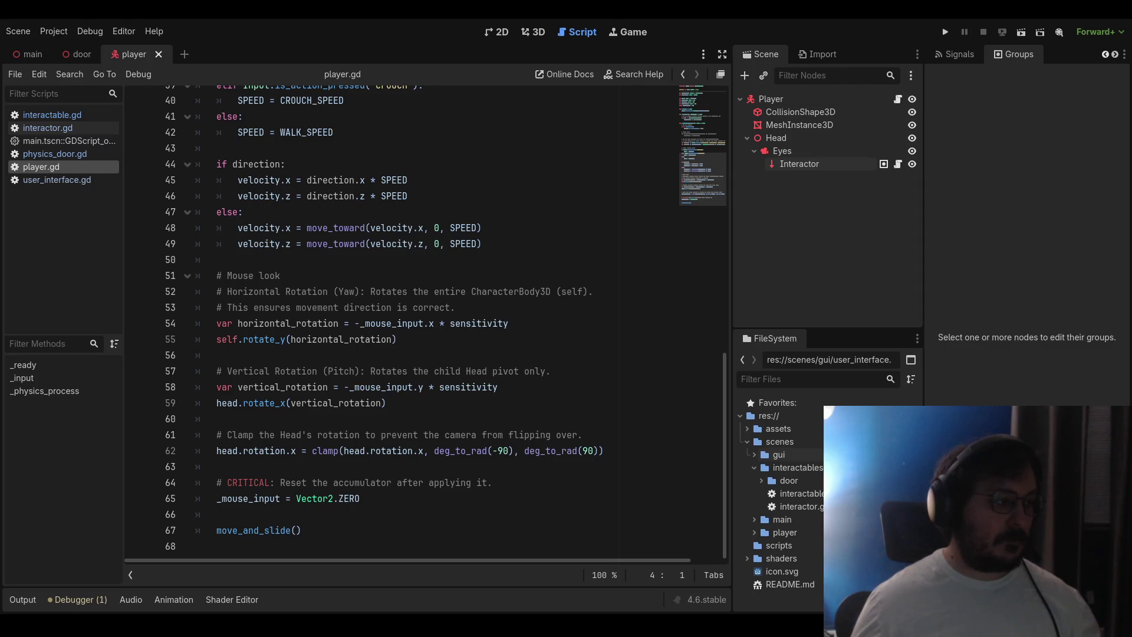
left_click(82, 54)
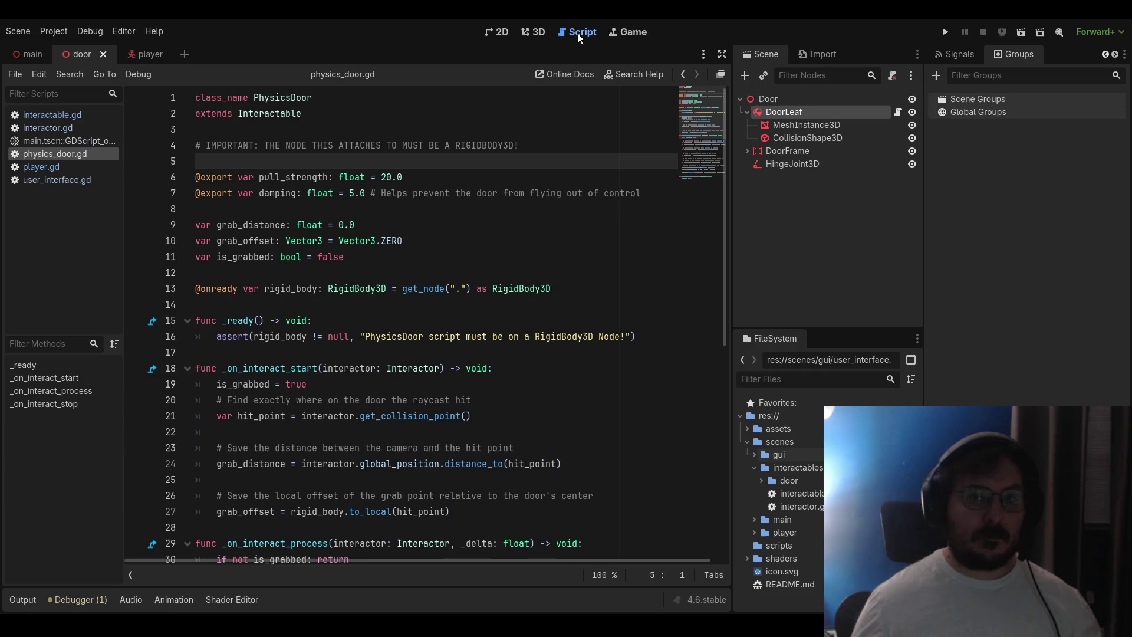
Open the player scene in 3D and show the Interactor's raycast properties in the Inspector
left_click(534, 31)
left_click(31, 54)
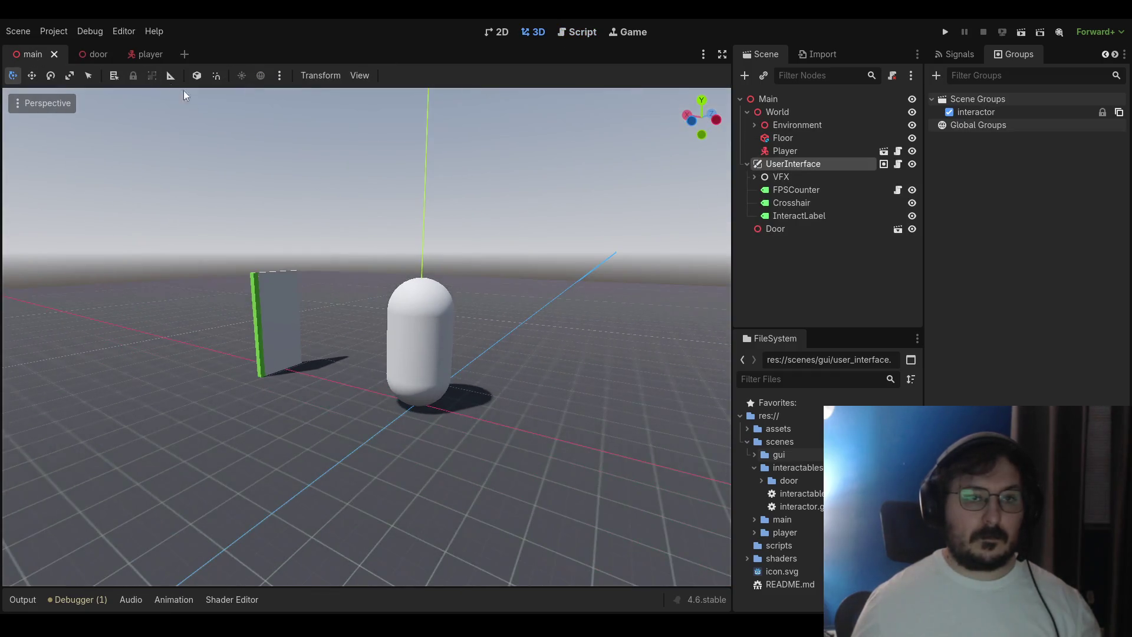
left_click(144, 53)
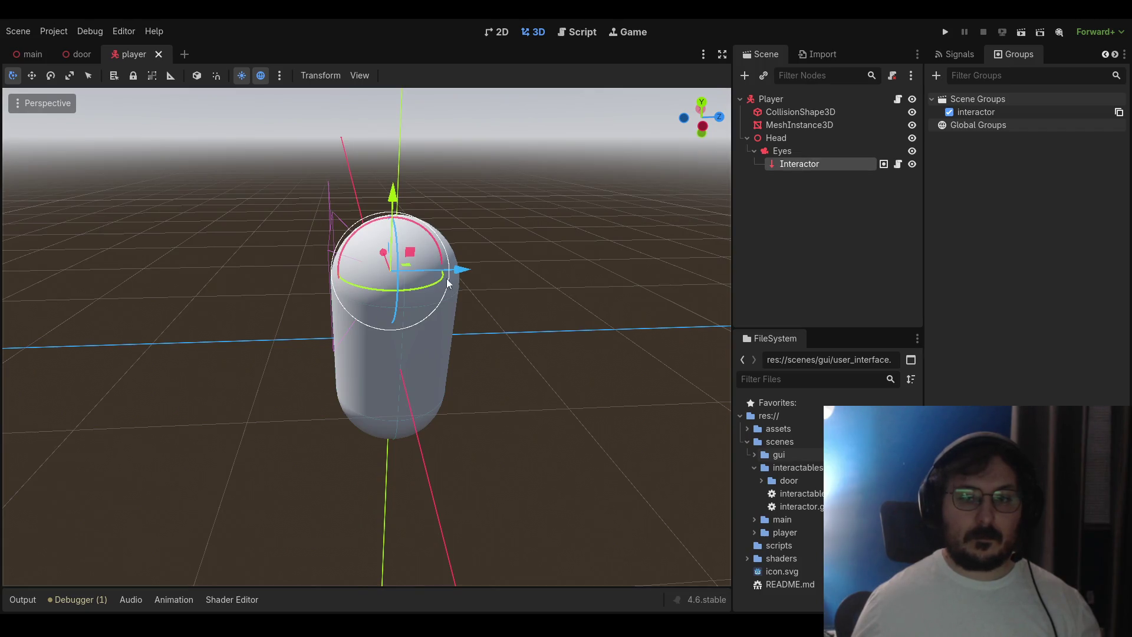
left_click_drag(458, 270, 370, 279)
right_click(371, 279)
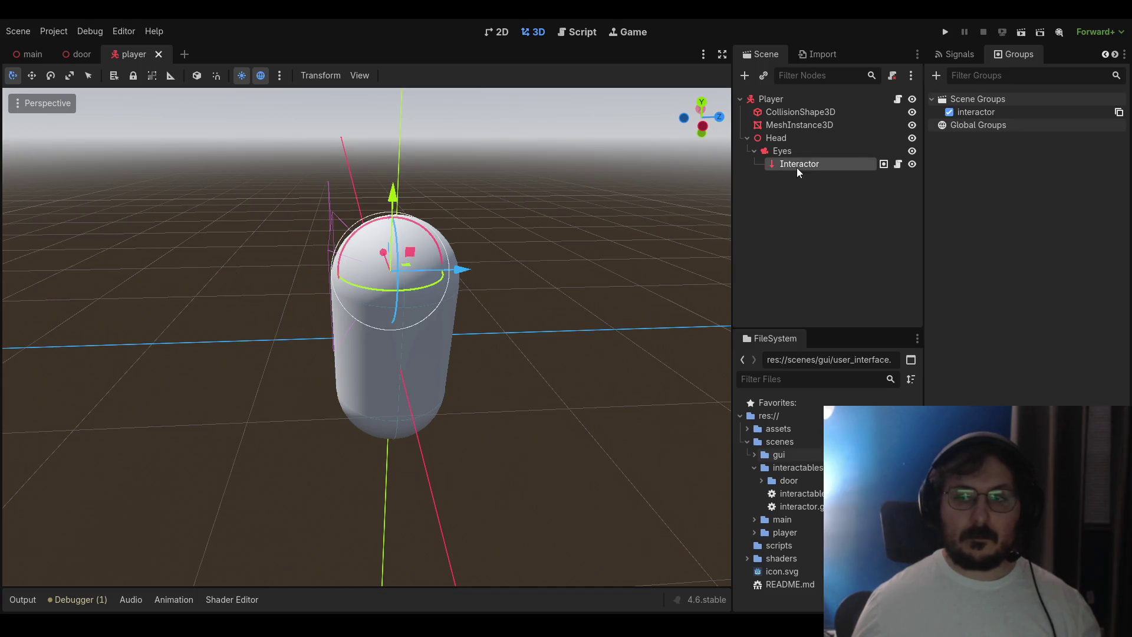
left_click(968, 59)
left_click(1105, 56)
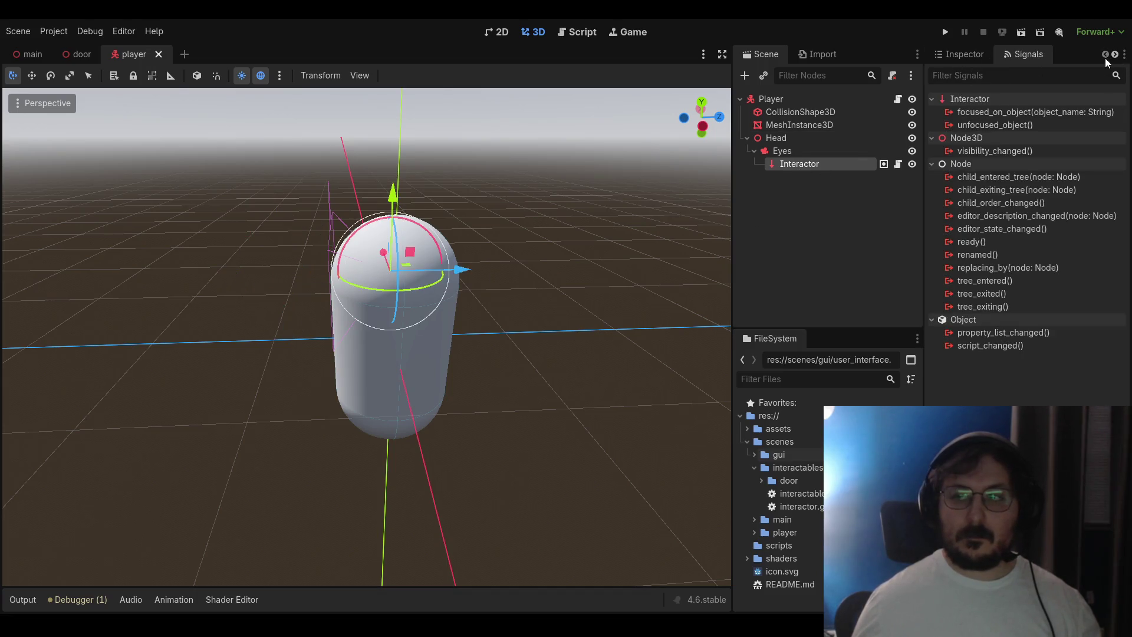
left_click(958, 54)
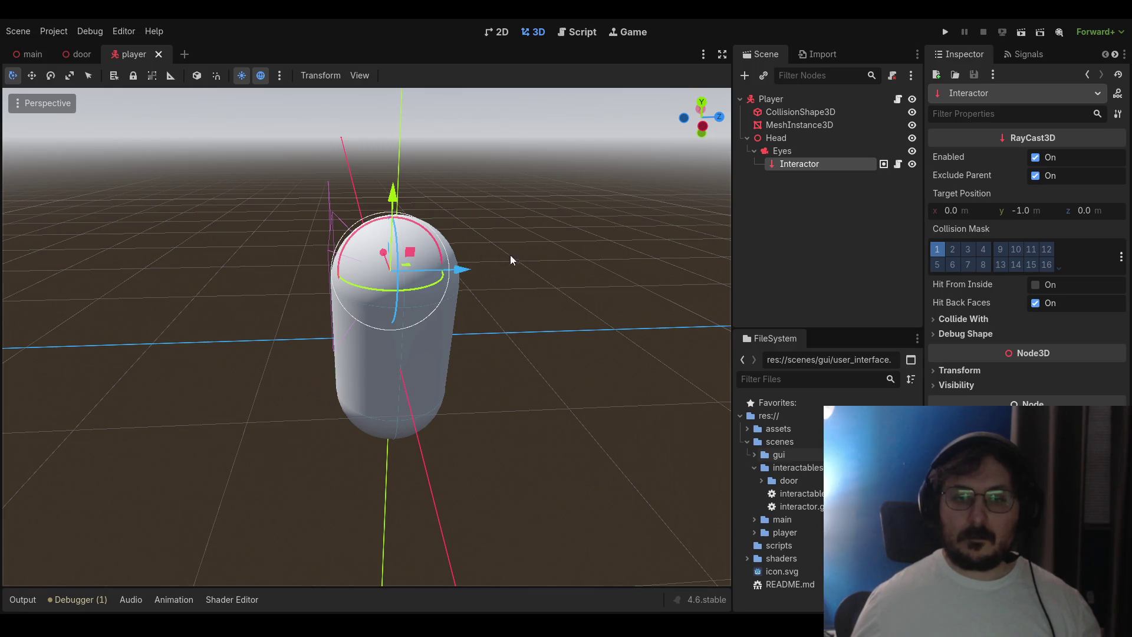
Orbit around the player and experiment with rotating the Interactor raycast
left_click_drag(510, 260, 538, 294)
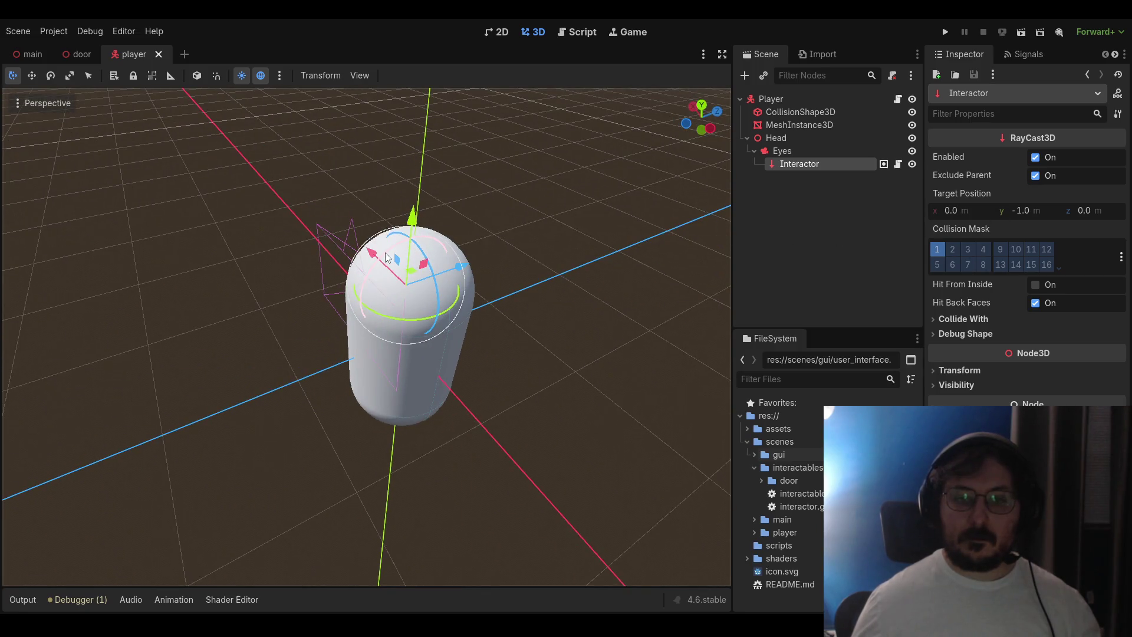
left_click_drag(385, 252, 513, 307)
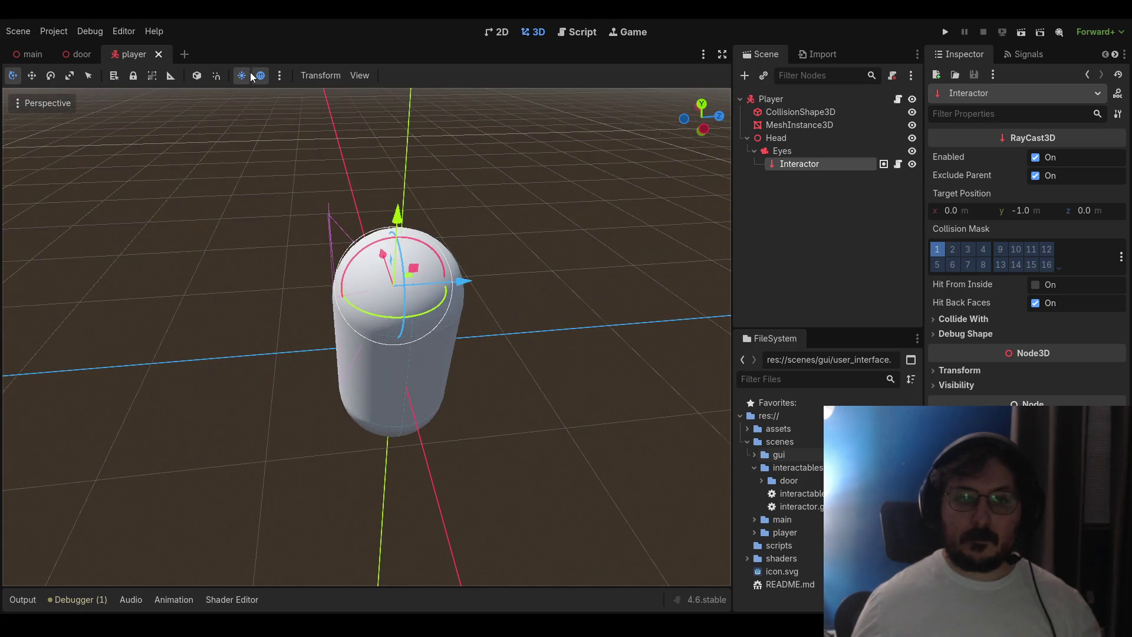
mouse_move(526, 264)
left_mouse_down()
mouse_move(469, 267)
mouse_move(409, 239)
mouse_move(431, 254)
mouse_move(437, 313)
mouse_move(581, 287)
mouse_move(567, 279)
left_mouse_up()
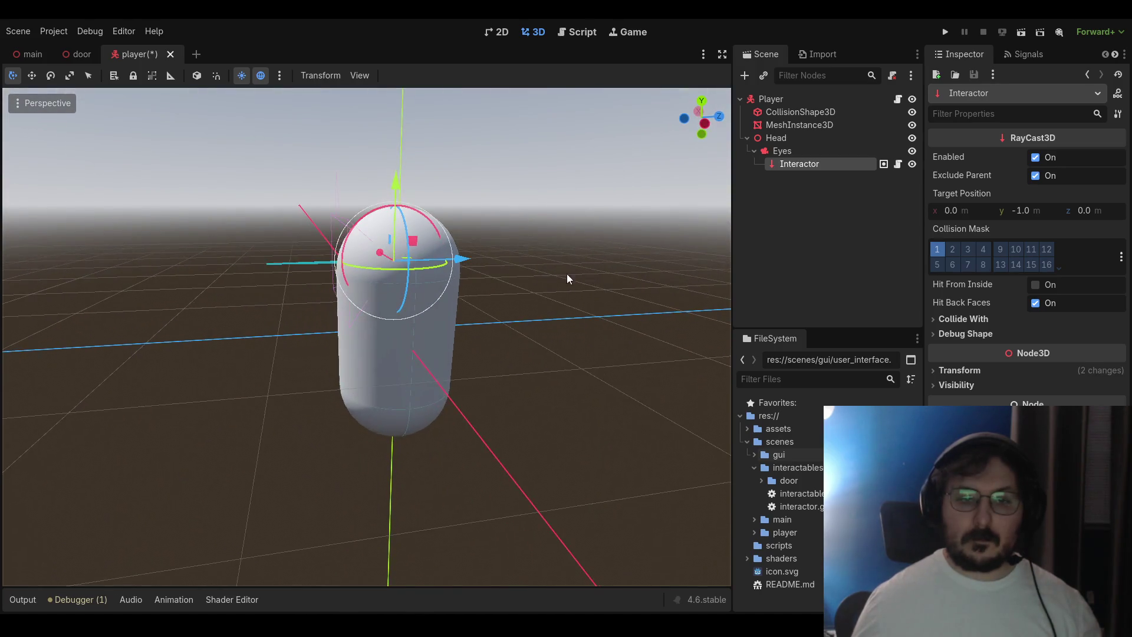
key("ctrl+z")
mouse_move(409, 210)
left_mouse_down()
mouse_move(468, 255)
mouse_move(466, 287)
left_mouse_up()
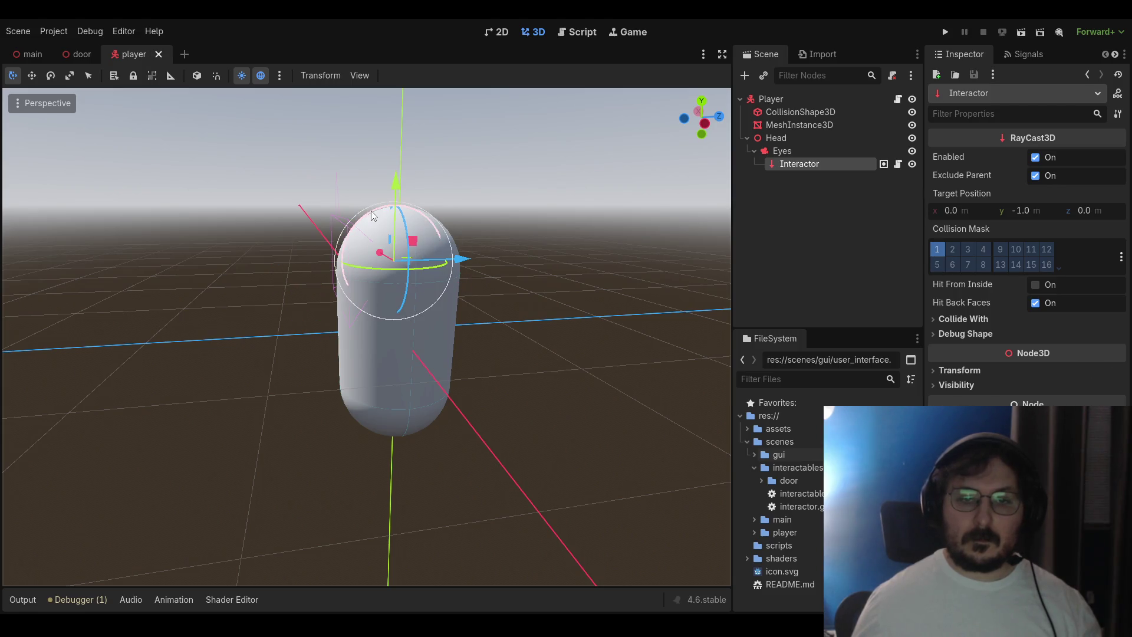
mouse_move(371, 210)
left_mouse_down()
mouse_move(438, 197)
mouse_move(449, 254)
mouse_move(480, 292)
mouse_move(483, 267)
left_mouse_up()
left_click(569, 329)
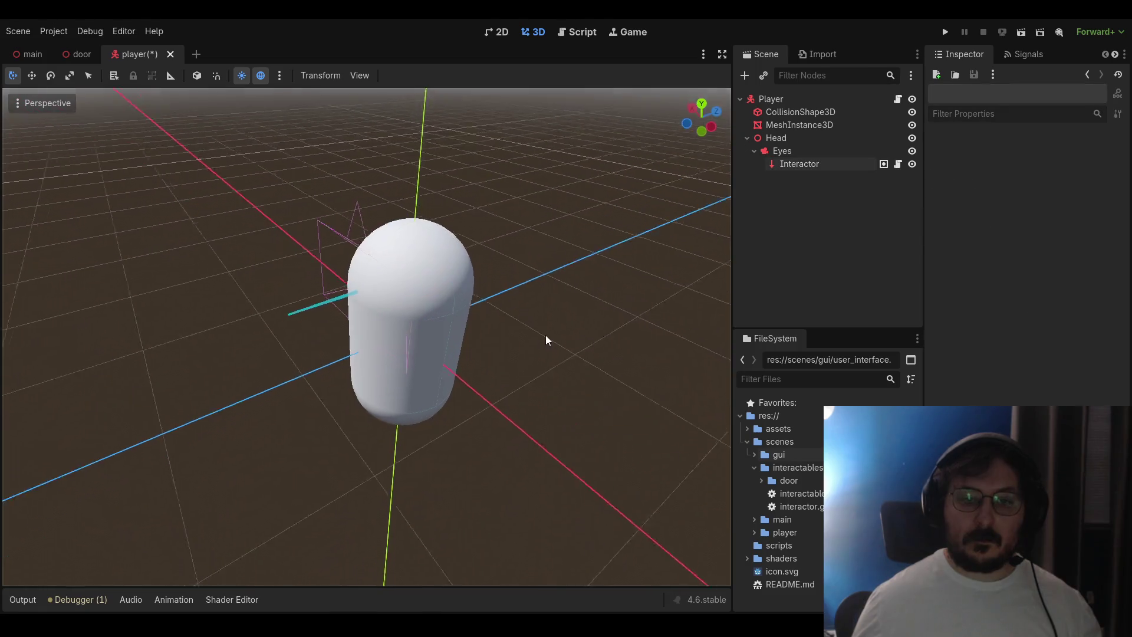
Set the Interactor's Target Position y to -2.0 m, then save and run the game
left_click(787, 165)
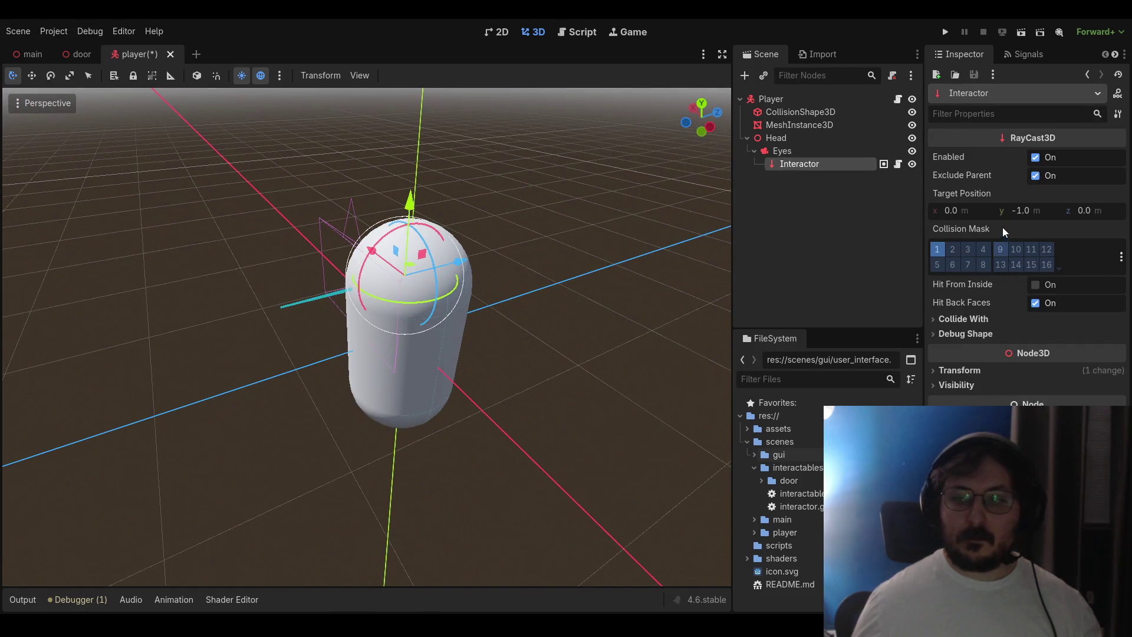
left_click(1056, 210)
type("-2")
key("Return")
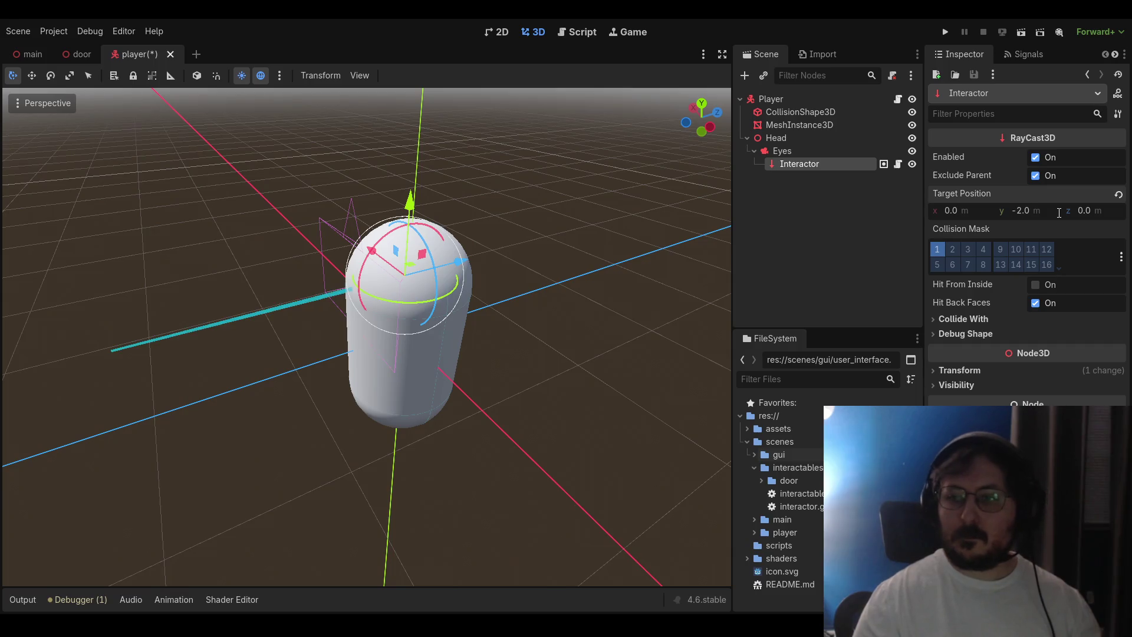
key("F5")
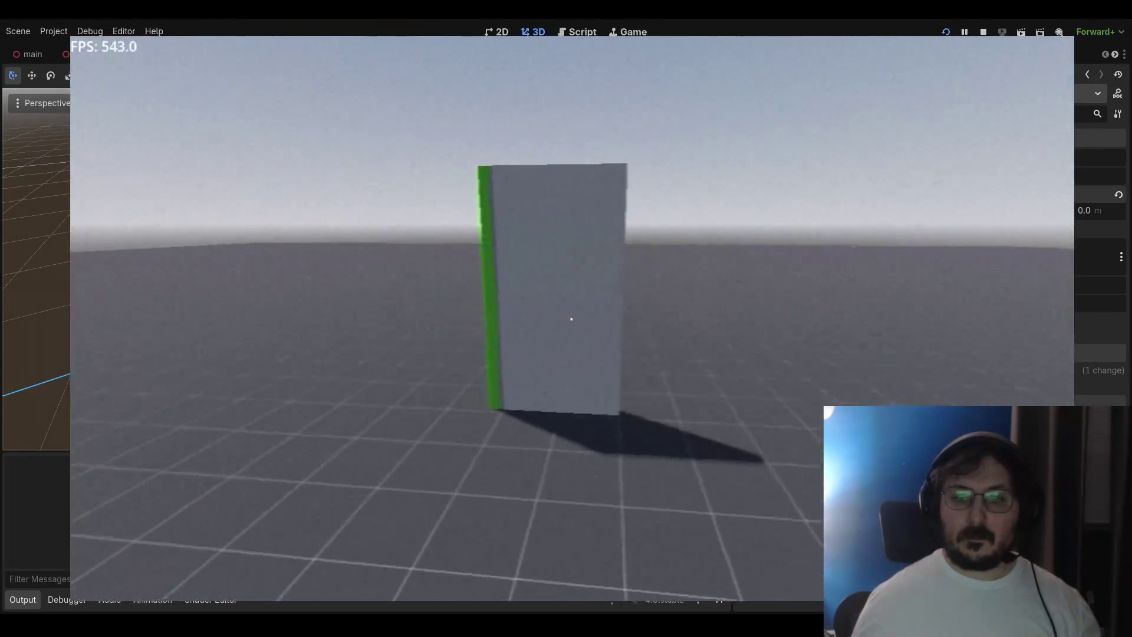
Test the longer reach by walking up to the door and backing away, then stop the game
key("w")
key("s")
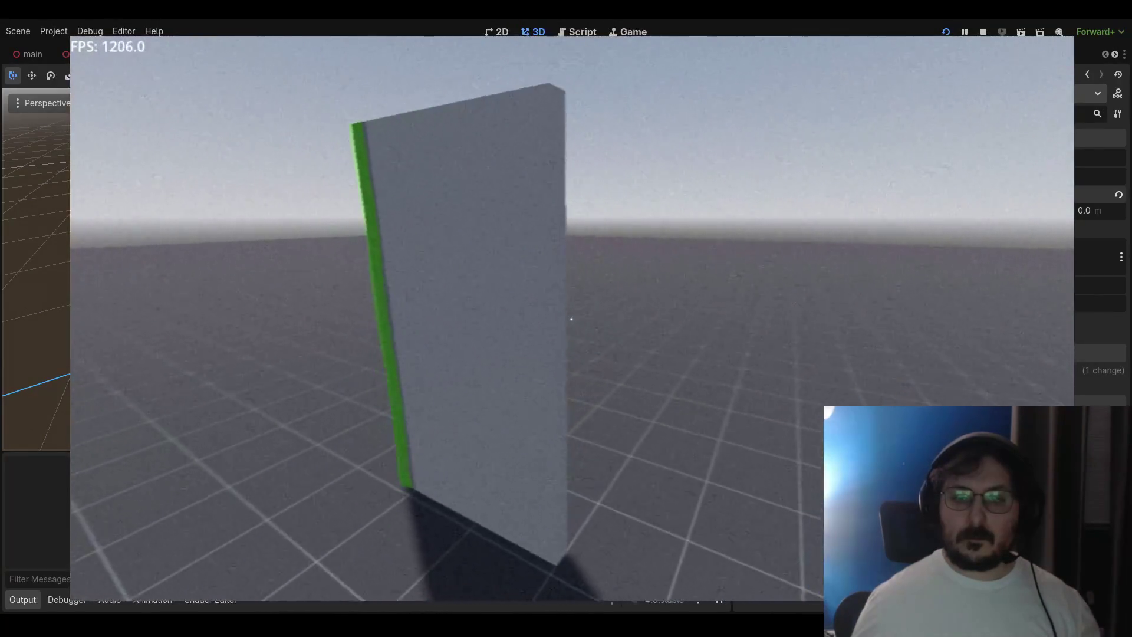
key("w")
key("s")
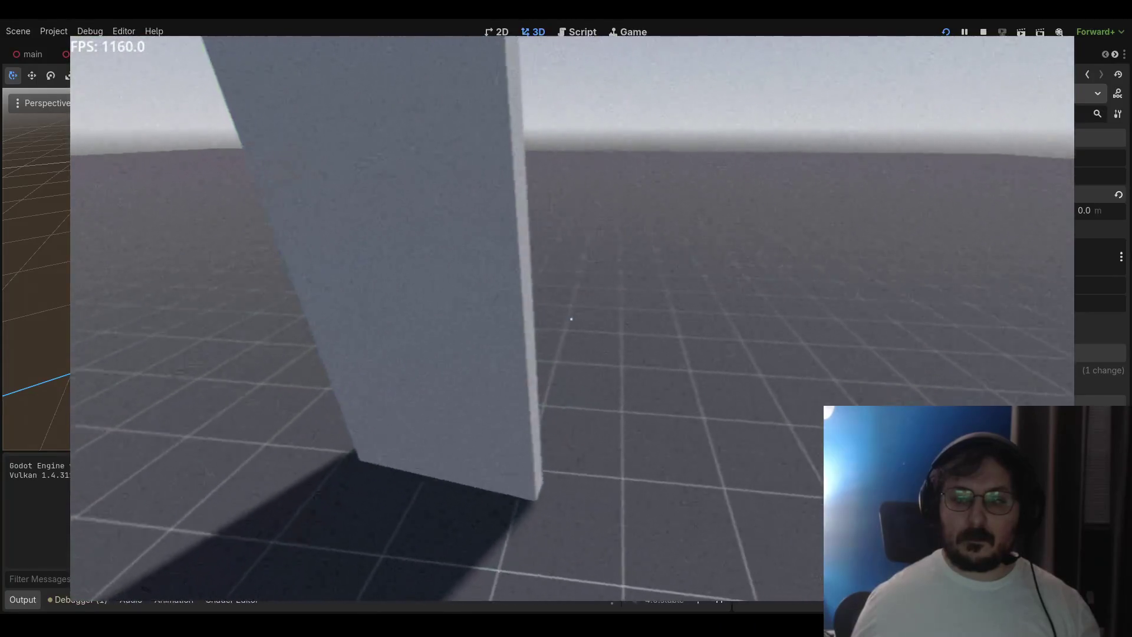
key("s")
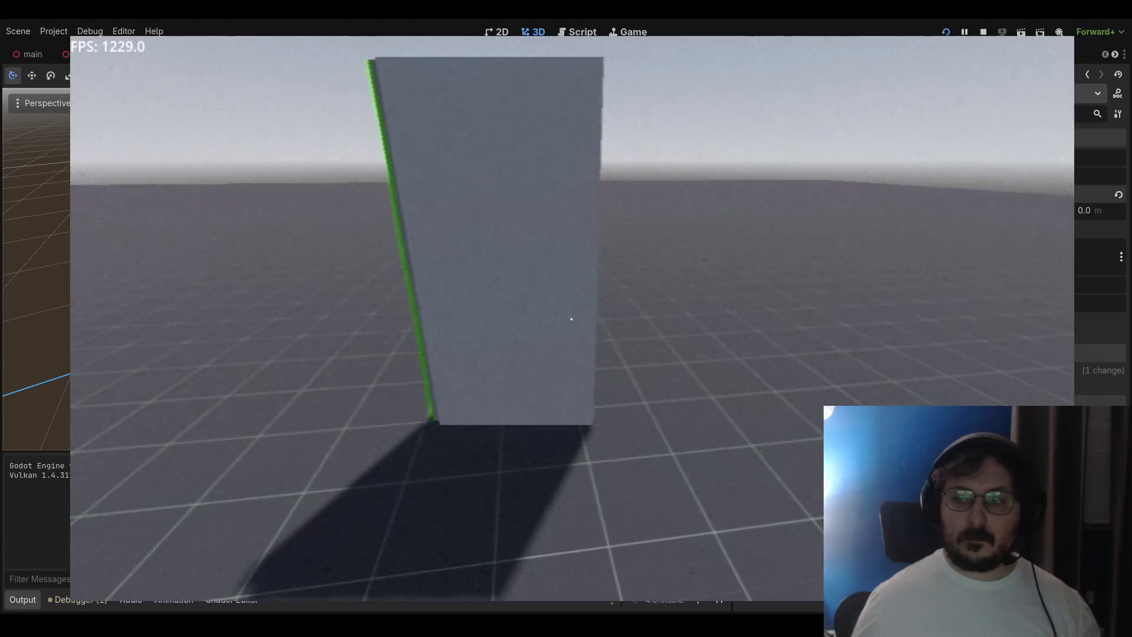
key("Escape")
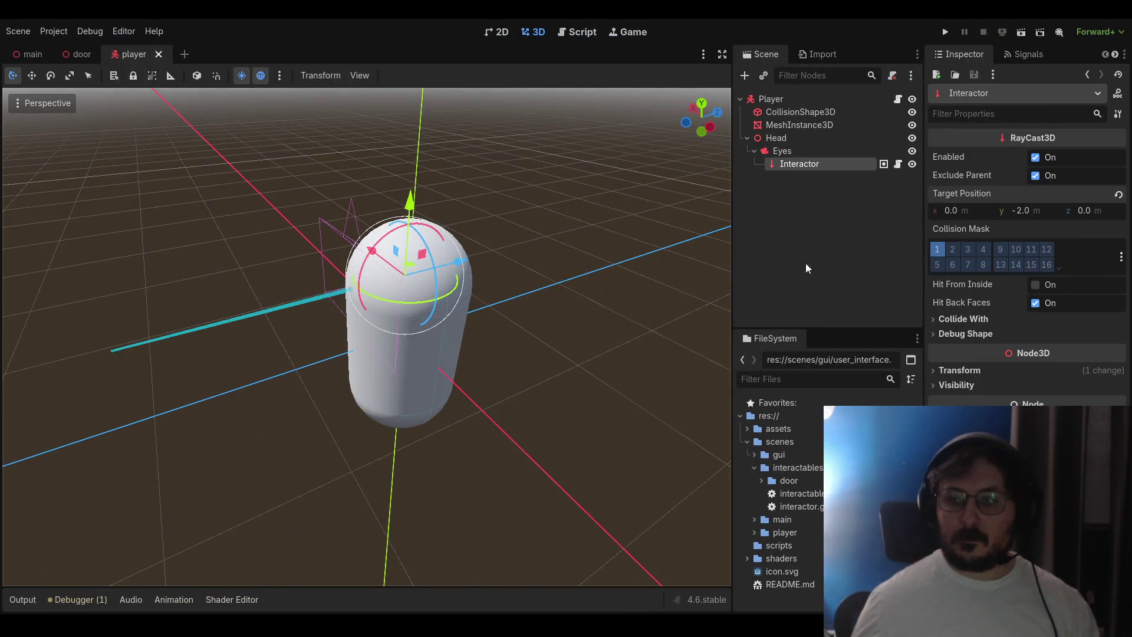
Select the Interactor and orbit around the player capsule to inspect its raycast
left_click(834, 258)
left_click(839, 167)
mouse_move(596, 293)
left_mouse_down()
mouse_move(546, 292)
mouse_move(556, 290)
left_mouse_up()
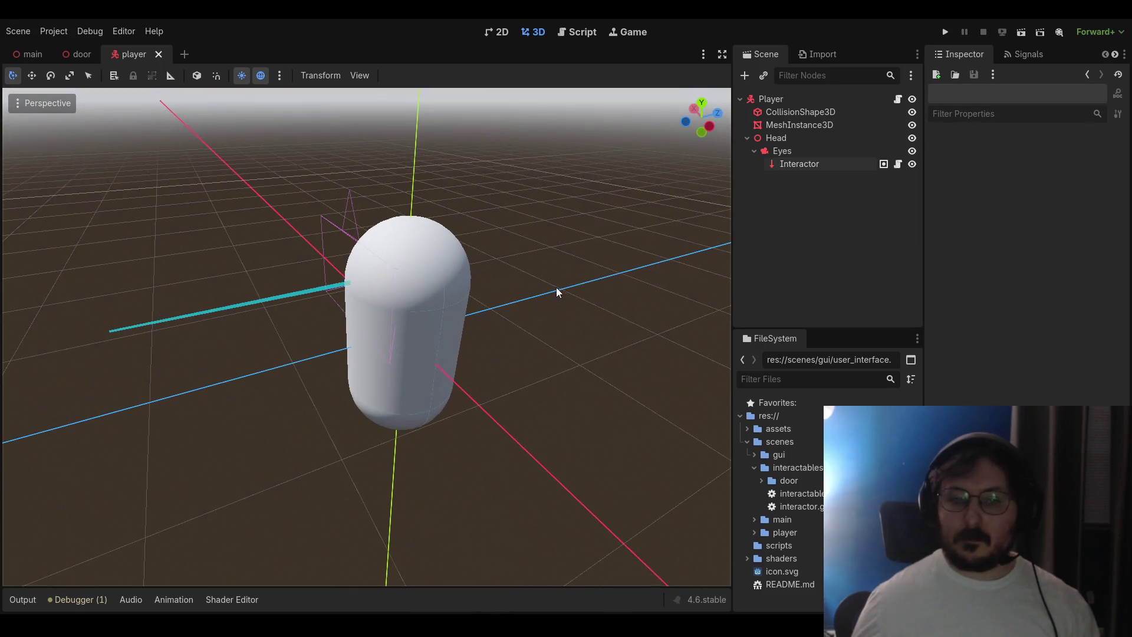
left_click(793, 165)
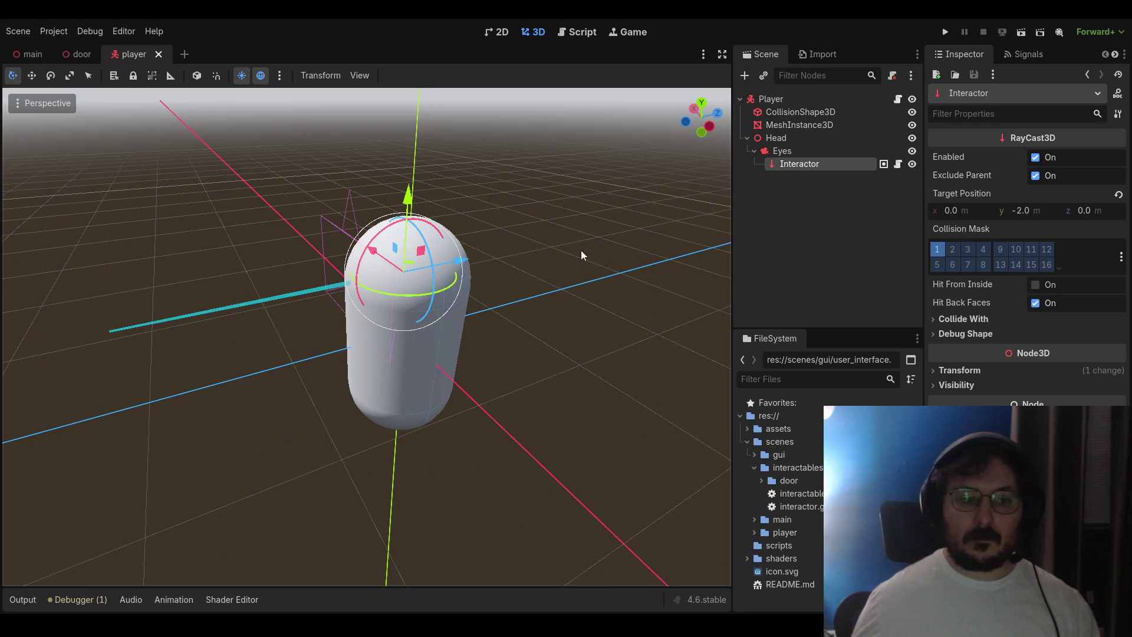
left_click_drag(590, 243, 550, 264)
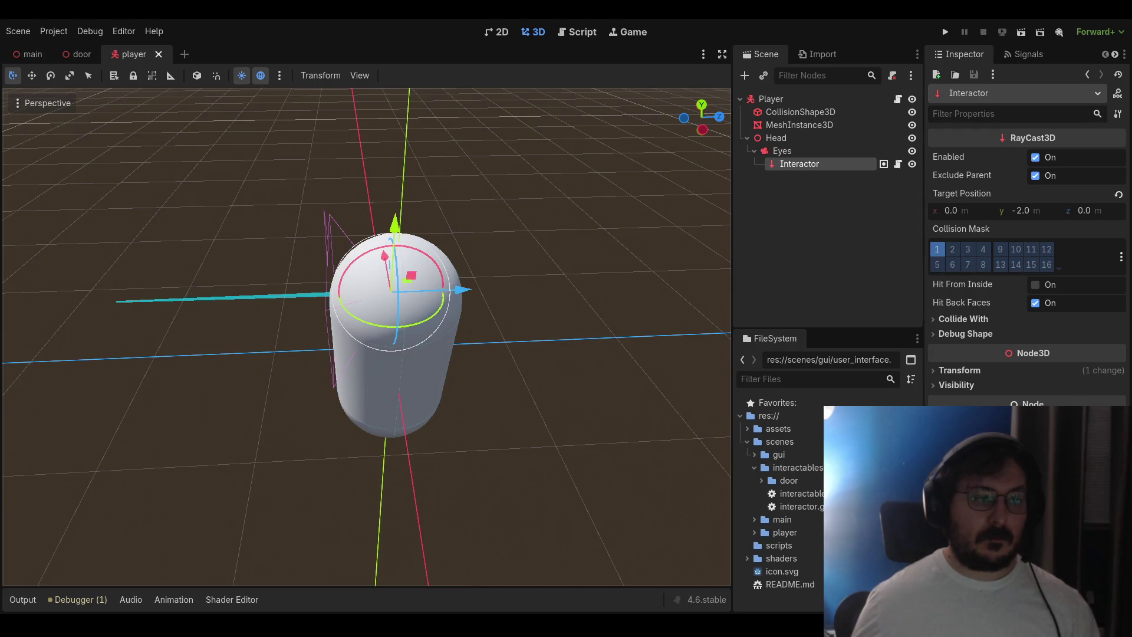
mouse_move(220, 386)
left_mouse_down()
mouse_move(217, 416)
mouse_move(187, 423)
left_mouse_up()
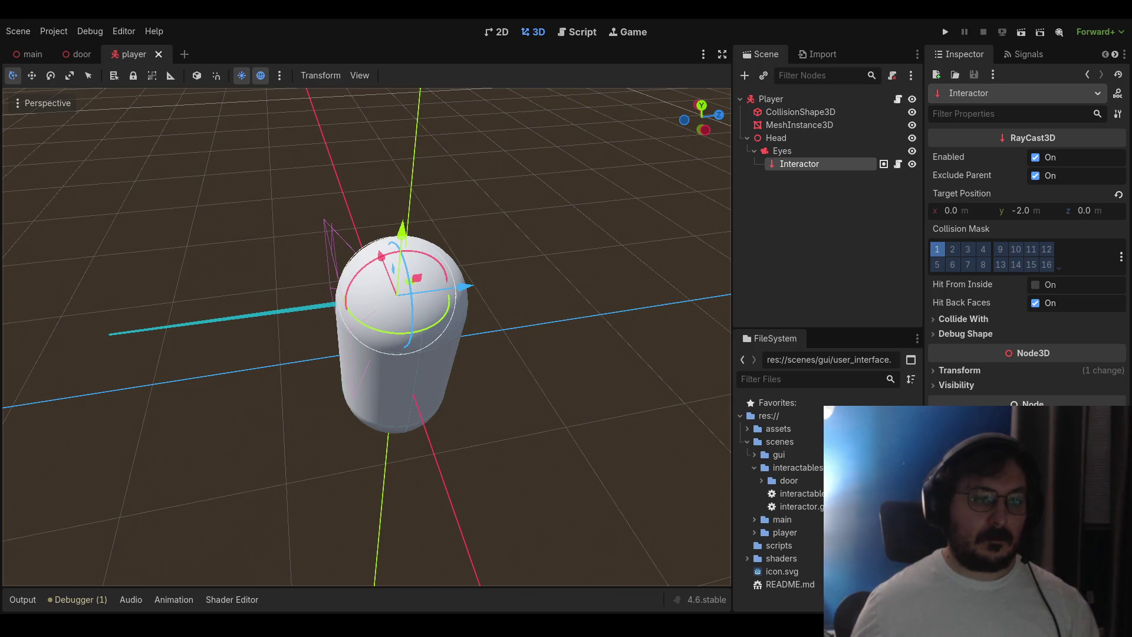
left_click_drag(377, 247, 260, 230)
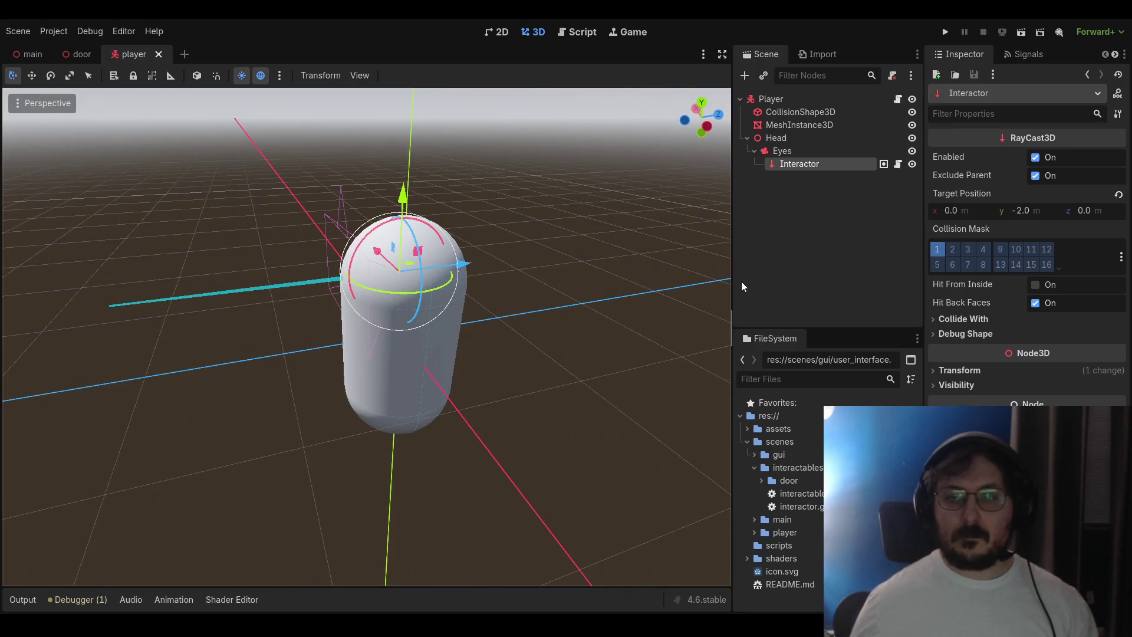
Inspect MeshInstance3D, CollisionShape3D, Player, Head and Eyes, then switch to the door scene
left_click(791, 124)
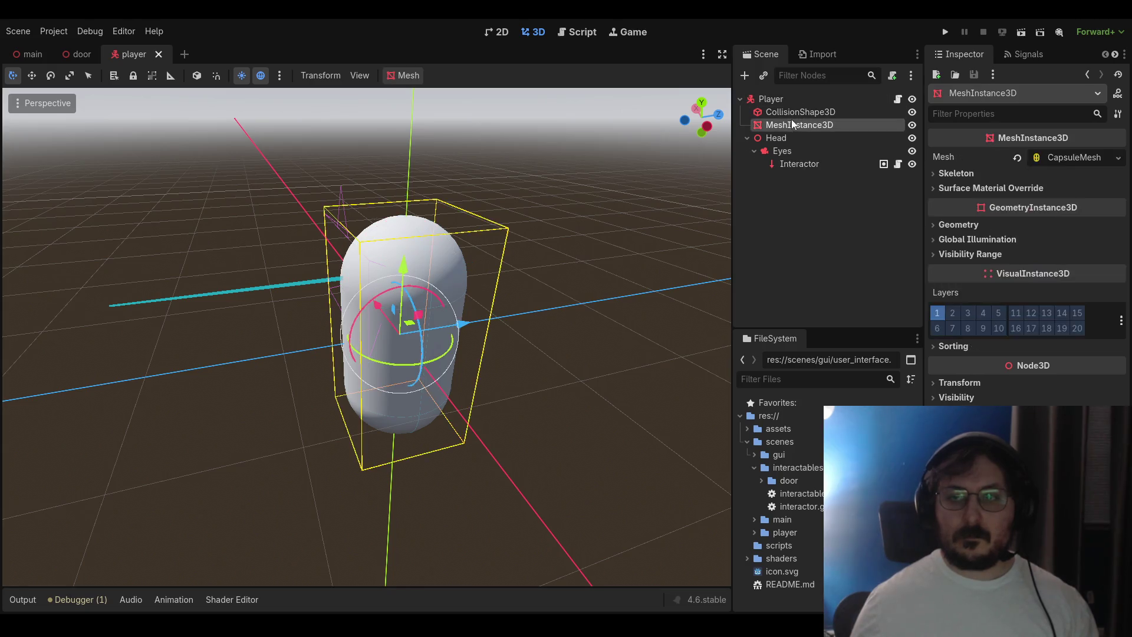
left_click(791, 112)
left_click(785, 99)
left_click(776, 138)
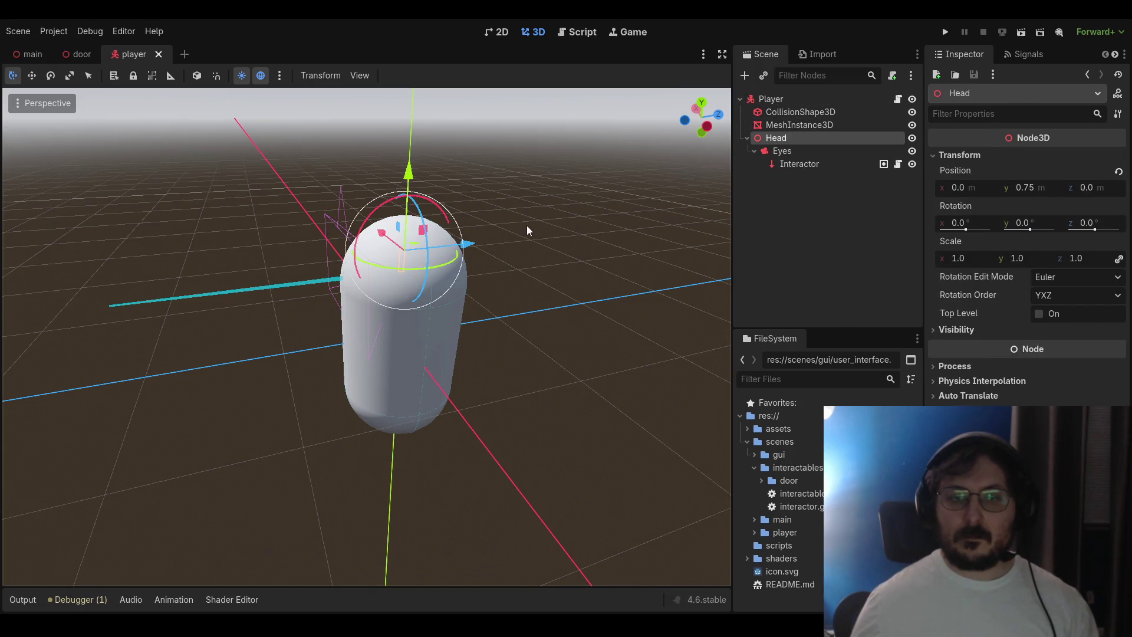
left_click(782, 151)
left_click(793, 172)
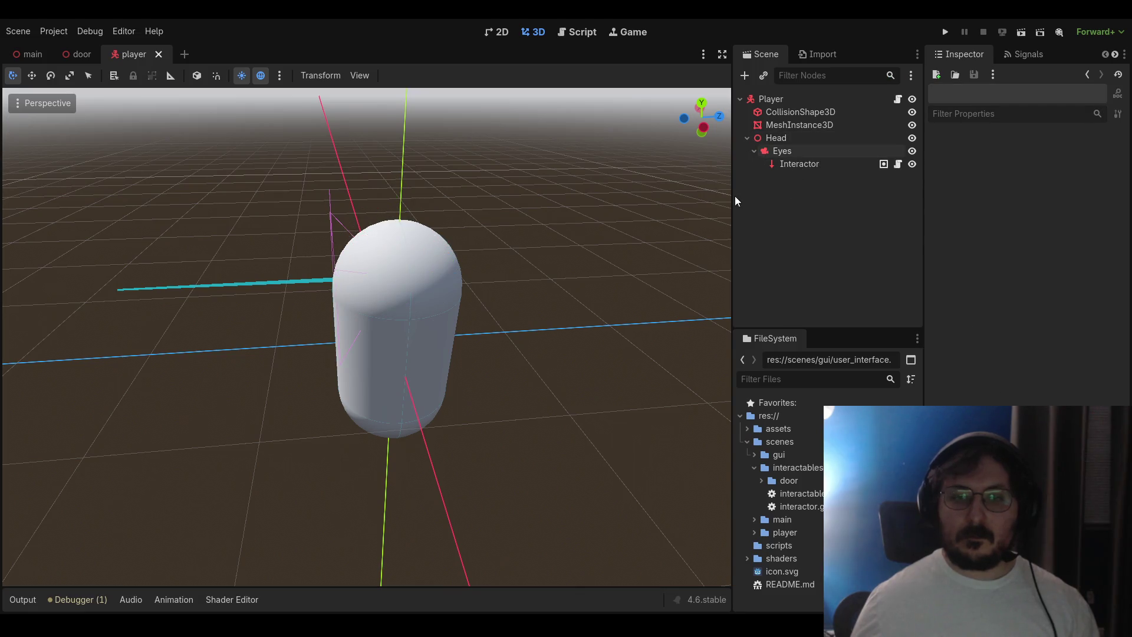
left_click(782, 151)
left_click(482, 218)
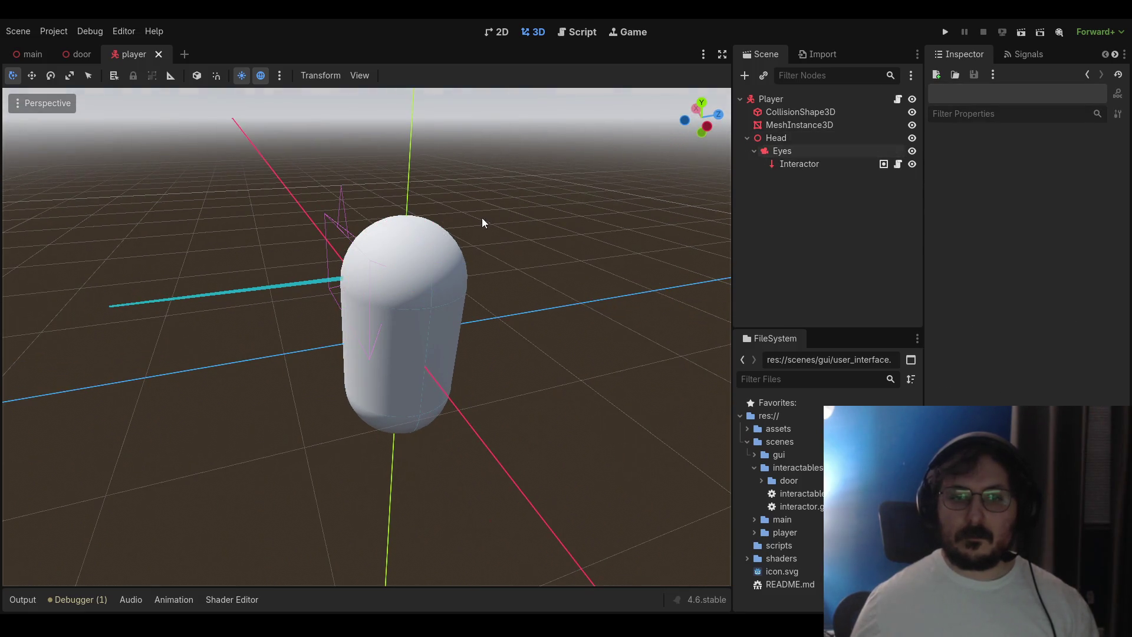
left_click(83, 55)
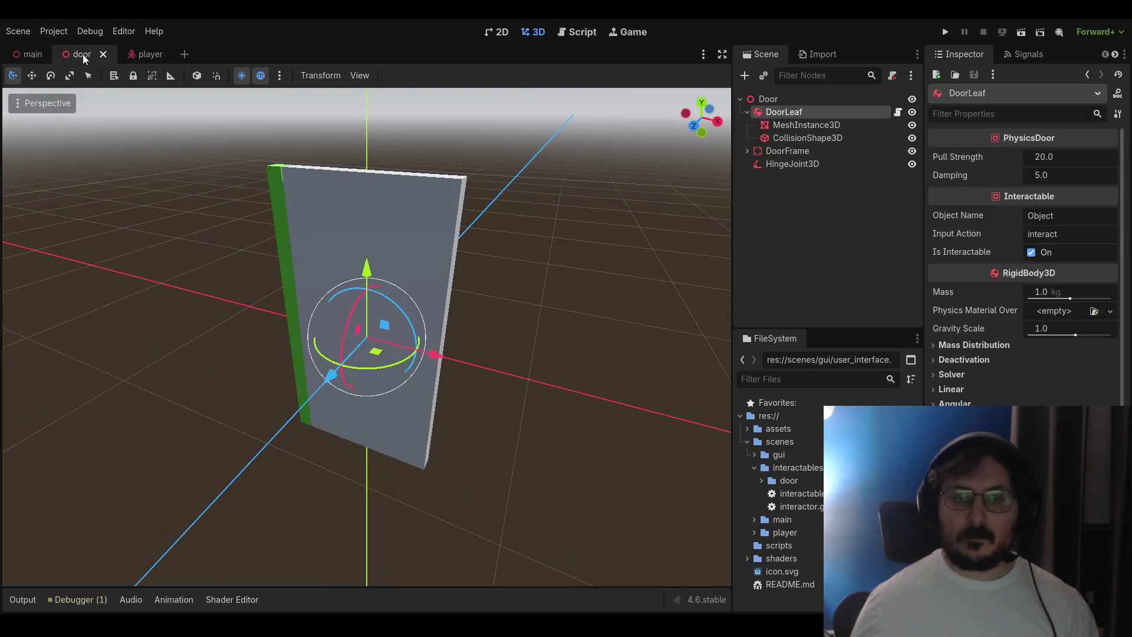
Orbit around the door, select DoorFrame and open the DoorLeaf's physics_door.gd script
mouse_move(331, 235)
left_mouse_down()
mouse_move(348, 213)
mouse_move(268, 190)
mouse_move(287, 203)
mouse_move(490, 210)
mouse_move(395, 235)
mouse_move(272, 225)
mouse_move(227, 215)
mouse_move(223, 195)
mouse_move(394, 179)
mouse_move(498, 193)
mouse_move(309, 186)
mouse_move(388, 187)
mouse_move(358, 205)
left_mouse_up()
scroll(302, 188, "down", 4)
left_click(474, 202)
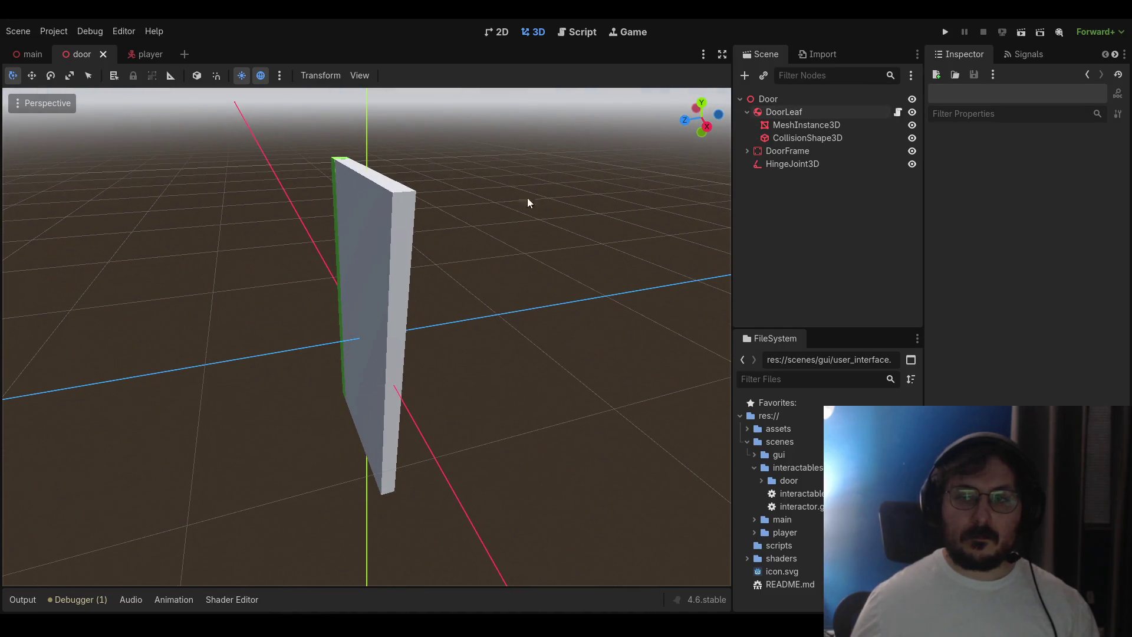
left_click(782, 150)
left_click(897, 112)
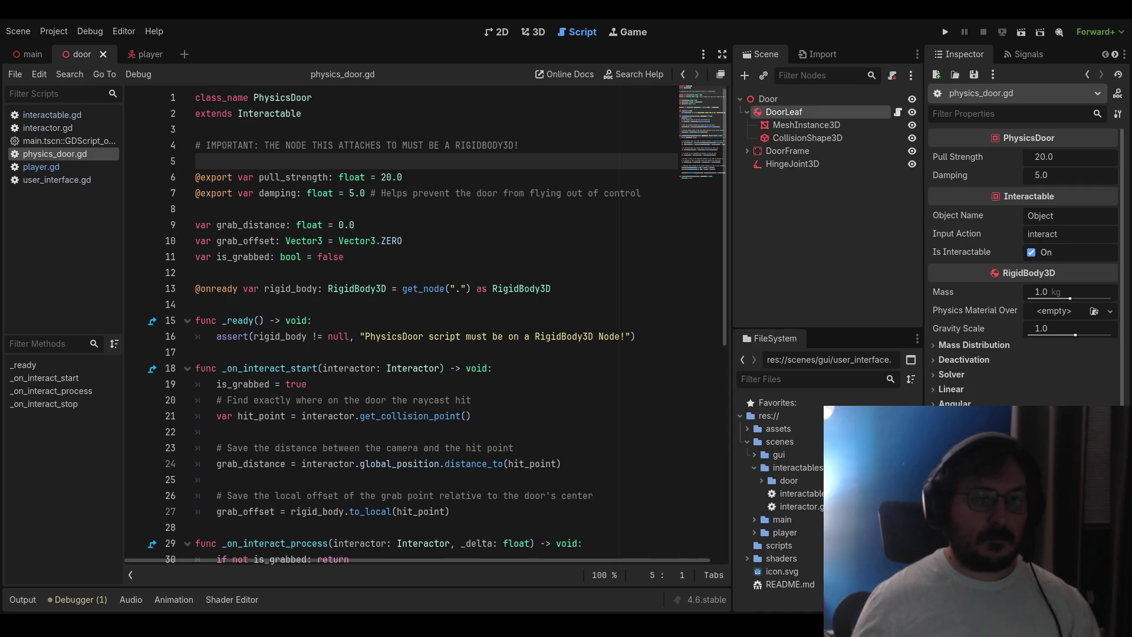
Return to the main scene in the 2D view
left_click(537, 34)
left_click(511, 34)
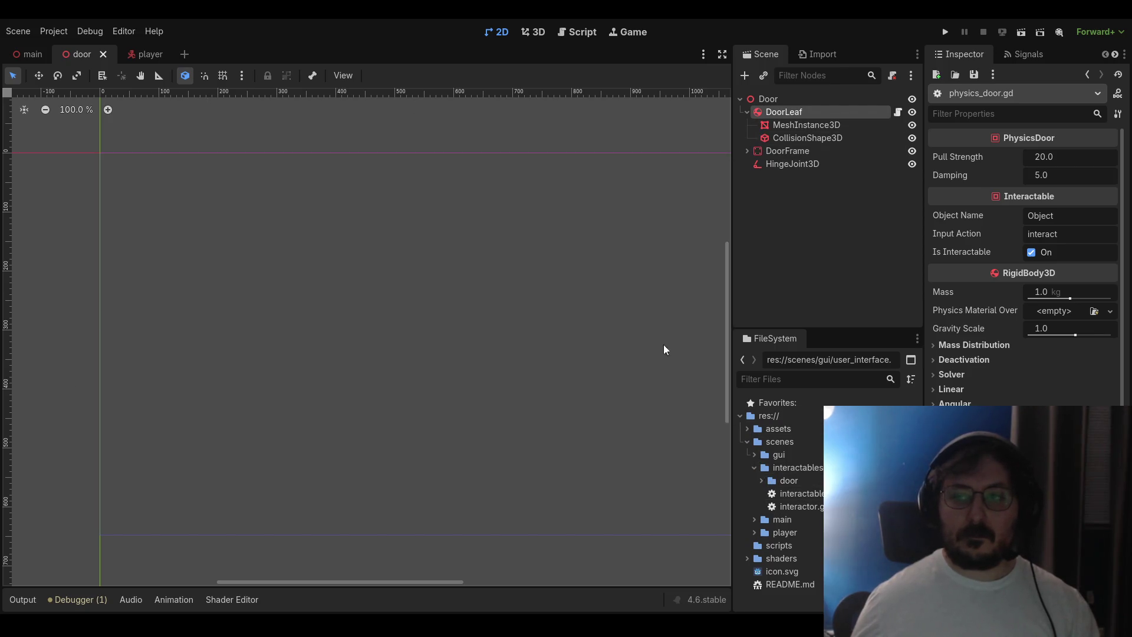
left_click(30, 54)
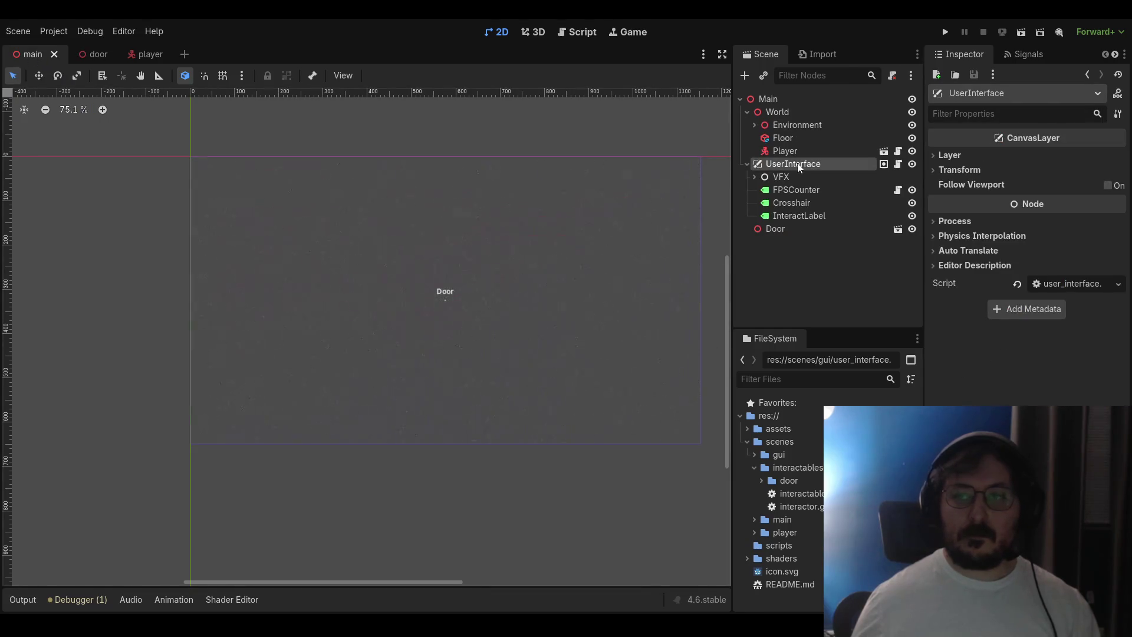
Inspect the Crosshair, FPSCounter and 'Door' InteractLabel, then view FPSCounter's built-in script
mouse_move(551, 247)
left_mouse_down()
mouse_move(559, 256)
mouse_move(518, 263)
left_mouse_up()
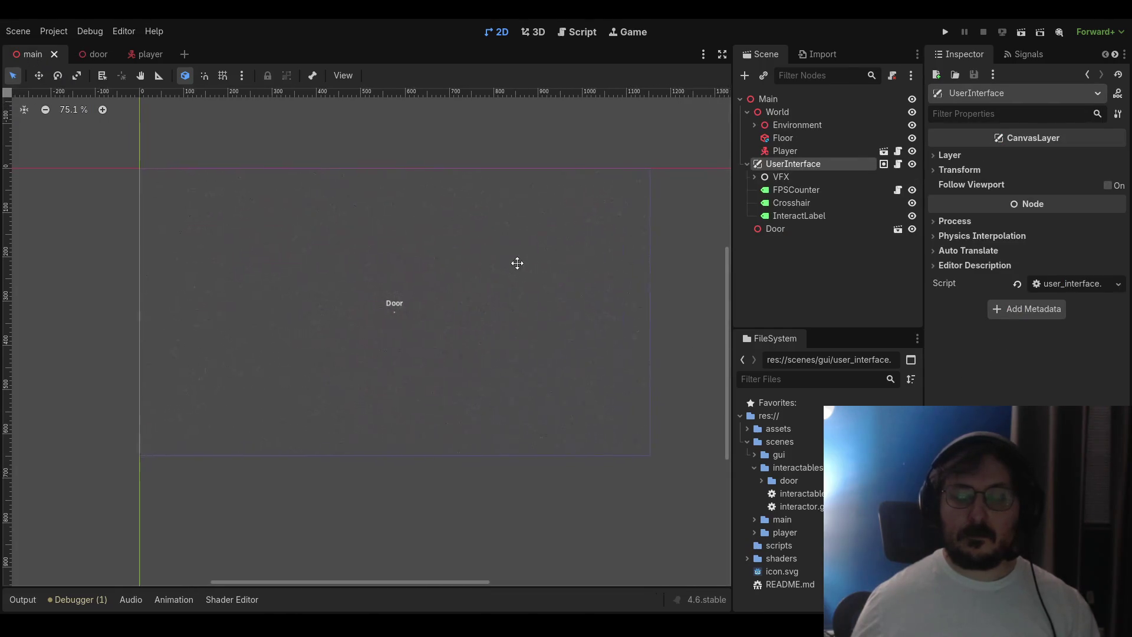
left_click(790, 200)
left_click(788, 195)
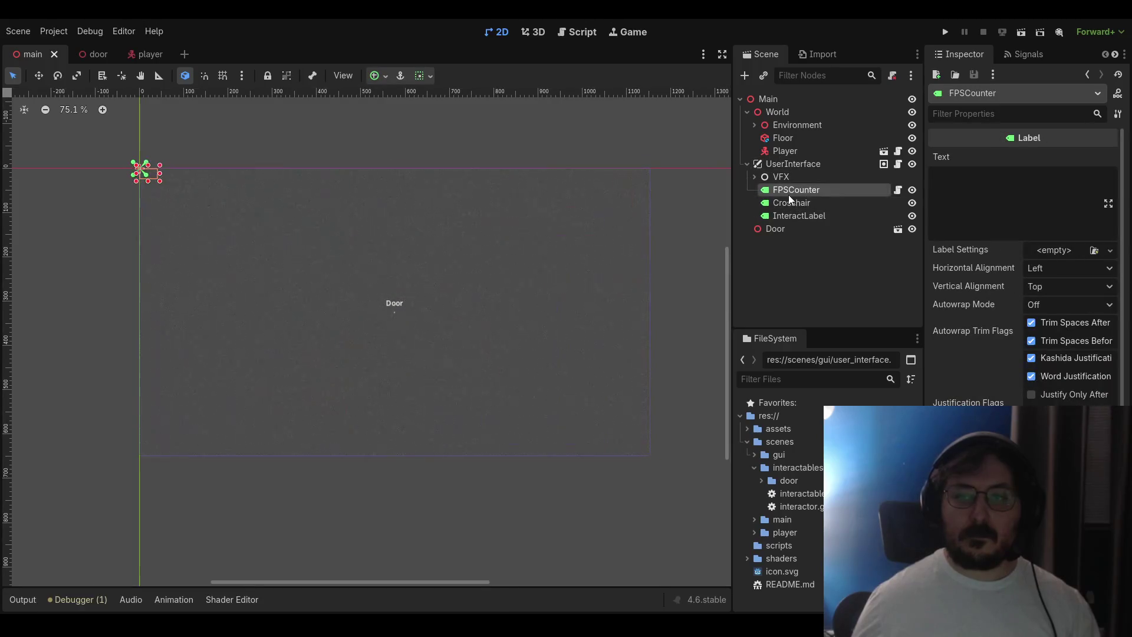
left_click(787, 203)
left_click(790, 216)
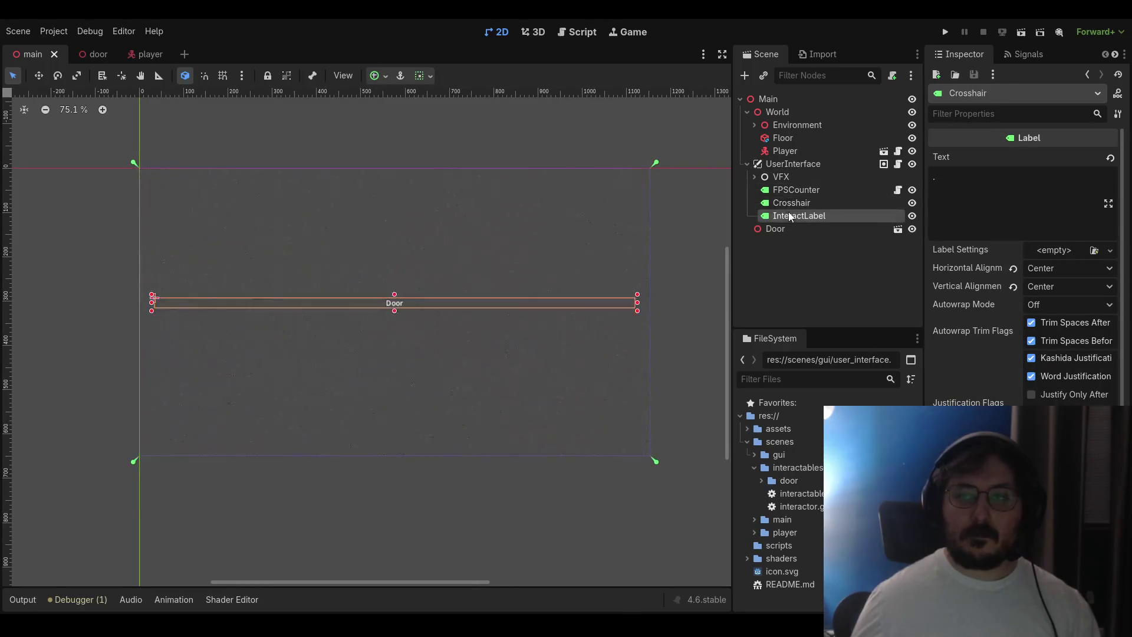
mouse_move(526, 264)
left_mouse_down()
mouse_move(582, 255)
mouse_move(487, 258)
left_mouse_up()
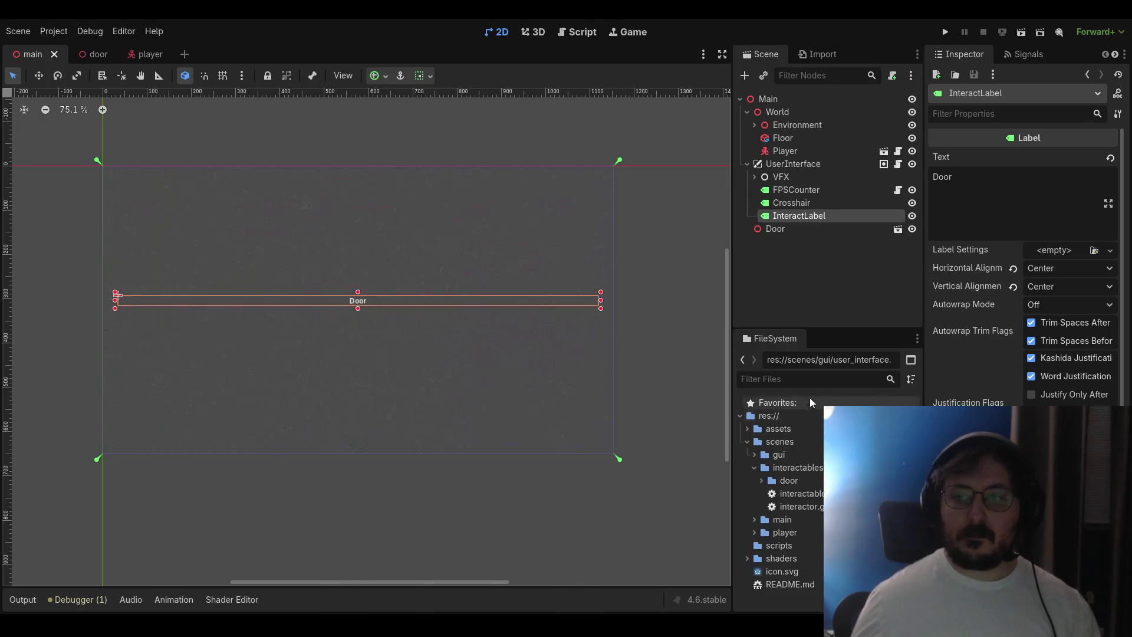
left_click(898, 189)
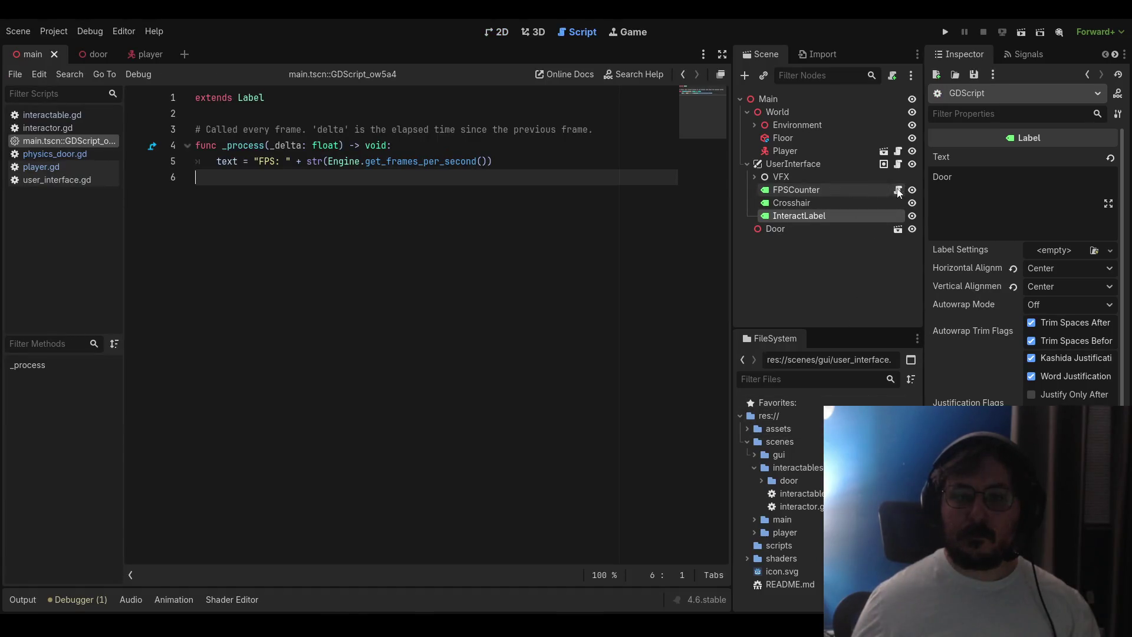
Uncheck the 'interactor' group on UserInterface and save the main scene
left_click(901, 165)
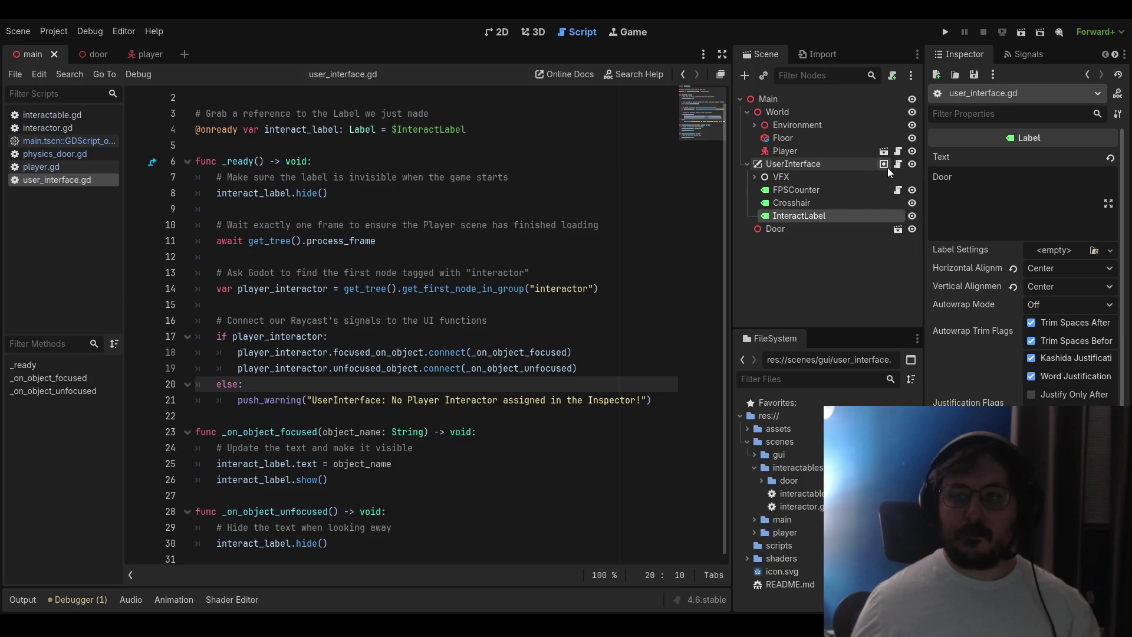
left_click(887, 167)
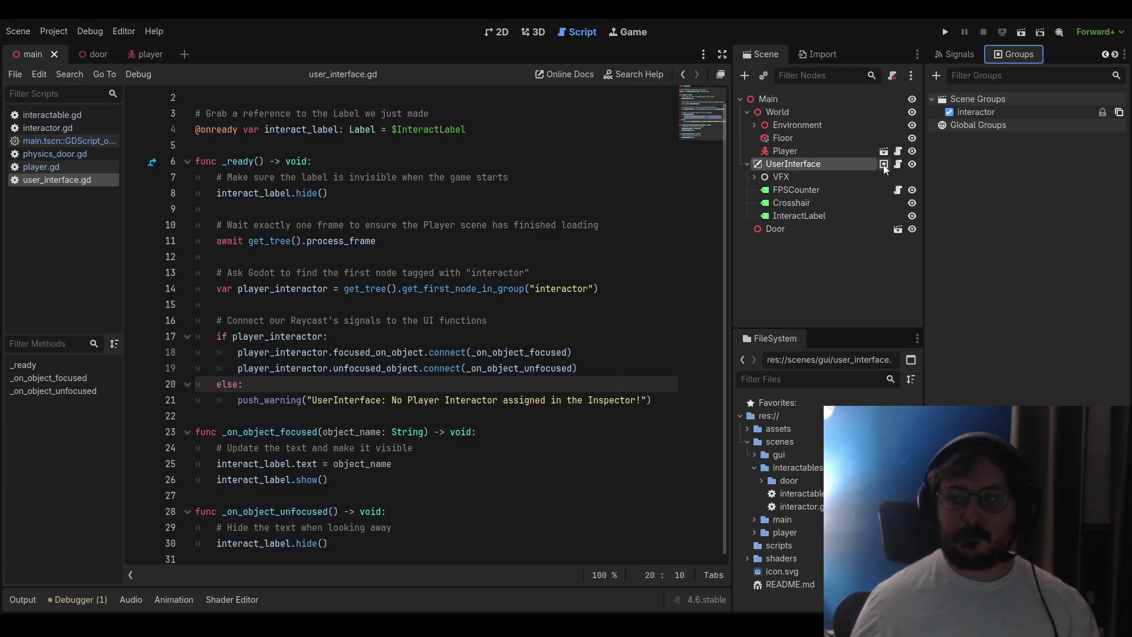
left_click(947, 112)
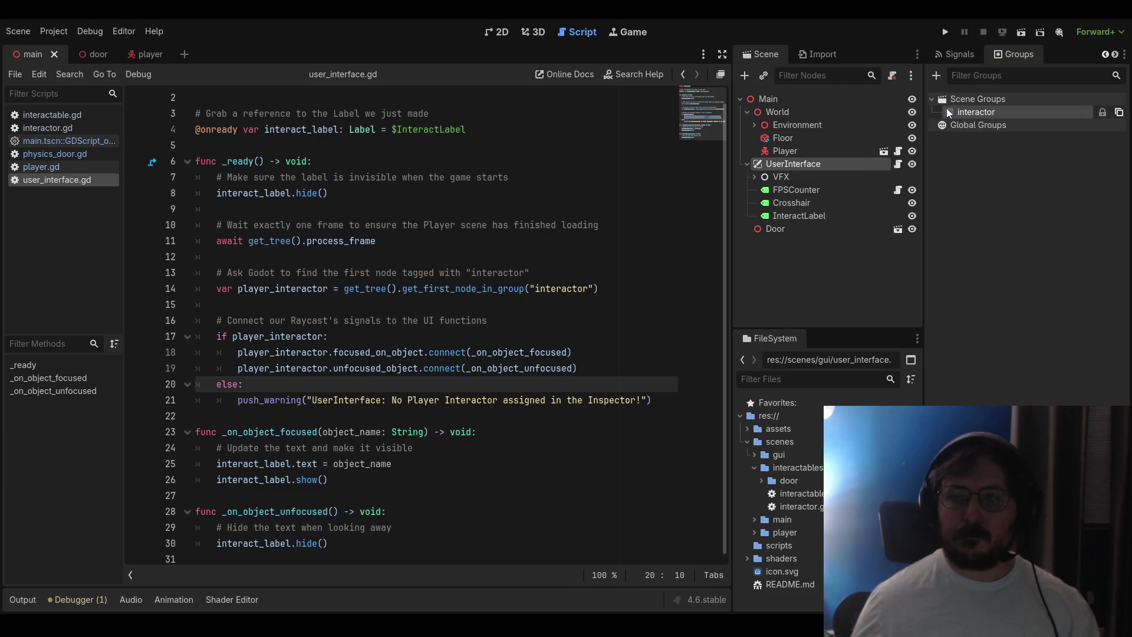
left_click(948, 111)
left_click(950, 112)
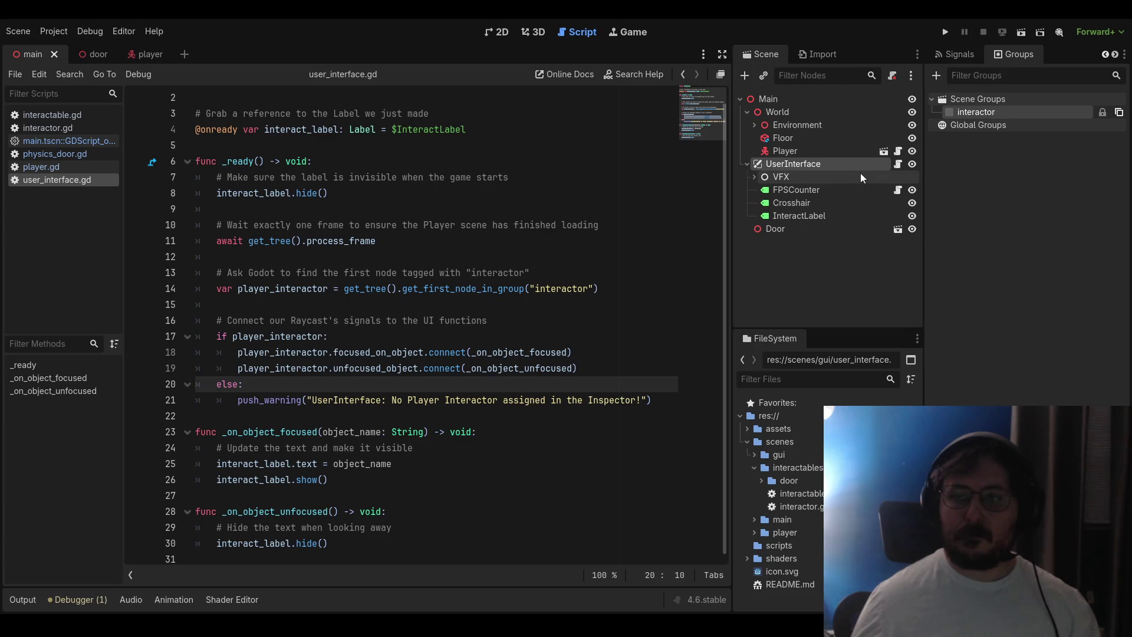
key("ctrl+s")
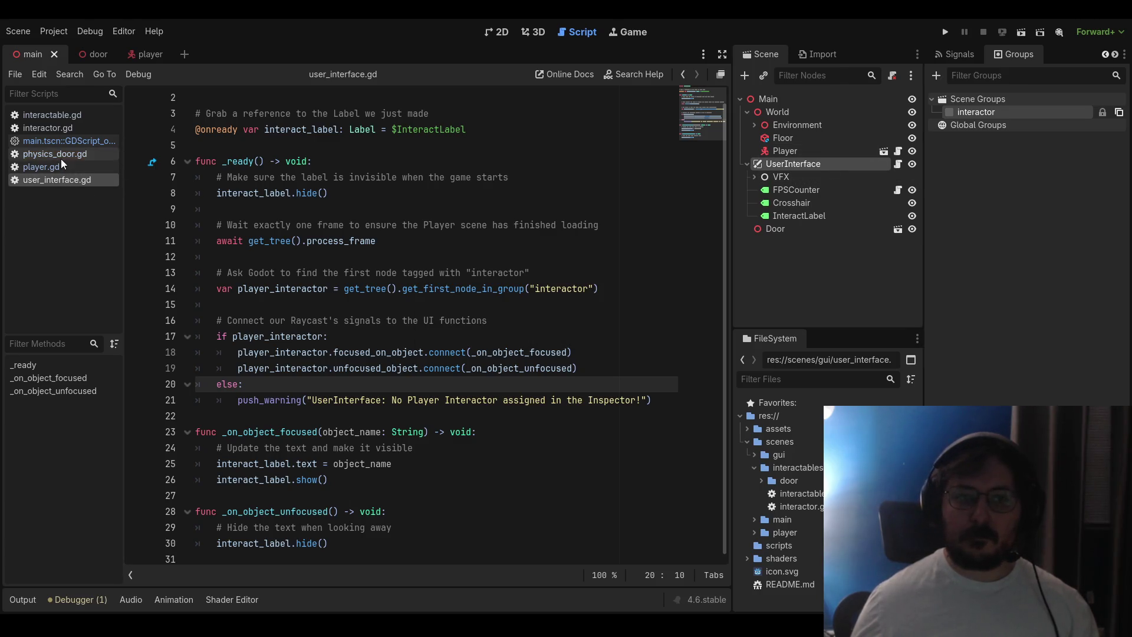
Select the Player node and place the caret on blank line 15 of user_interface.gd
left_click(787, 152)
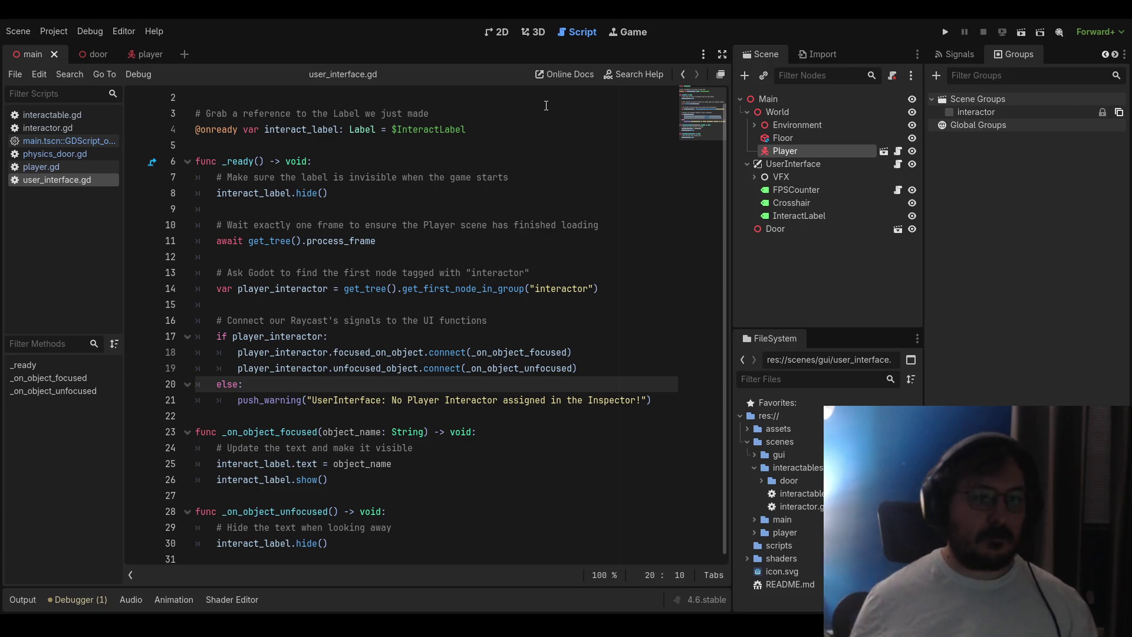
left_click(504, 321)
left_click(445, 305)
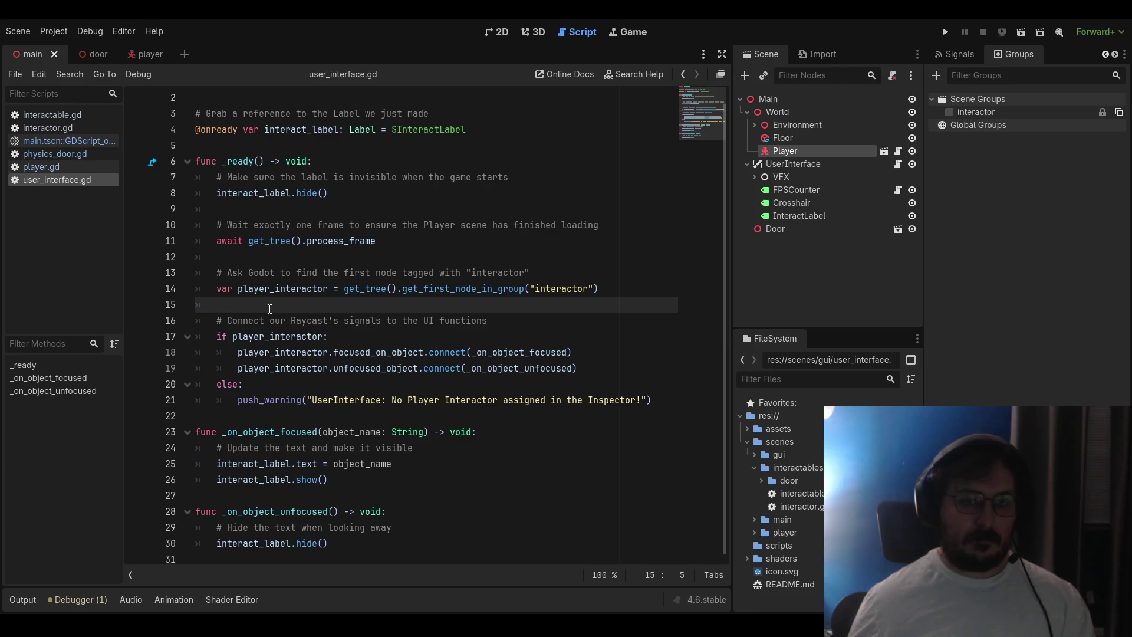
Add print("object focused: ", object_name) at the start of _on_object_focused and save
left_click(550, 434)
key("Return")
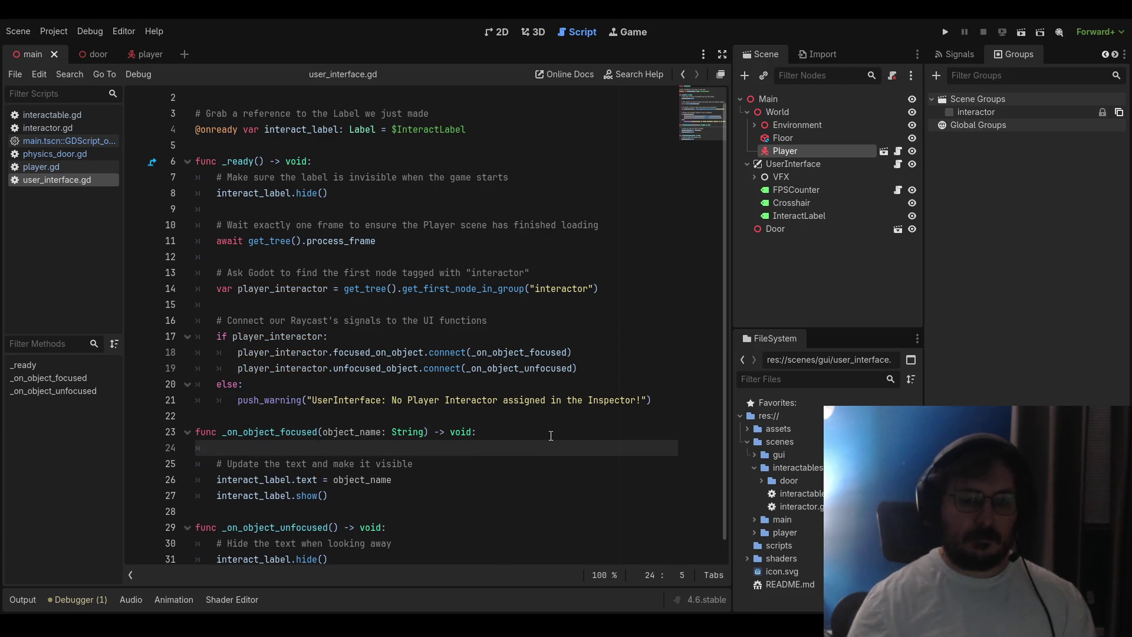
type("print(\"")
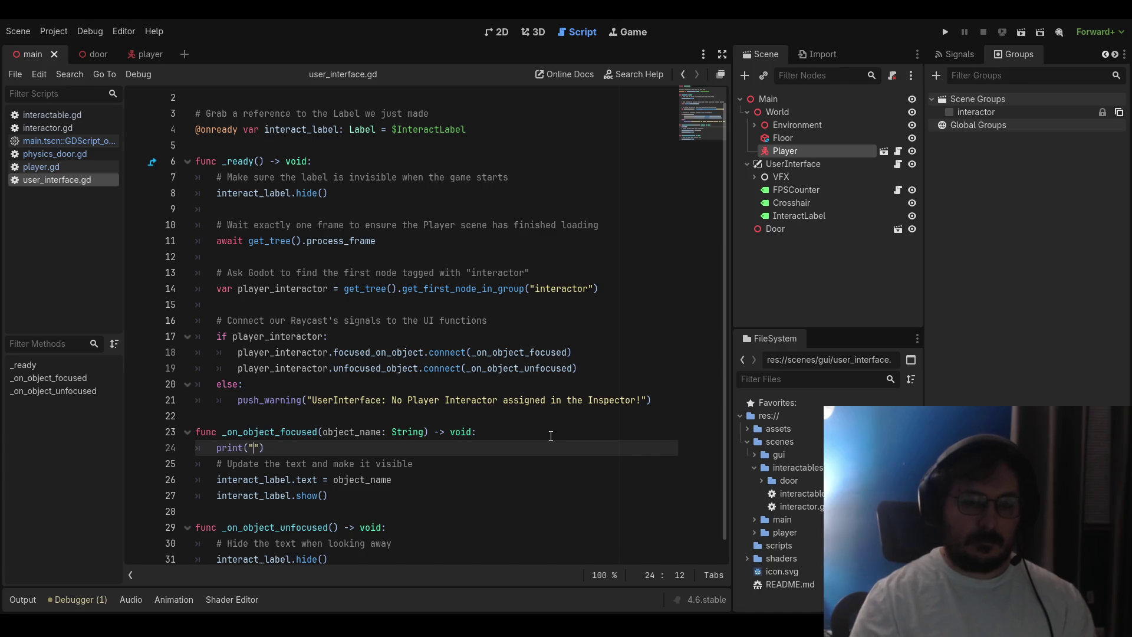
type("object focused:")
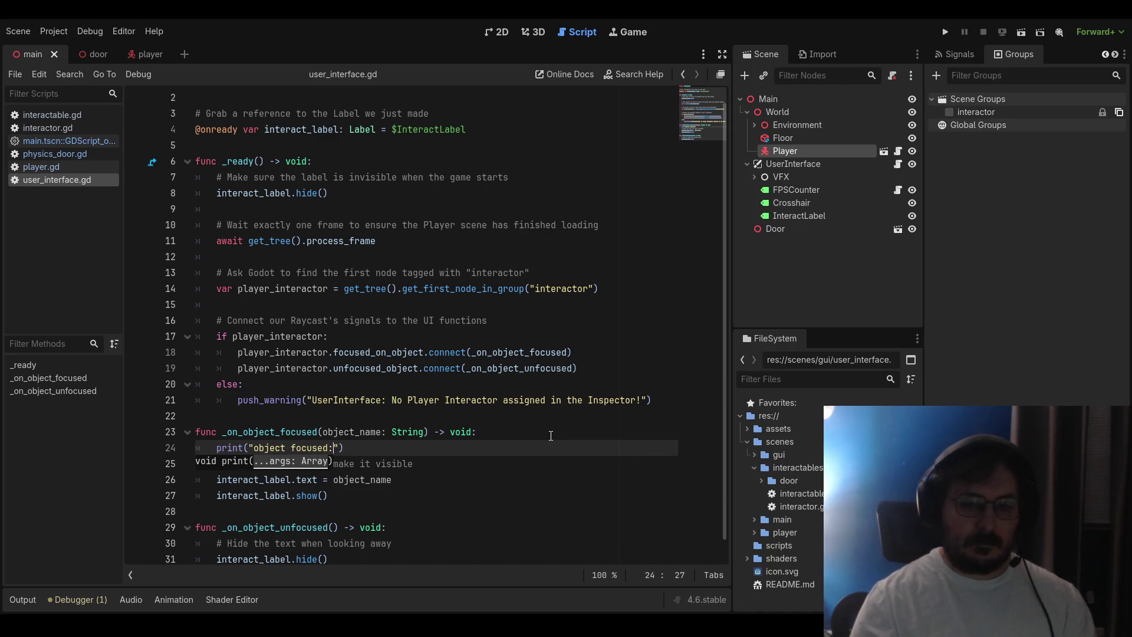
type(" \", object")
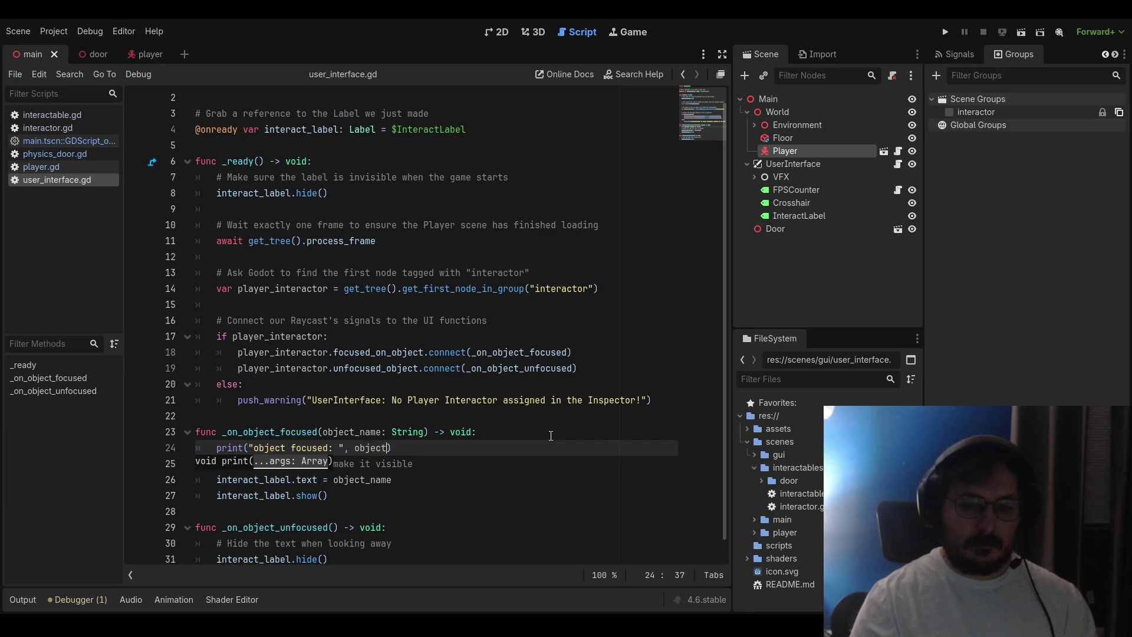
type("_name)")
key("ctrl+s")
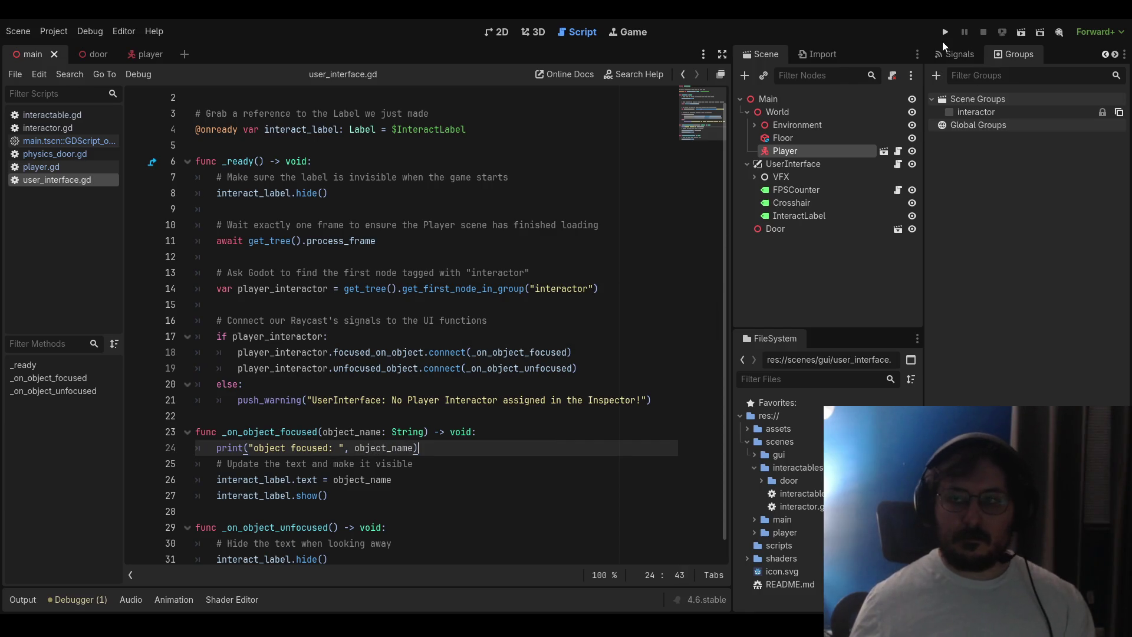
Run the game twice, walking up to the door to test focusing, then stop it
left_click(945, 32)
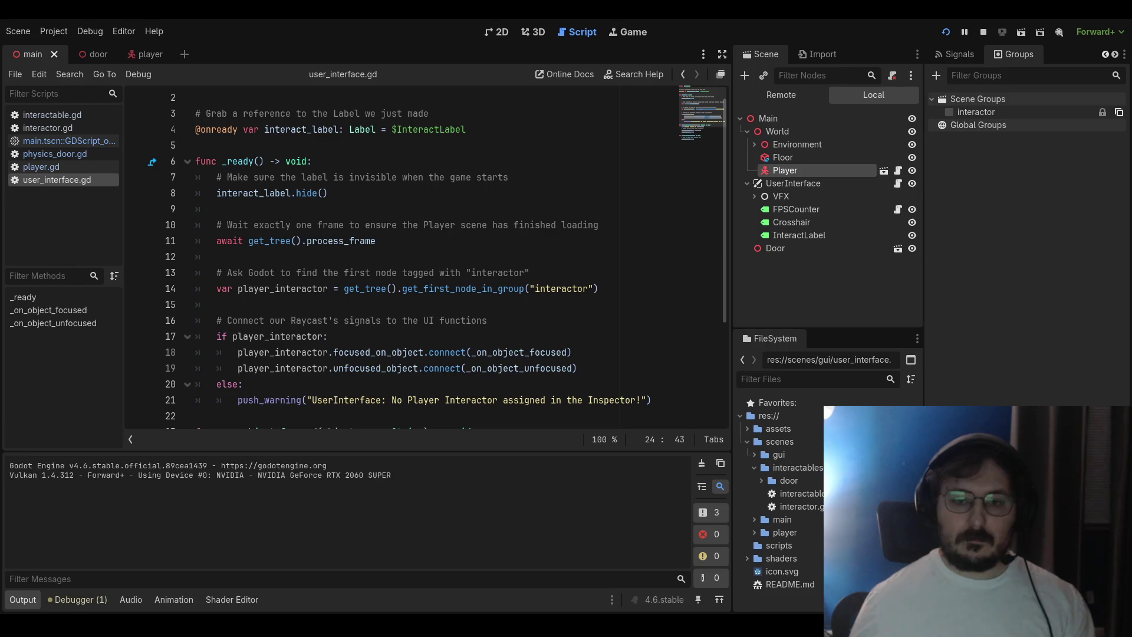
key("w")
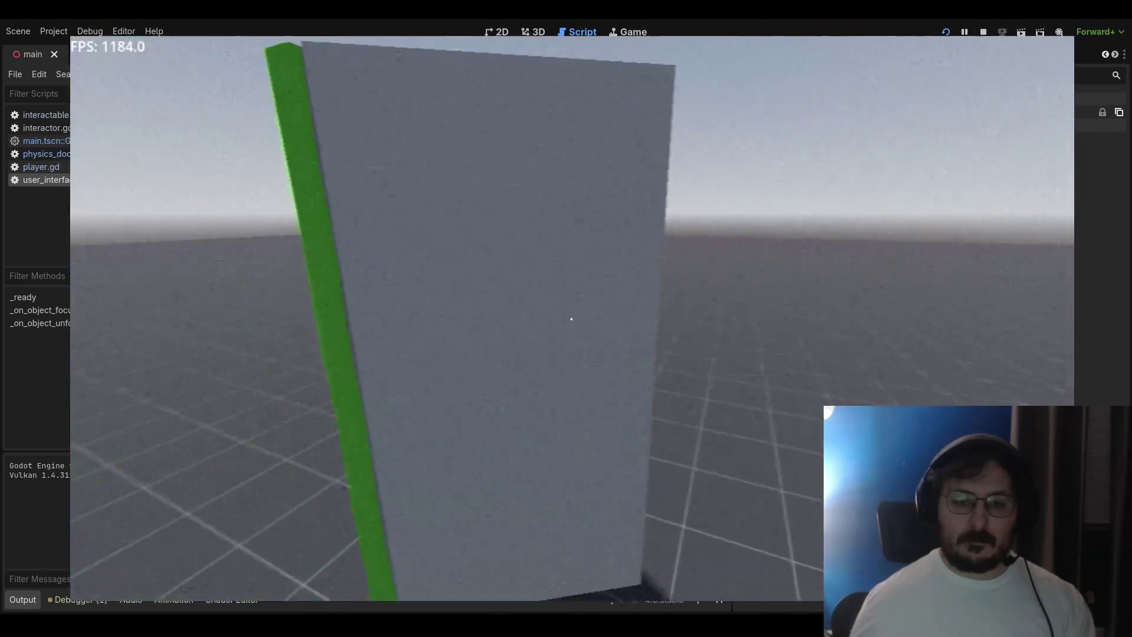
key("w")
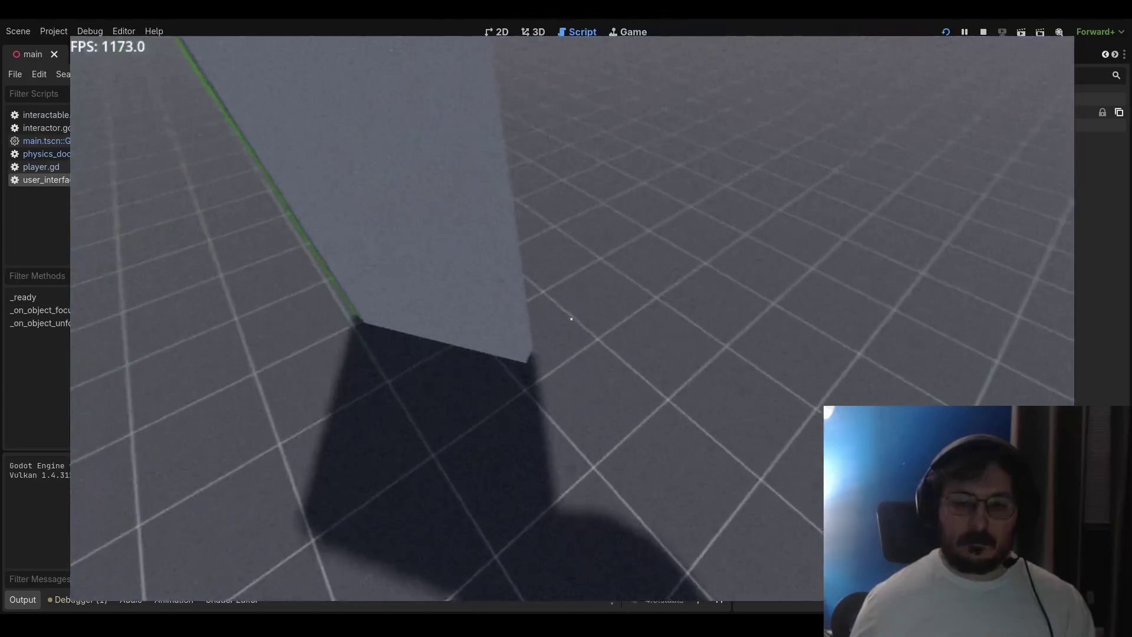
key("w")
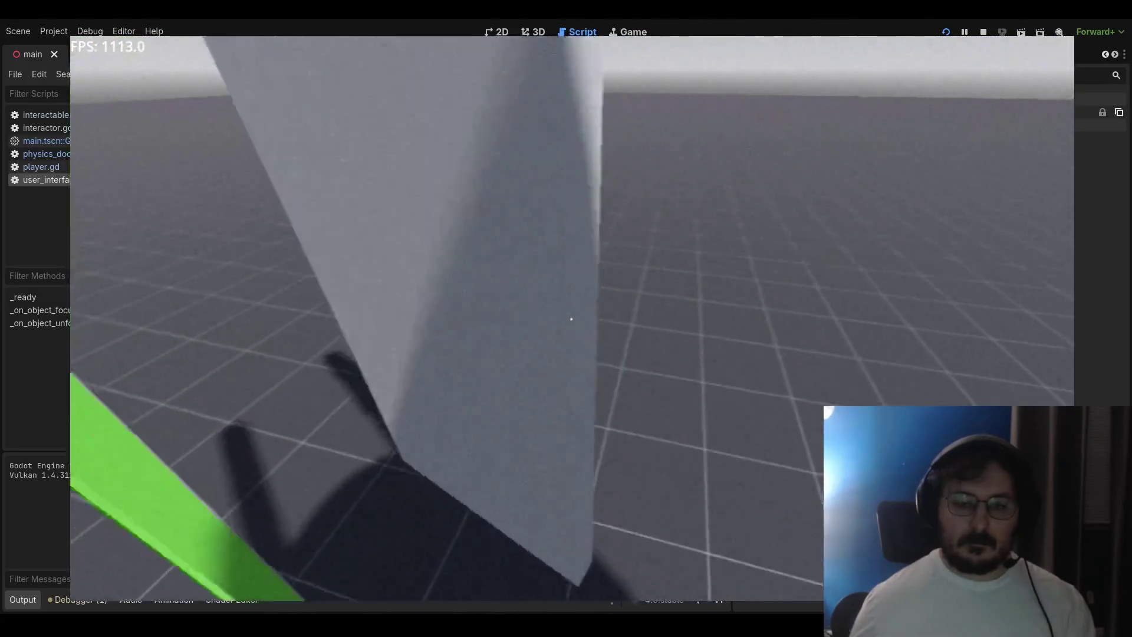
key("s")
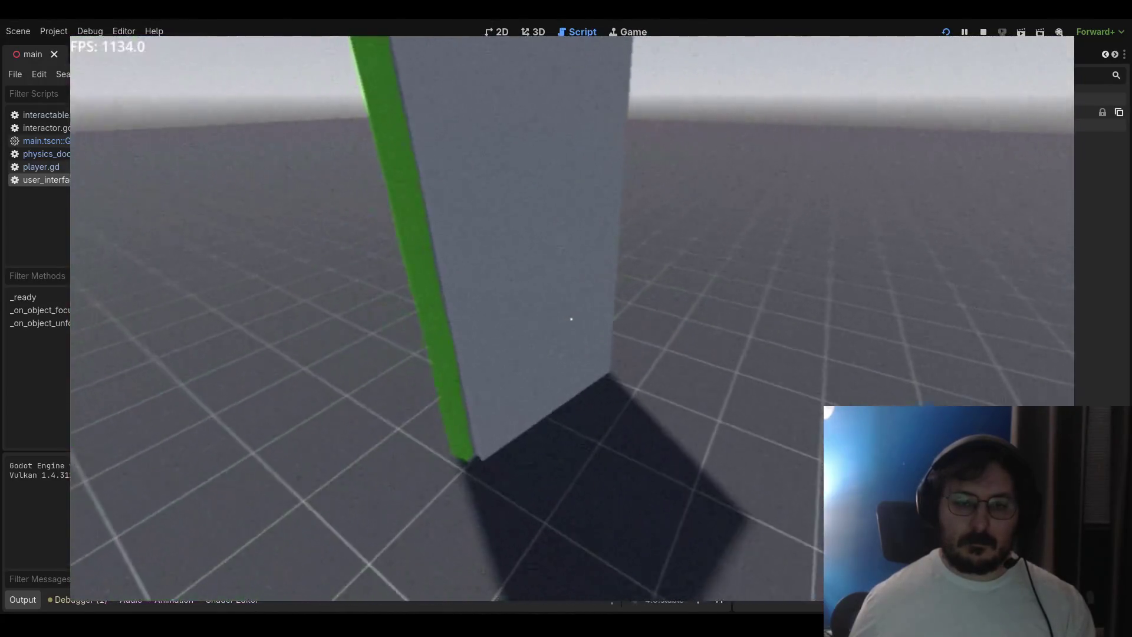
key("F8")
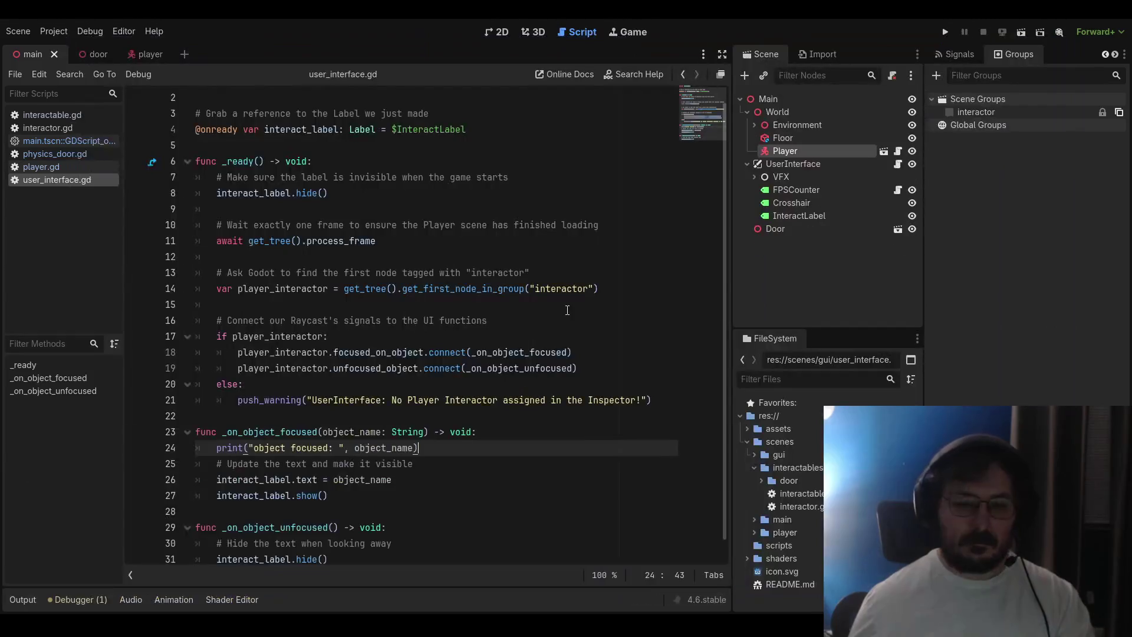
key("F5")
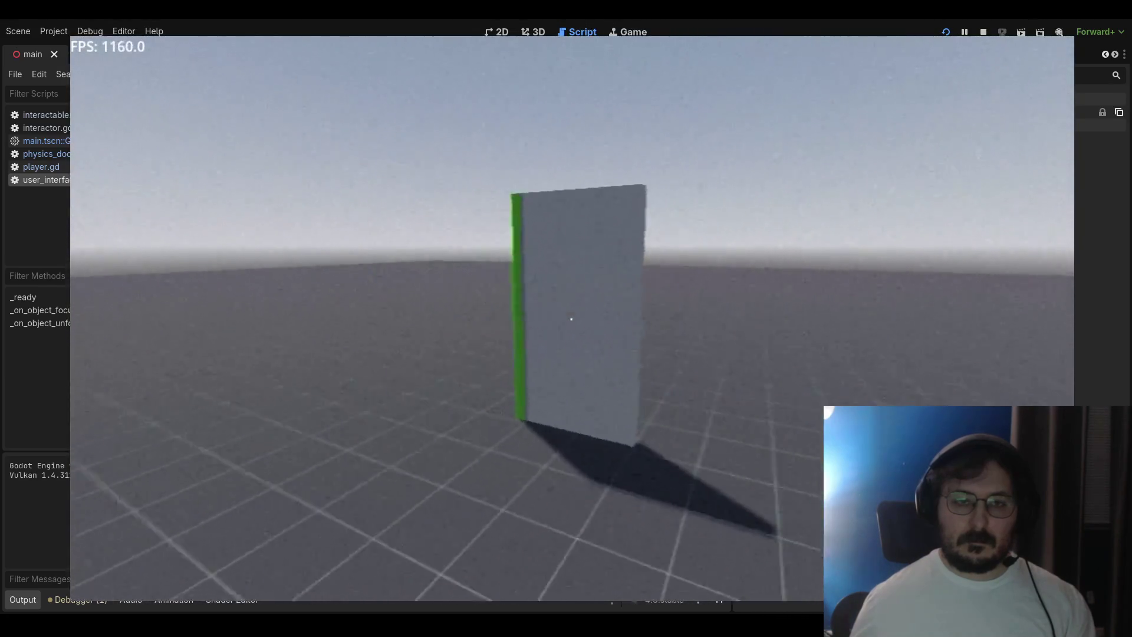
key("w")
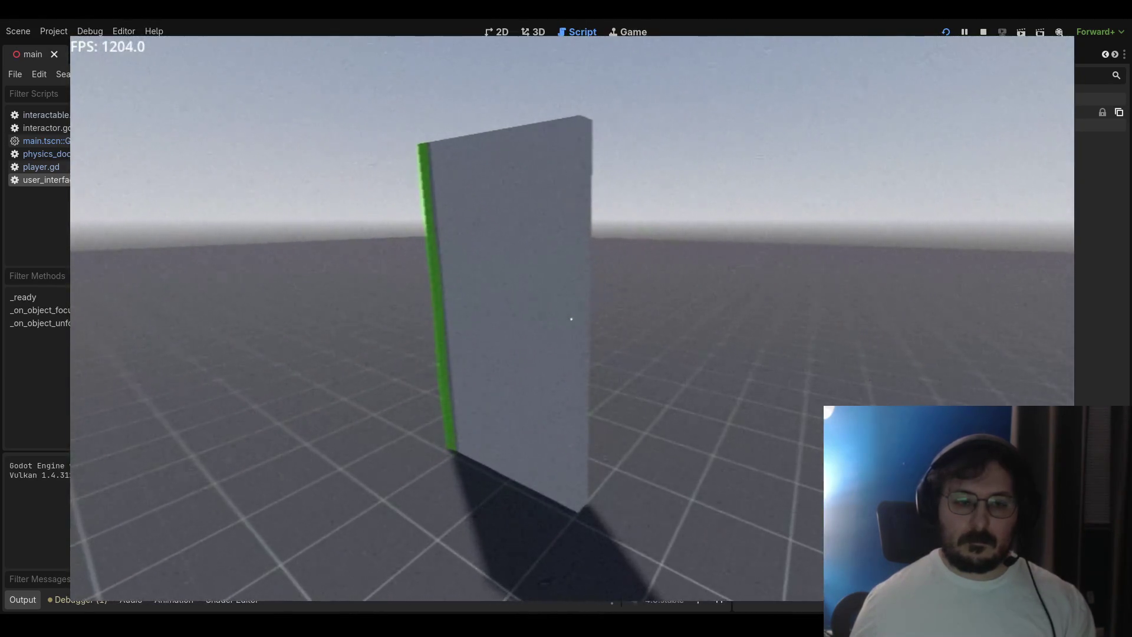
key("F8")
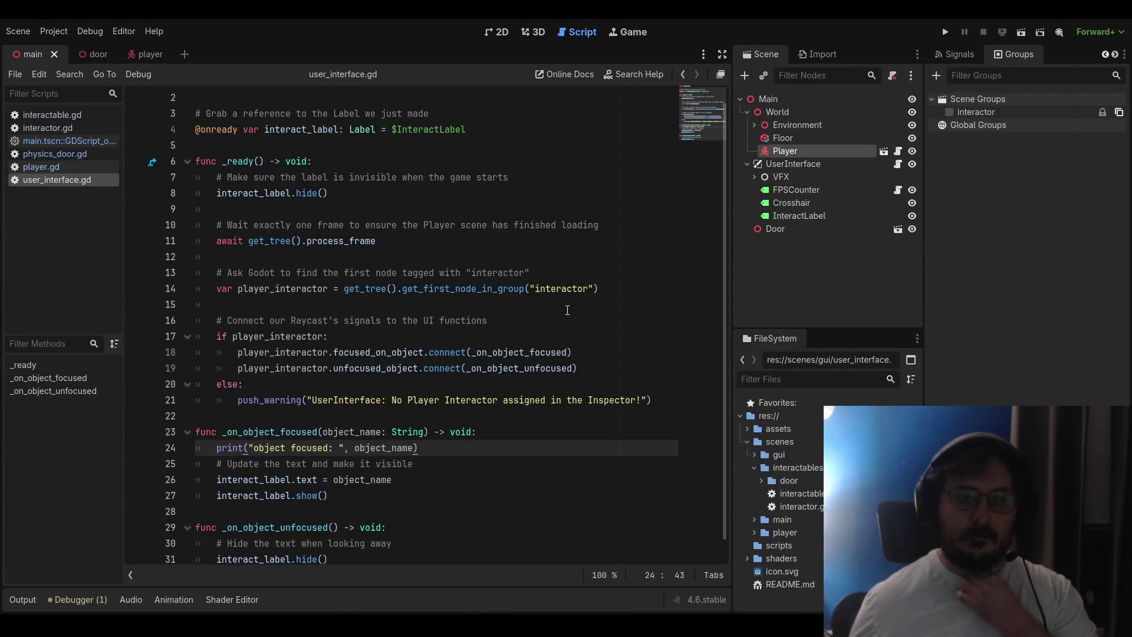
left_click(404, 257)
Delete the one-frame wait comment and 'await get_tree().process_frame' line, then test-run the game
left_click(405, 242)
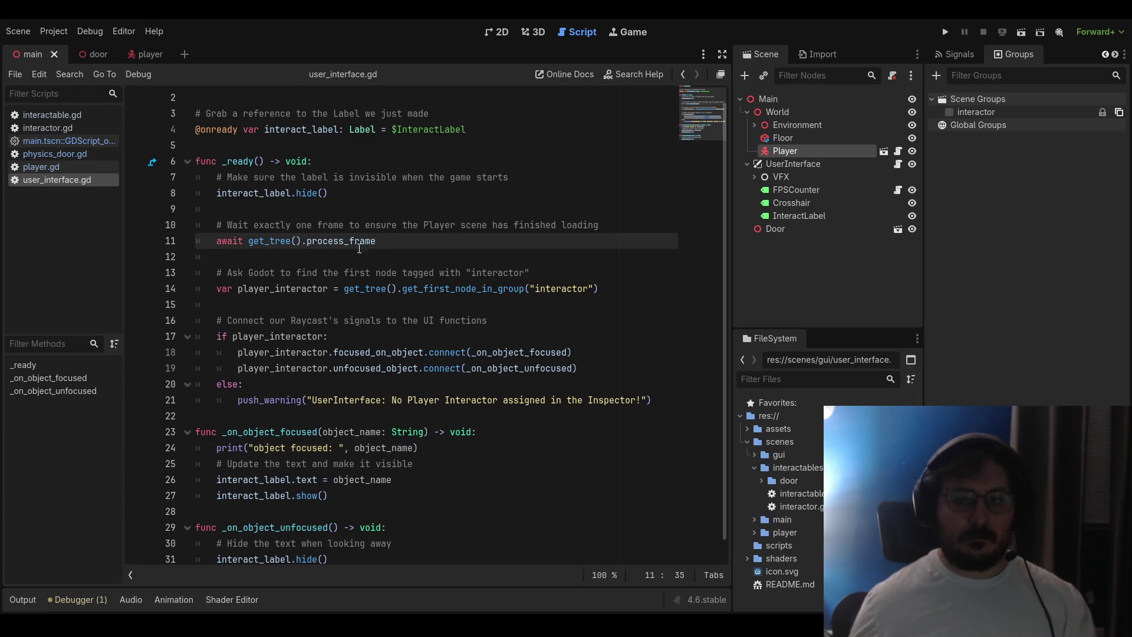
mouse_move(389, 241)
left_mouse_down()
mouse_move(275, 241)
mouse_move(215, 225)
left_mouse_up()
key("BackSpace")
key("BackSpace")
key("BackSpace")
key("BackSpace")
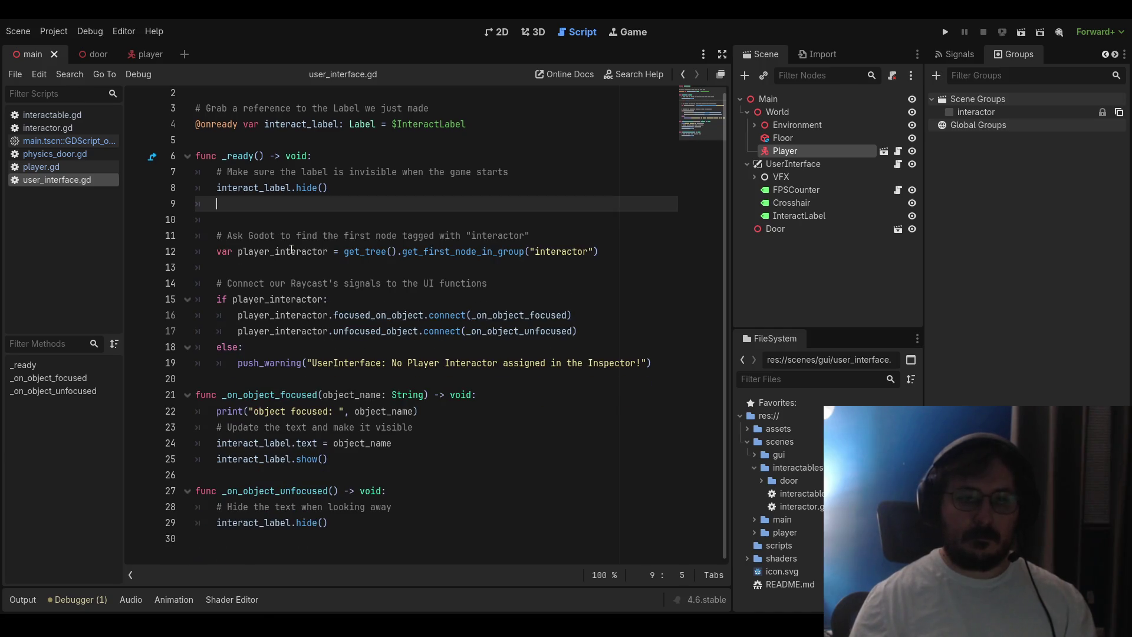
left_click(945, 32)
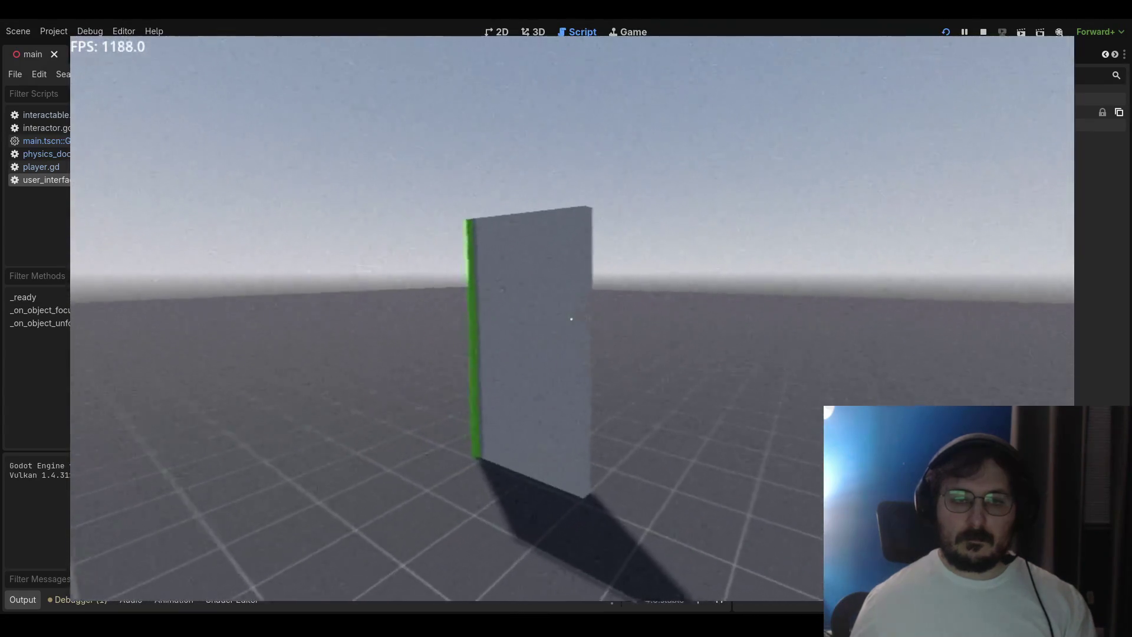
key("F8")
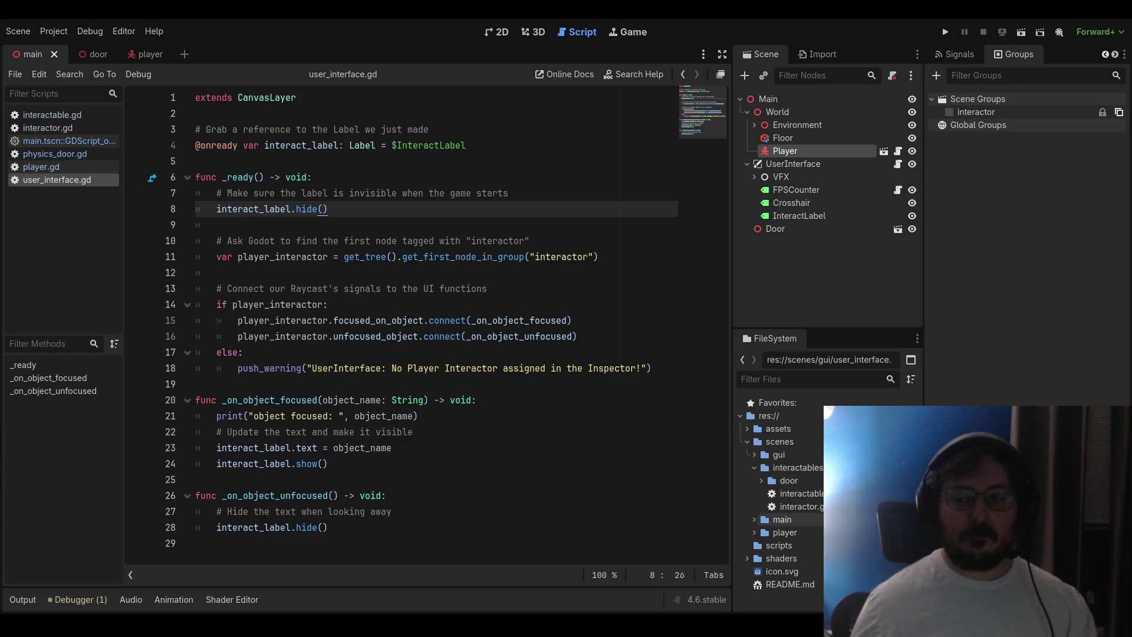
left_click(756, 533)
Open the player scene, expand scenes/player/head, and display physics_door.gd
left_click(760, 546)
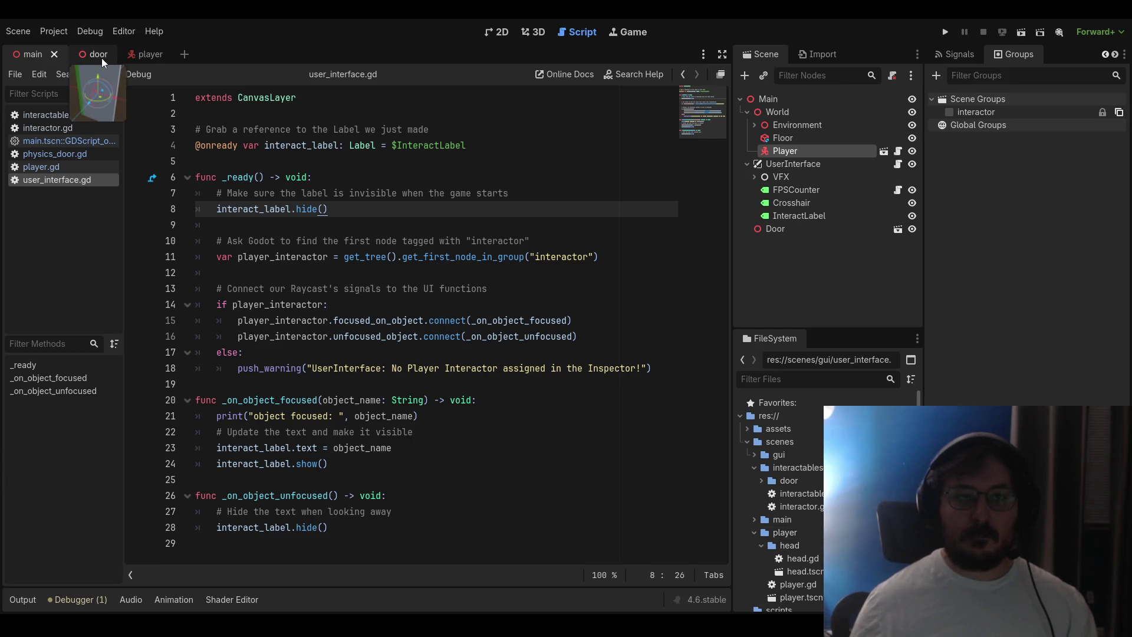
left_click(148, 56)
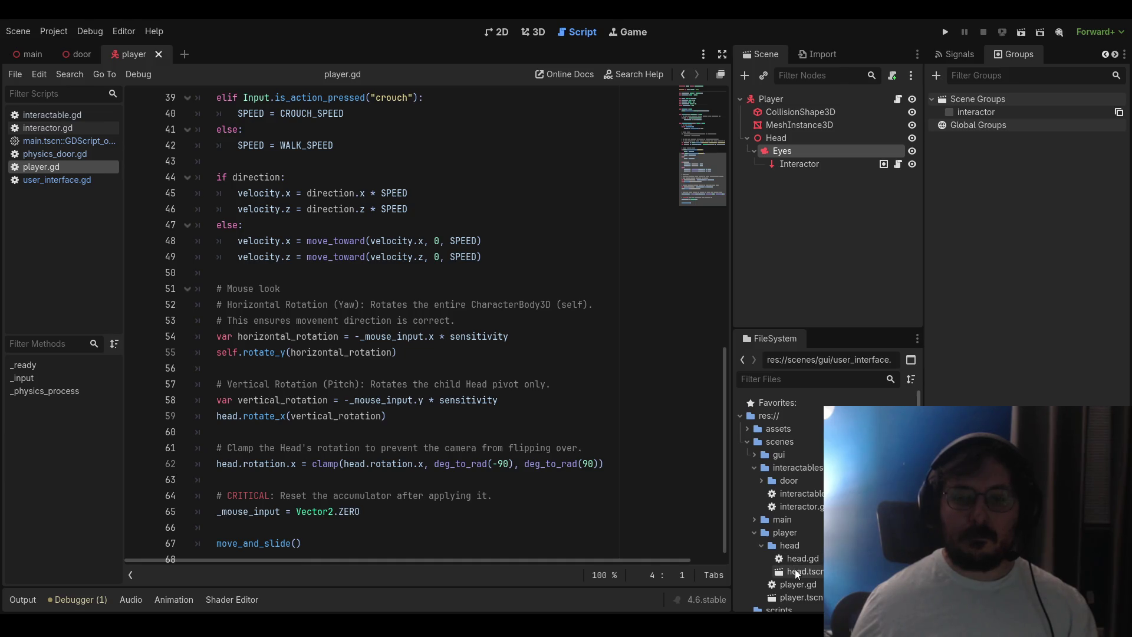
left_click(788, 546)
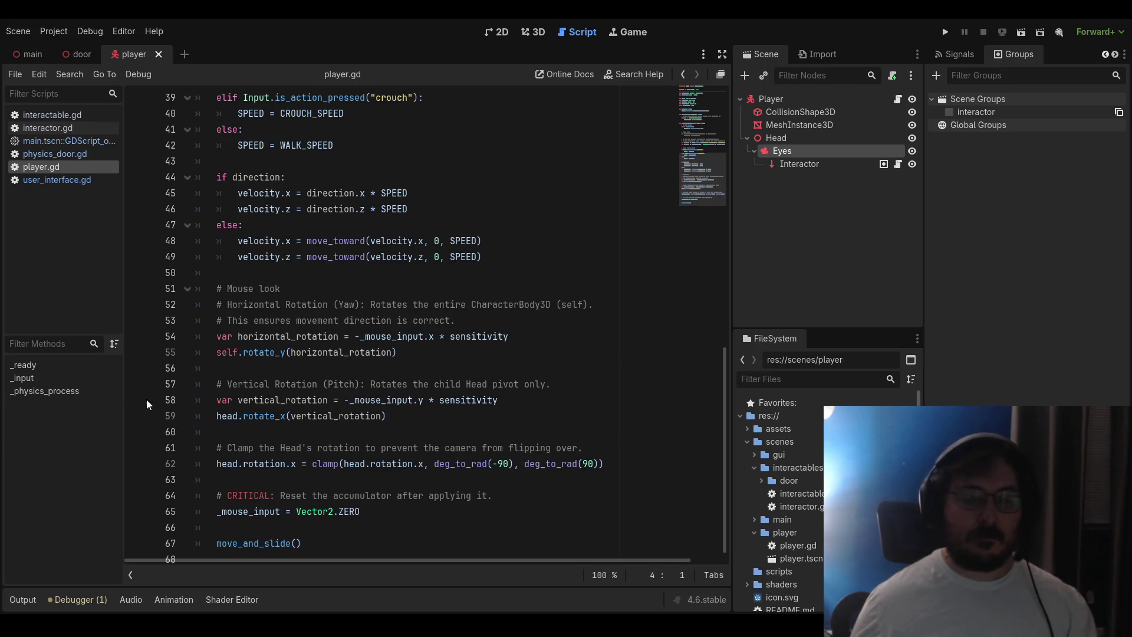
left_click(47, 155)
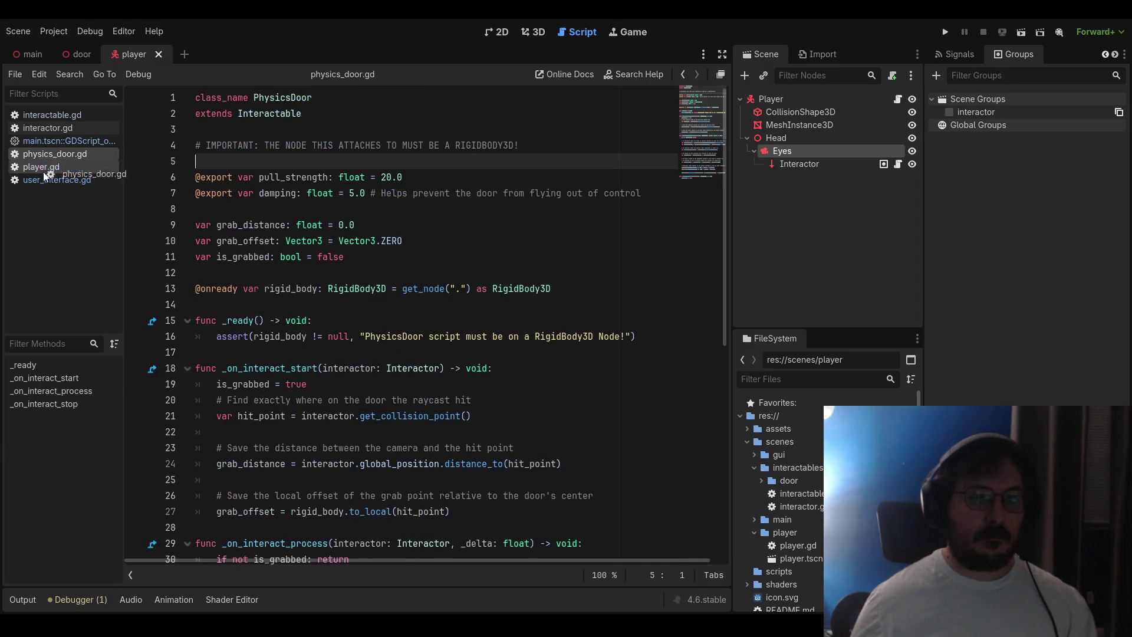
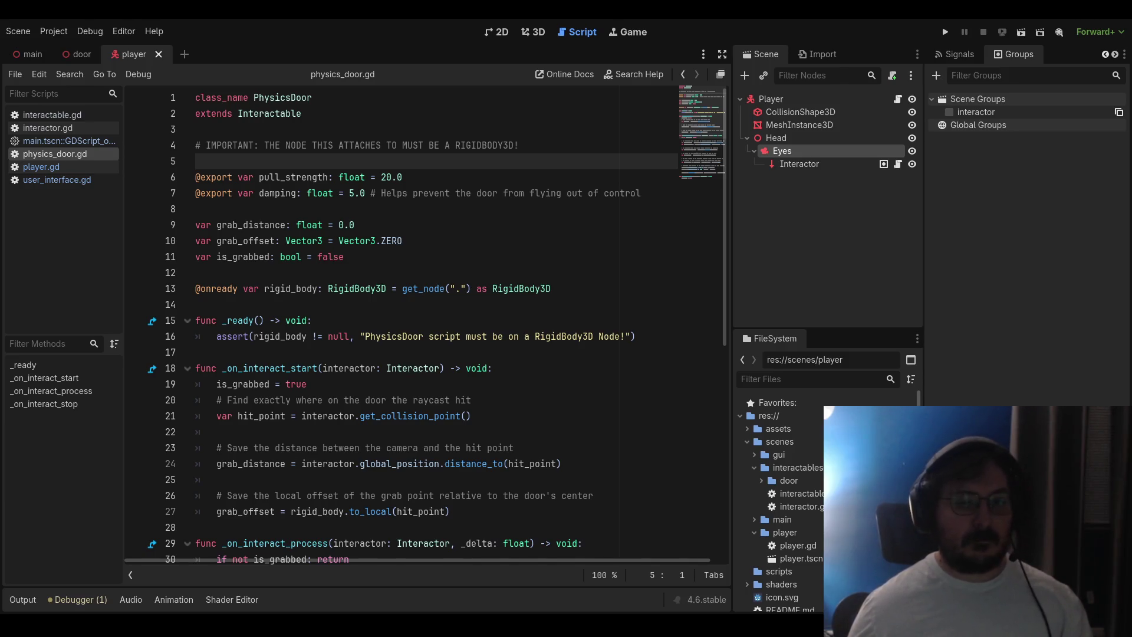
Unindent the else block on lines 28–35 of interactor.gd so it pairs with the Interactable check
scroll(437, 325, "down", 1)
left_click(48, 128)
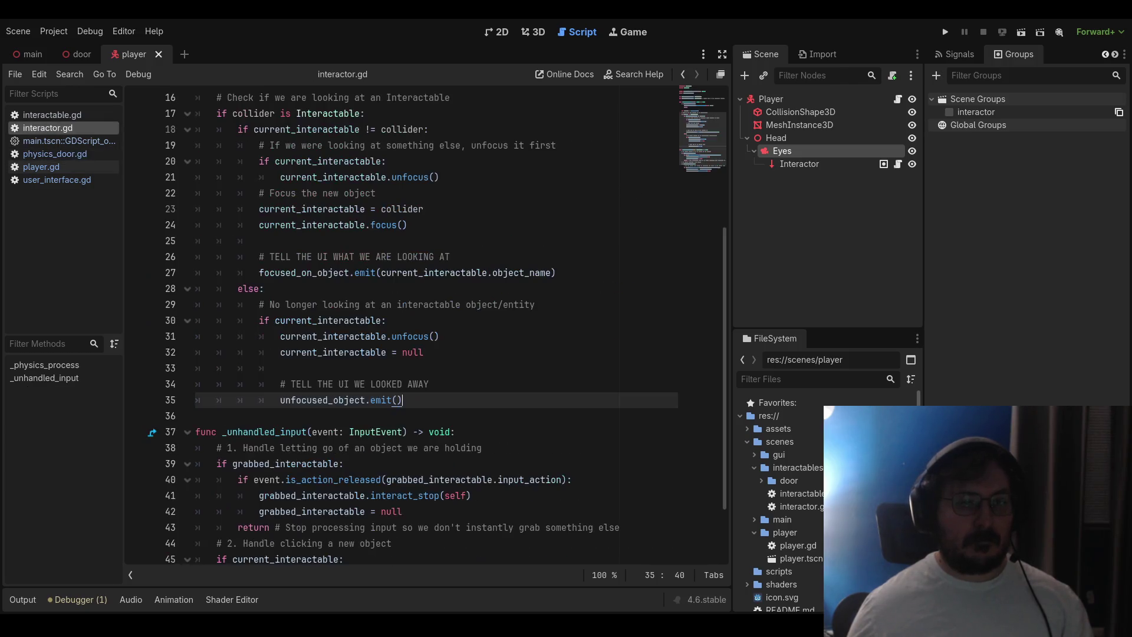
scroll(278, 220, "up", 1)
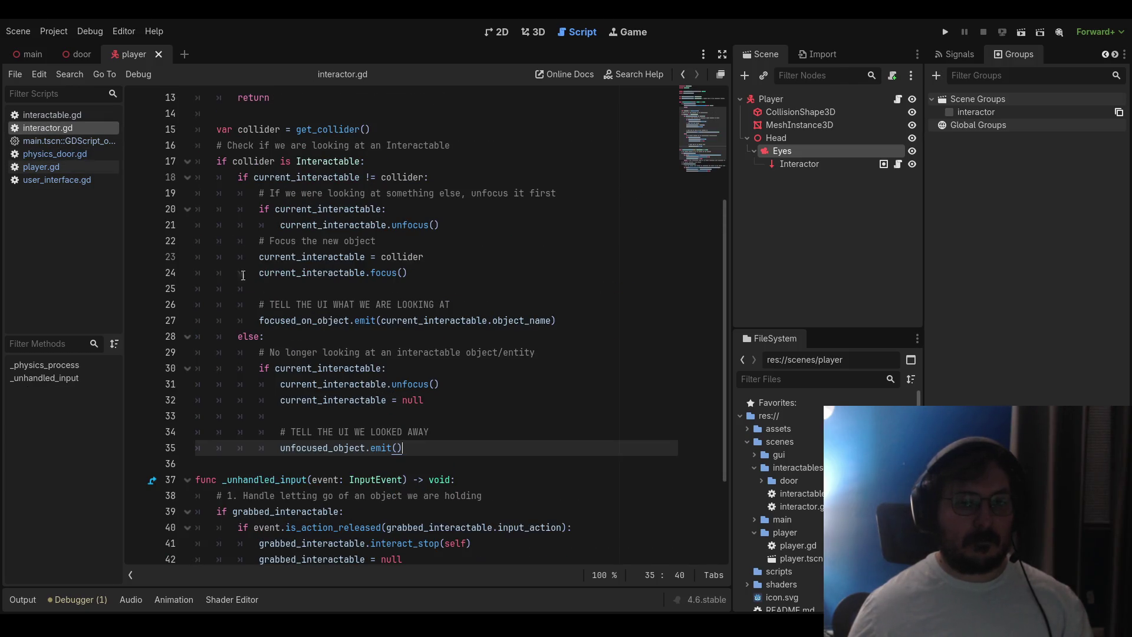
mouse_move(407, 448)
left_mouse_down()
mouse_move(198, 384)
mouse_move(140, 342)
left_mouse_up()
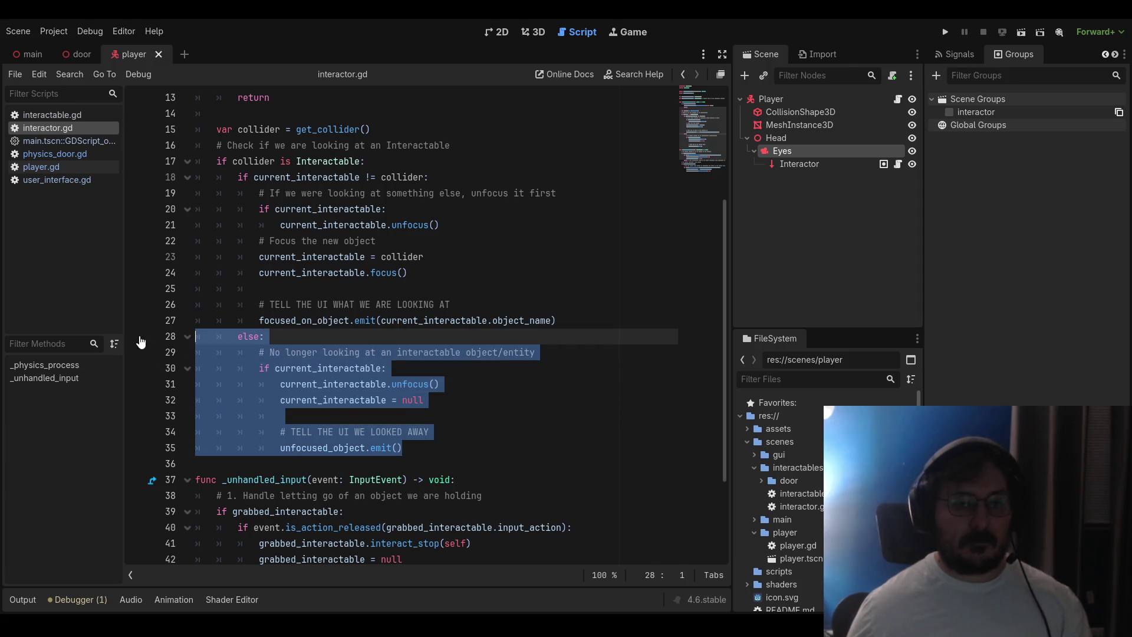
key("shift+Tab")
Save interactor.gd and run the project
key("End")
key("ctrl+s")
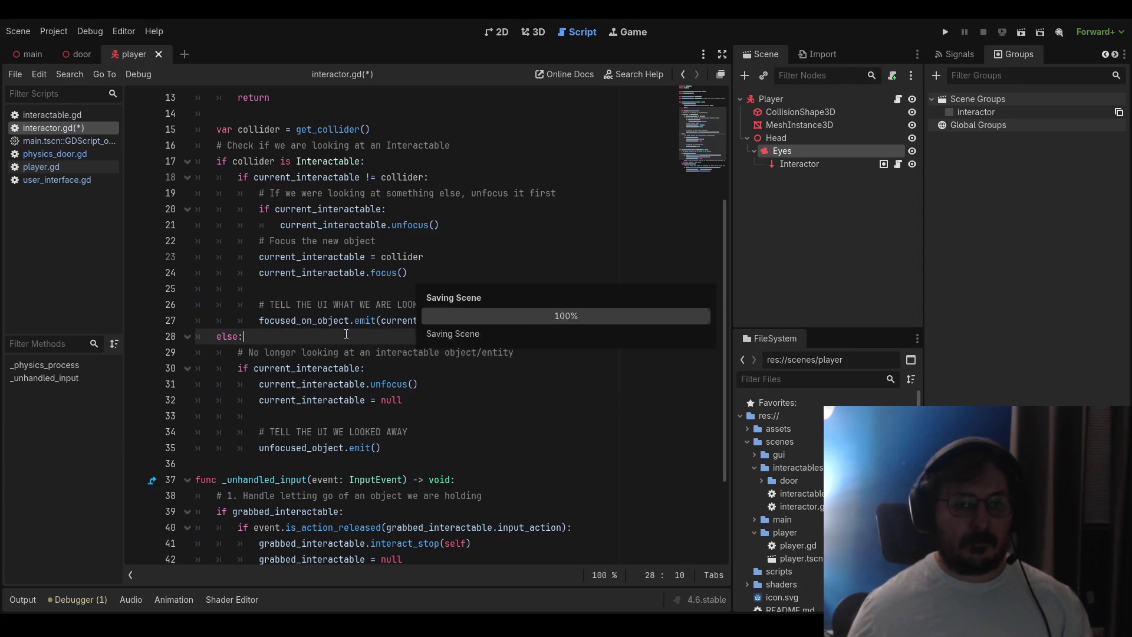
left_click(935, 35)
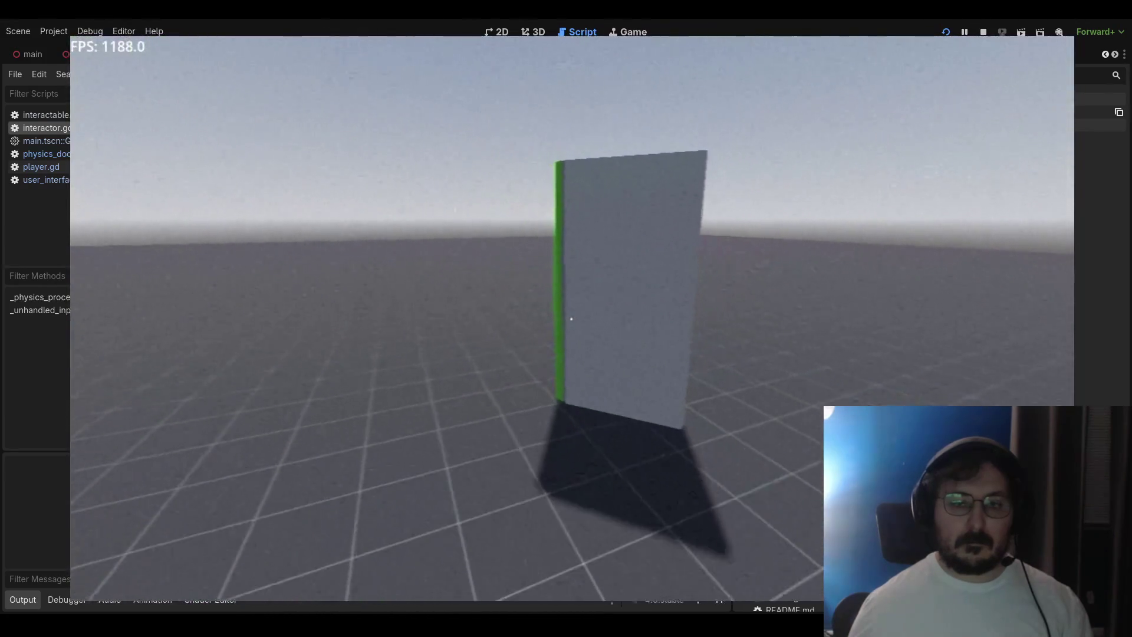
Close the game, relaunch it to look at the door again, then stop it
key("Escape")
key("F5")
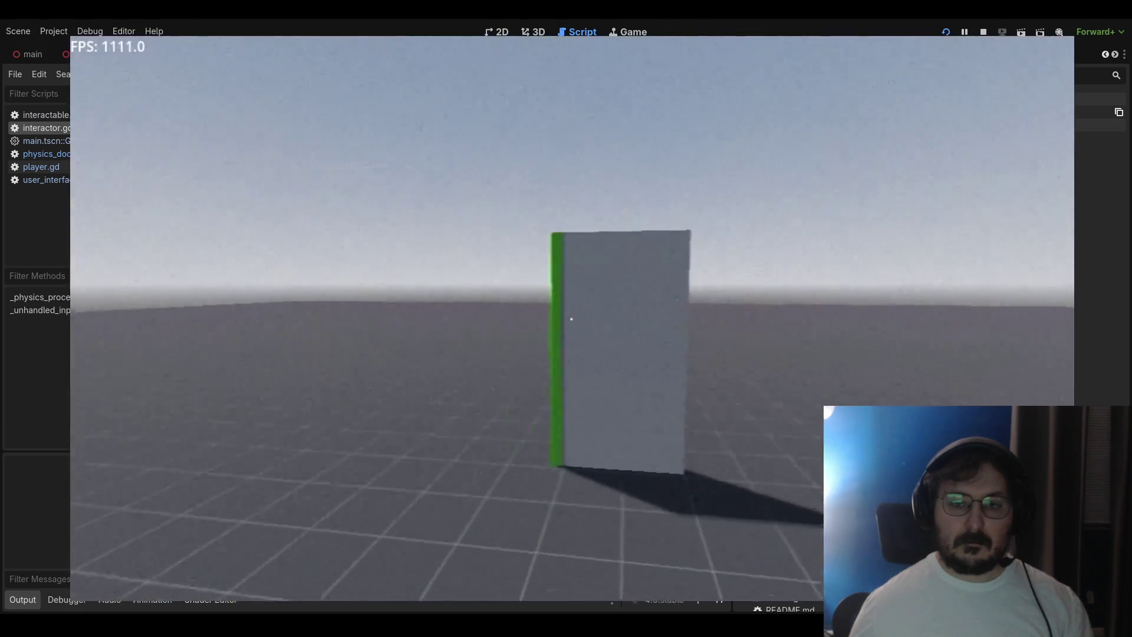
key("Escape")
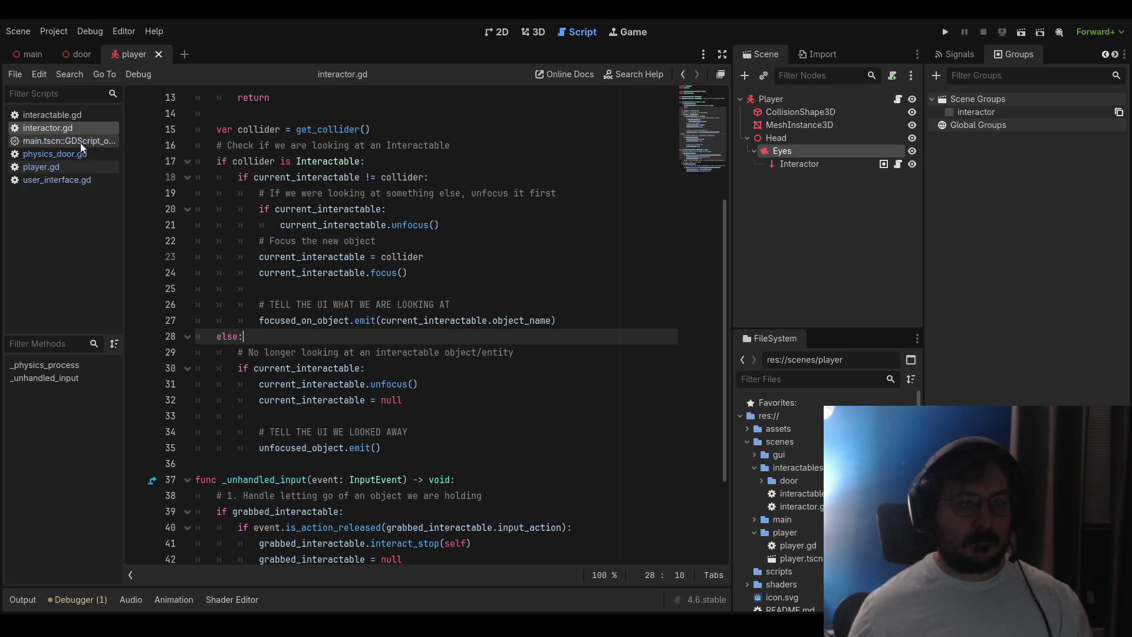
Look through player.gd and physics_door.gd, ending on user_interface.gd
left_click(55, 171)
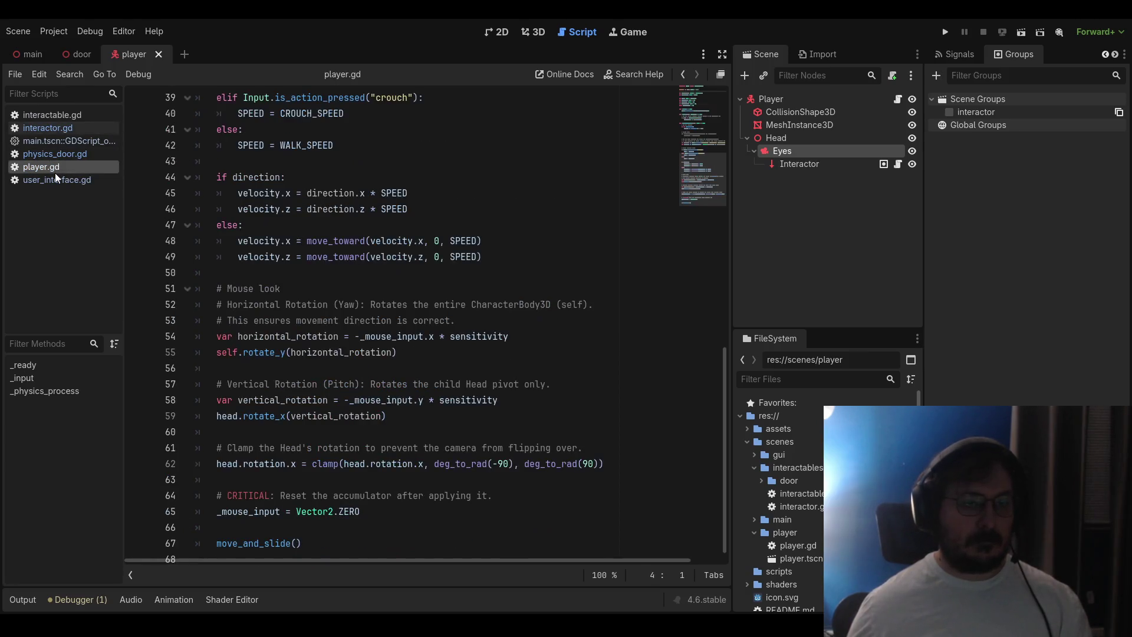
left_click(55, 181)
left_click(58, 165)
left_click(62, 157)
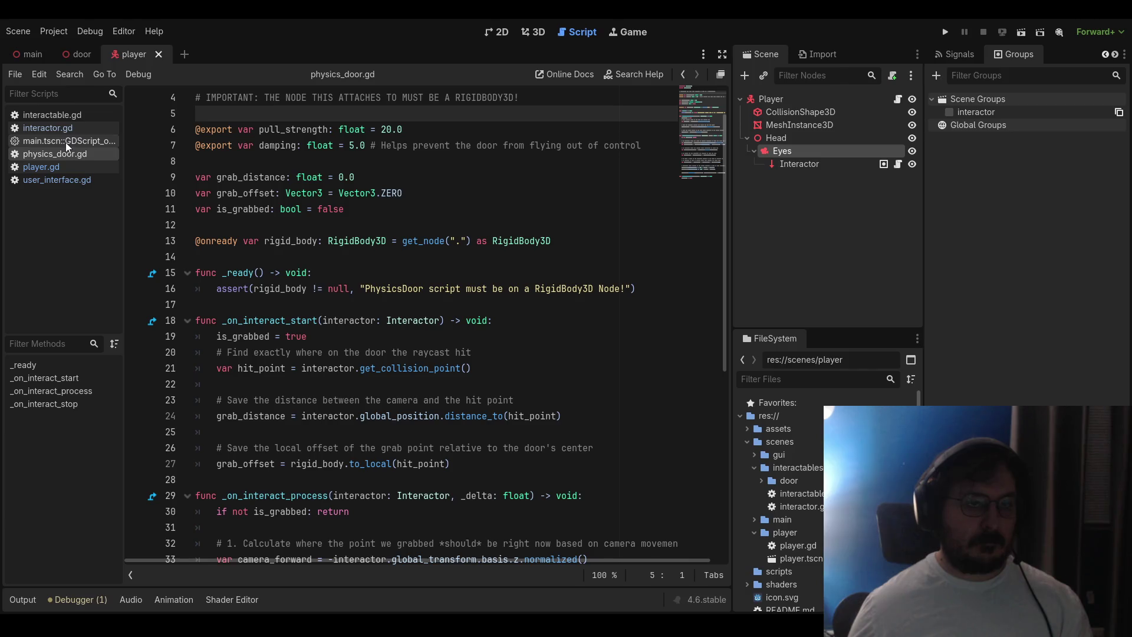
left_click(51, 179)
Add 'await get_tree().process_frame' after interact_label.hide() in _ready, then save and run
left_click(277, 228)
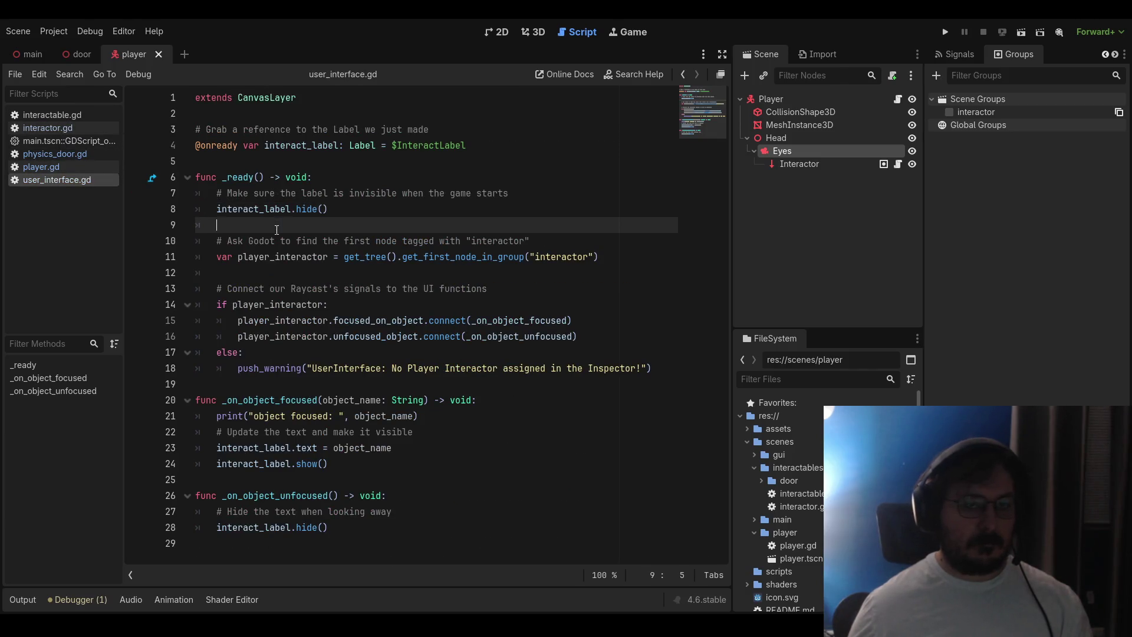
key("Return")
key("Return")
key("Up")
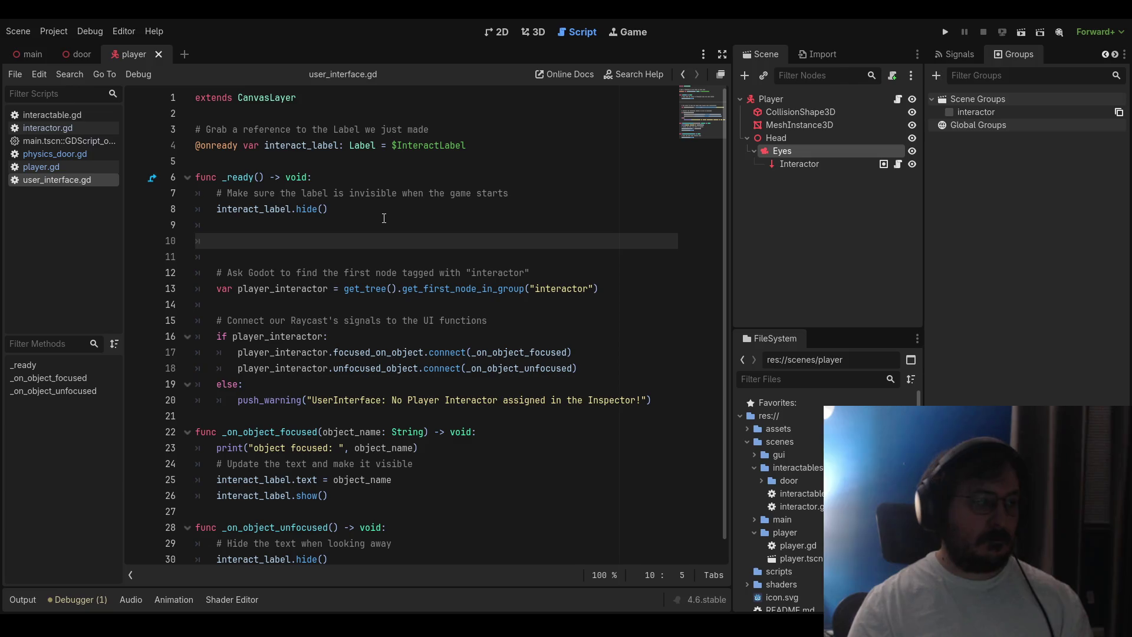
type("await")
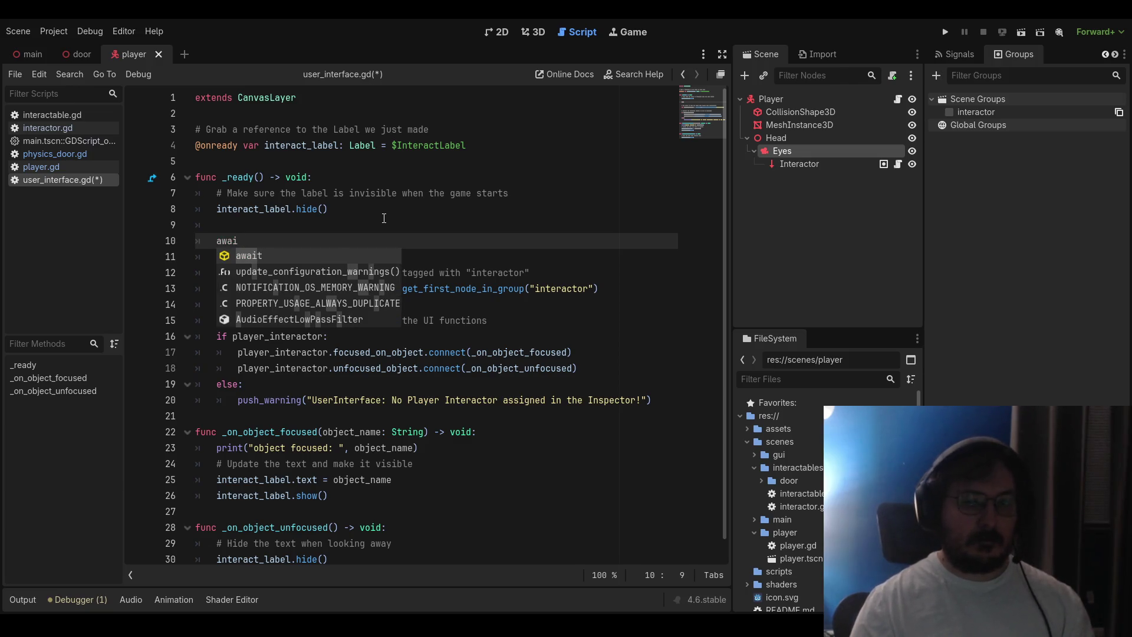
left_click(388, 219)
left_click(370, 239)
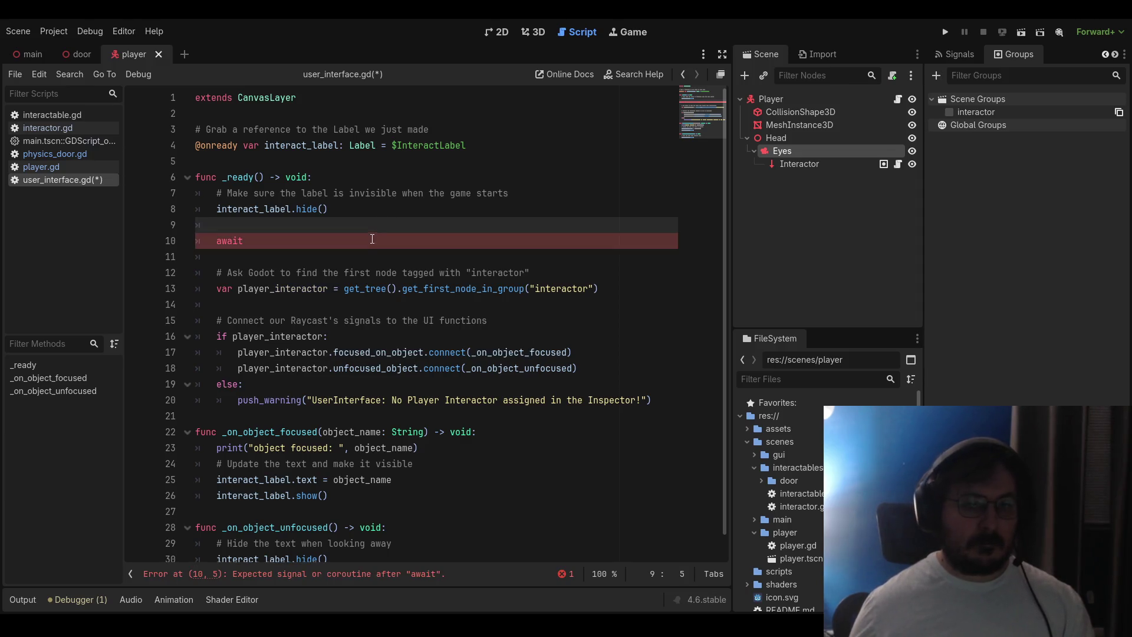
type("get_tree().")
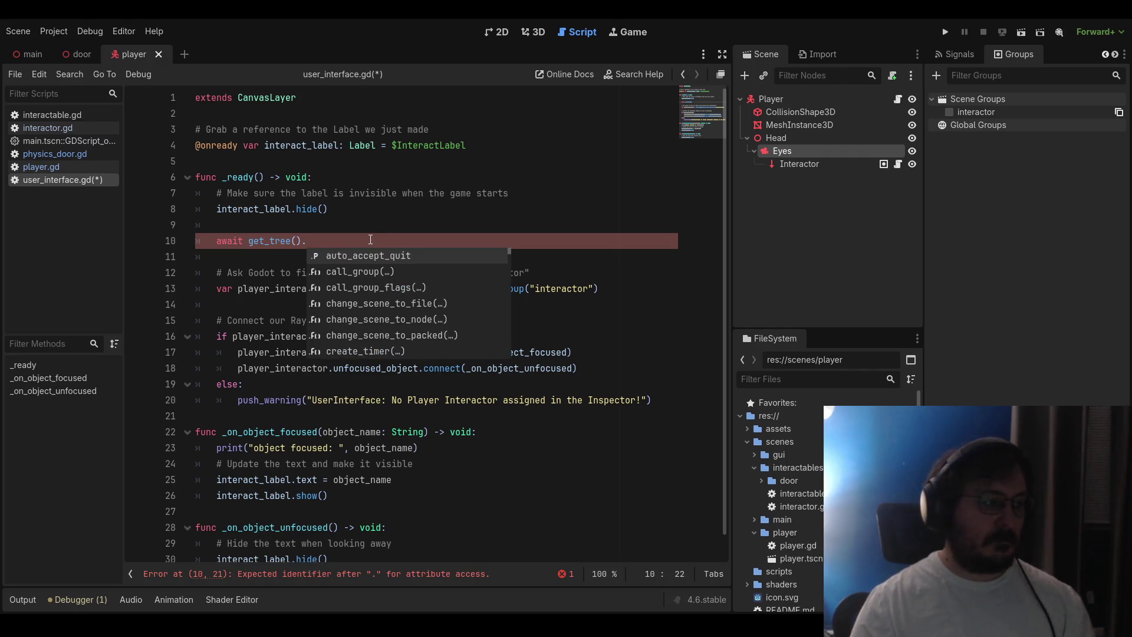
type("proce")
key("Return")
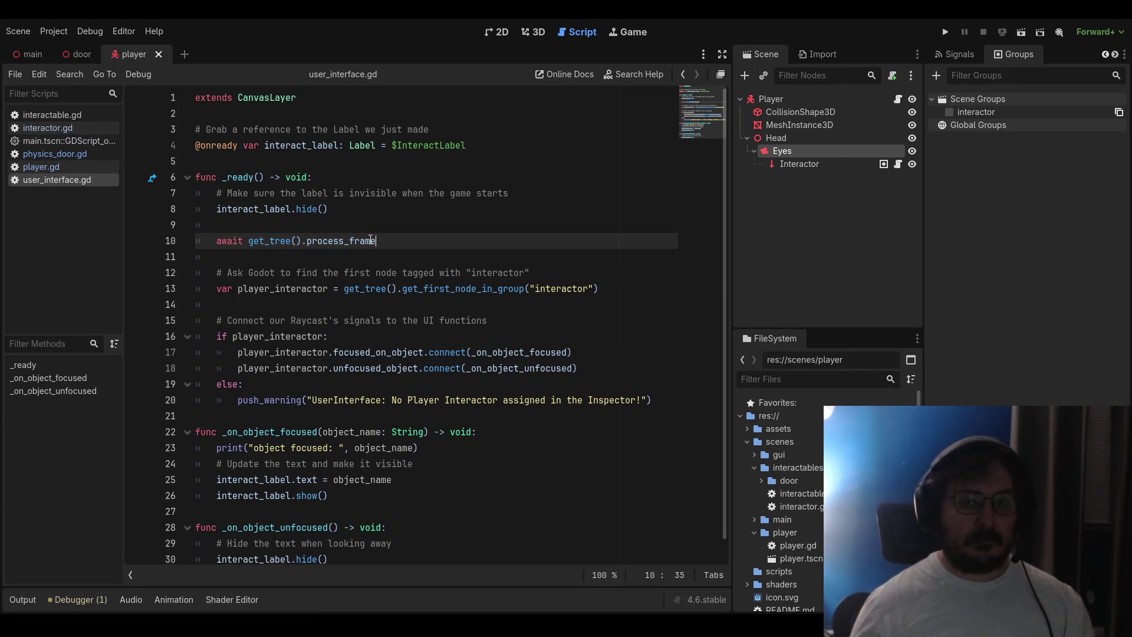
key("F5")
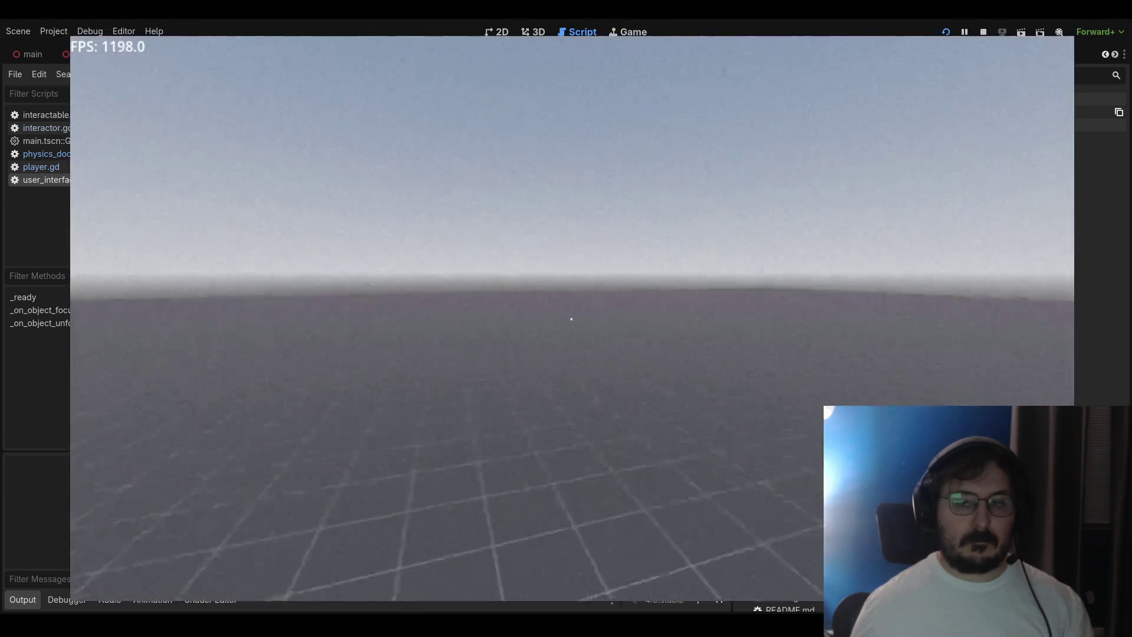
Walk the player away from the door in the running game, then stop it
key("w")
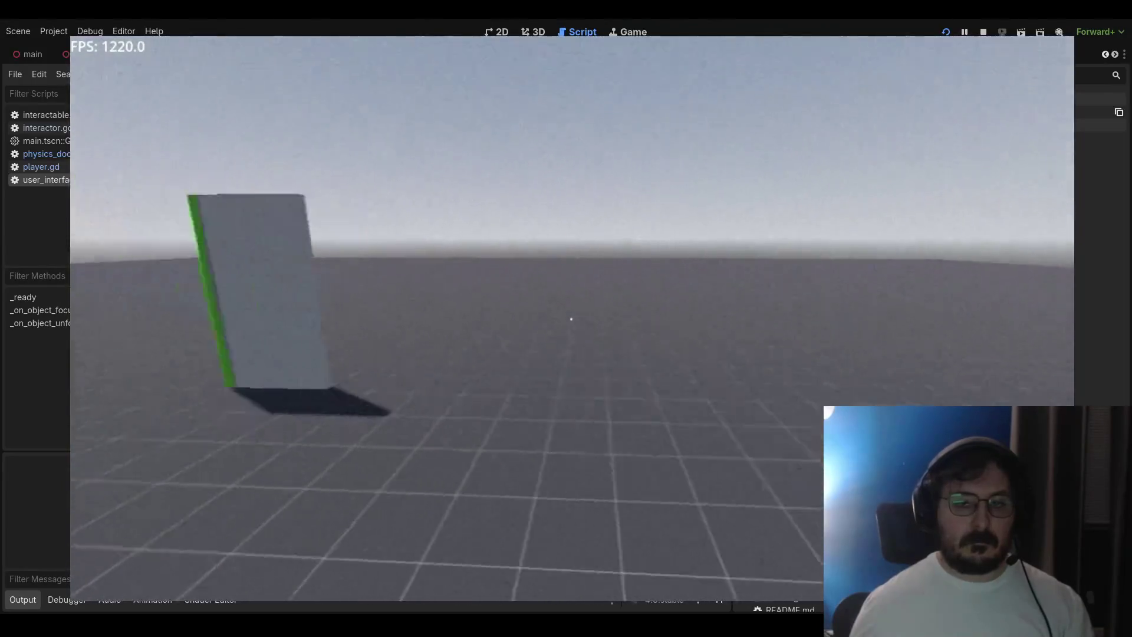
key("F8")
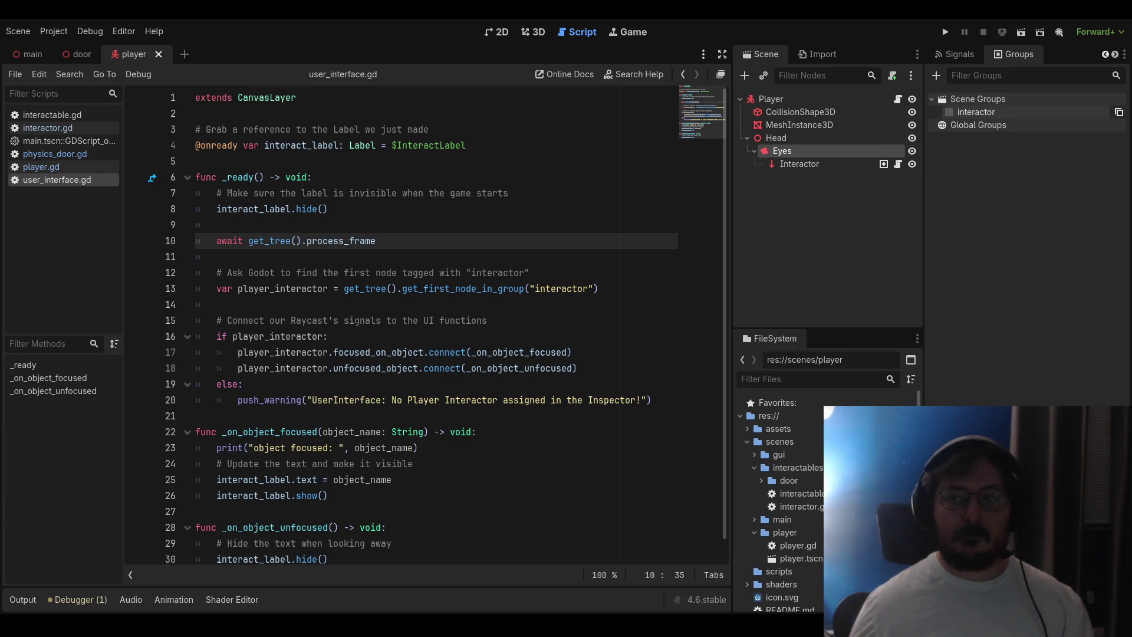
In the 3D view, select the Interactor node to confirm it is in the interactor group
left_click(377, 231)
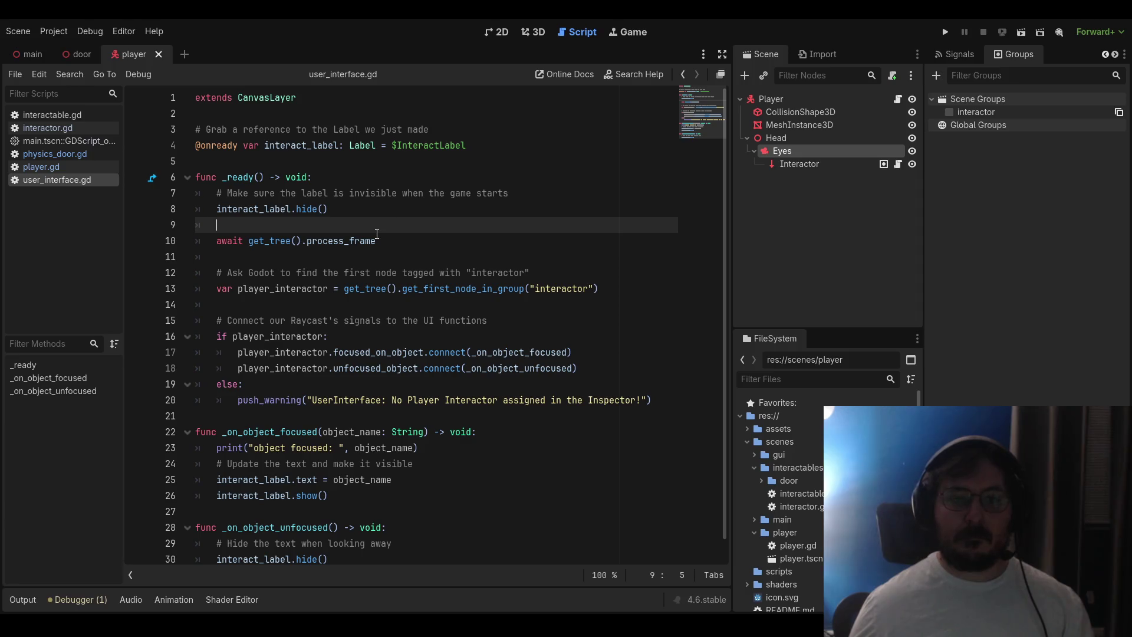
left_click(533, 31)
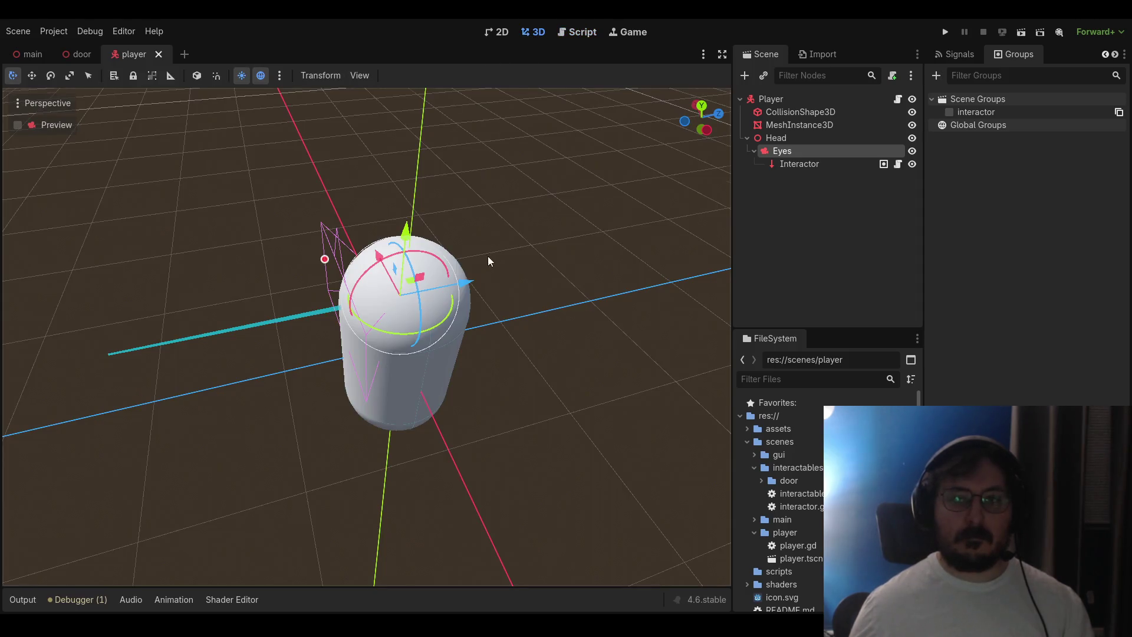
left_click(801, 166)
mouse_move(698, 197)
left_mouse_down()
mouse_move(500, 235)
mouse_move(500, 271)
mouse_move(309, 267)
mouse_move(246, 148)
left_mouse_up()
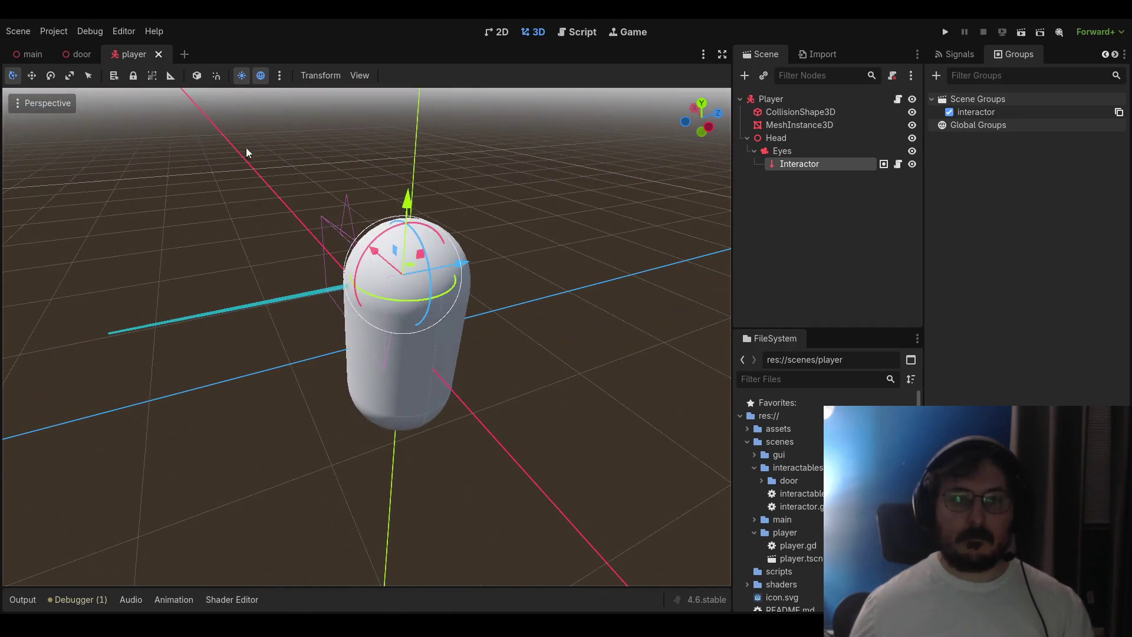
Open the main scene's script and show the Debugger's Errors list with the unused 'interacted' signal
mouse_move(89, 56)
left_click(33, 53)
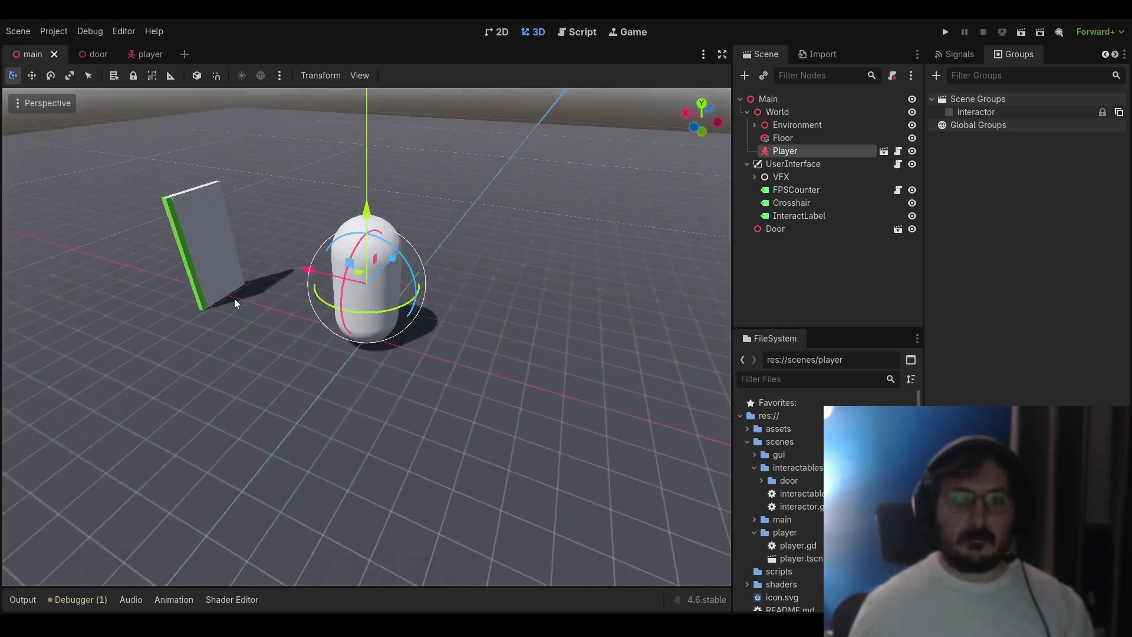
left_click(563, 32)
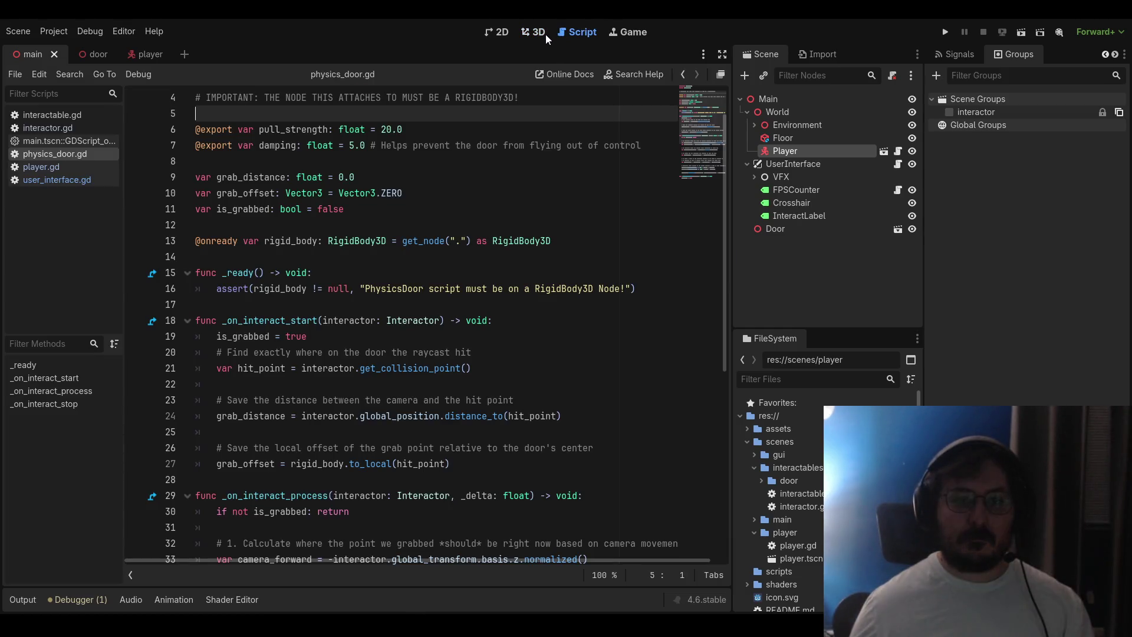
scroll(418, 156, "down", 3)
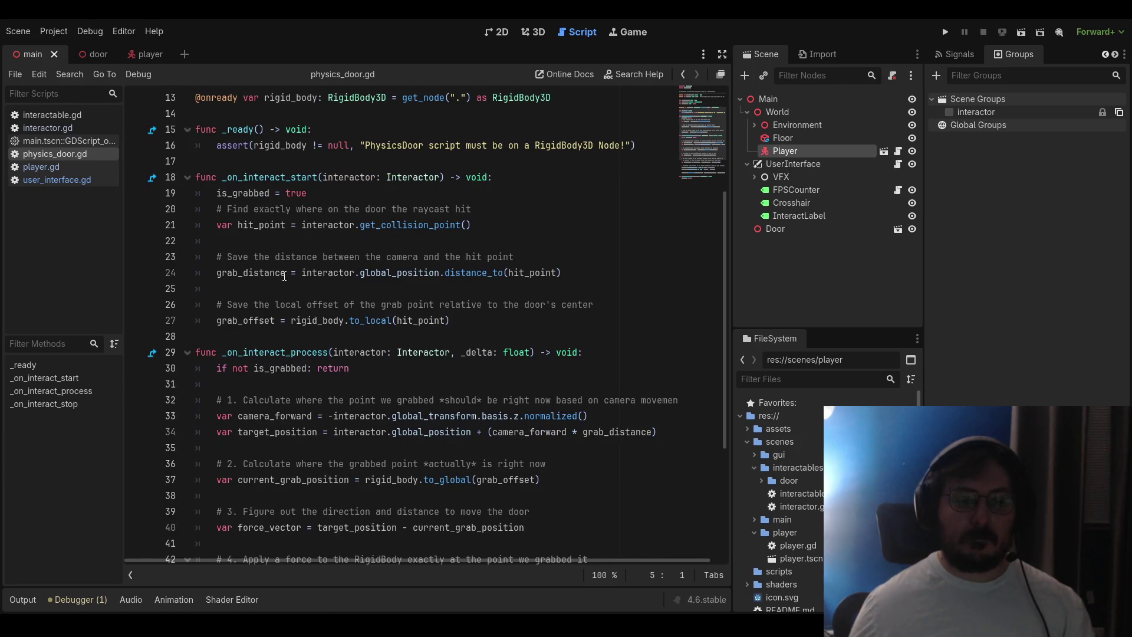
left_click(77, 596)
left_click(98, 453)
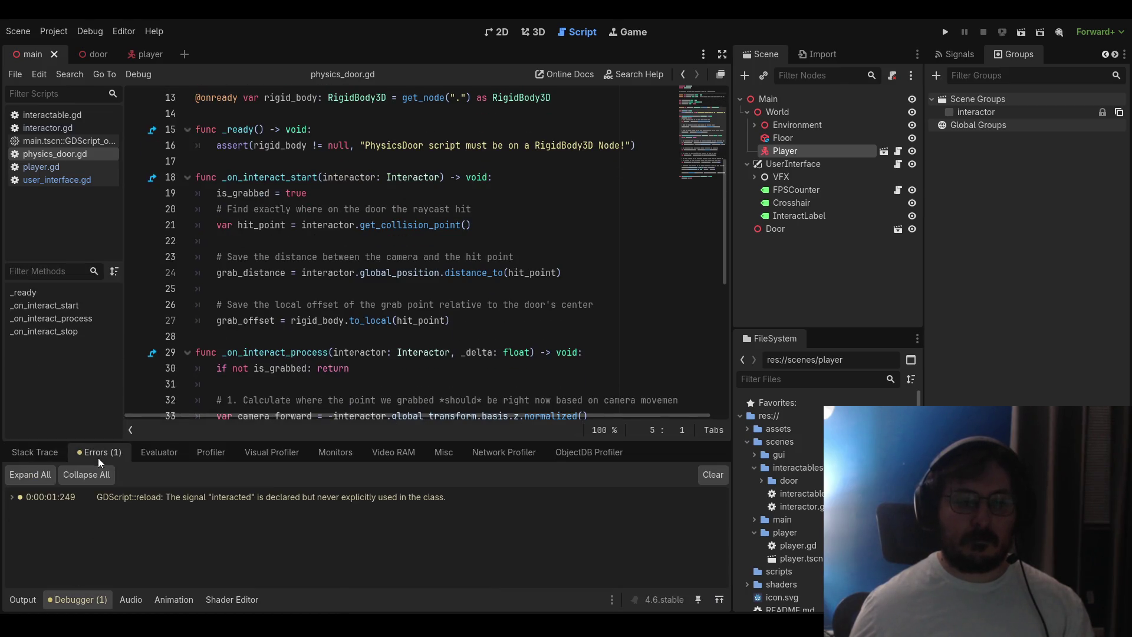
Jump to the unused 'interacted' signal on interactable.gd line 5, then open interactor.gd
double_click(189, 496)
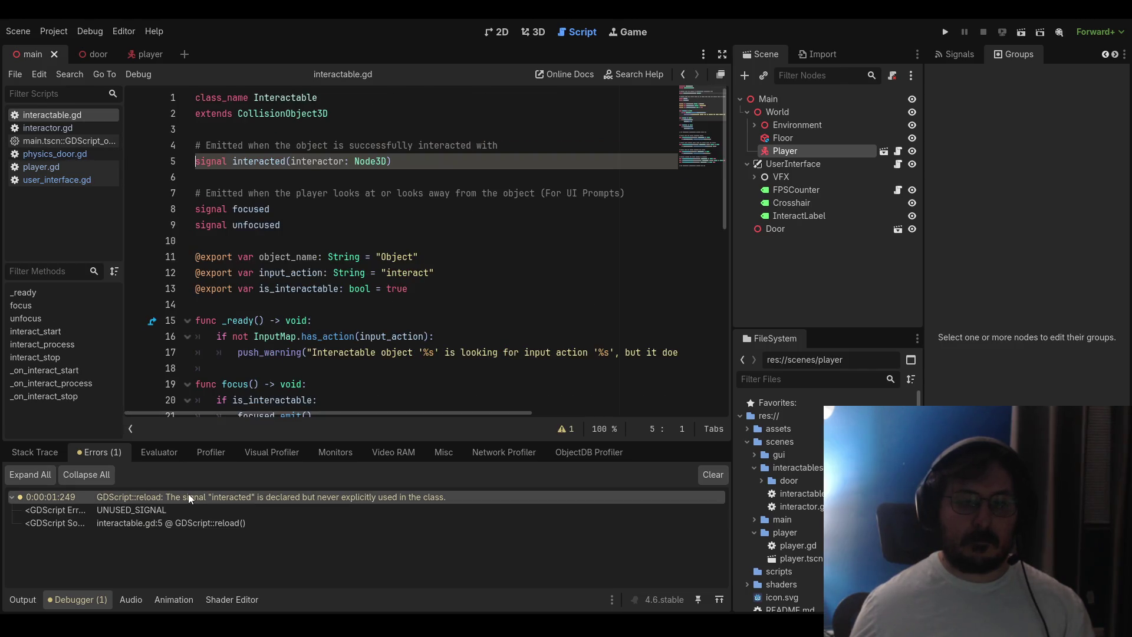
left_click(300, 225)
left_click(260, 163)
left_click(276, 176)
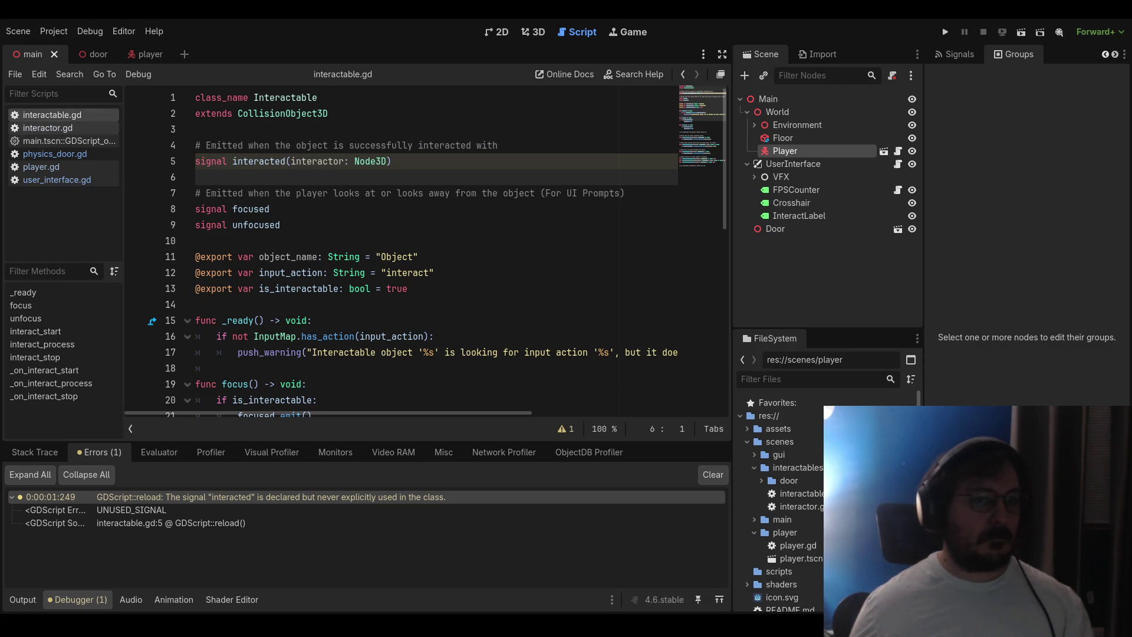
left_click(47, 128)
scroll(363, 246, "up", 2)
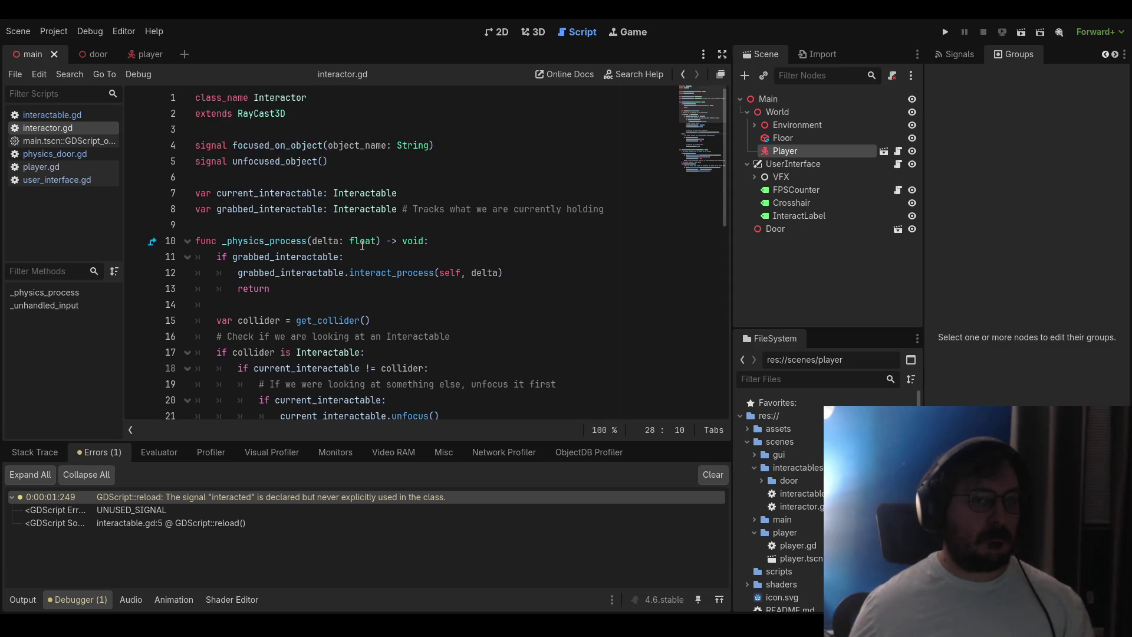
Hide the debugger panel, read through interactor.gd, then open user_interface.gd
left_click(100, 597)
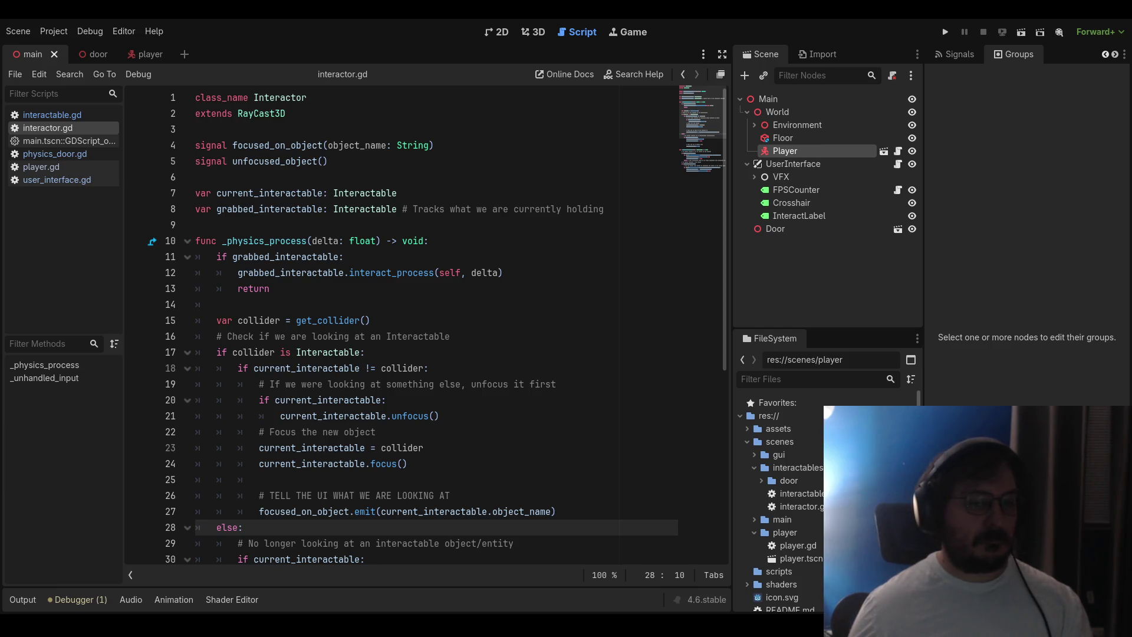
scroll(437, 325, "down", 2)
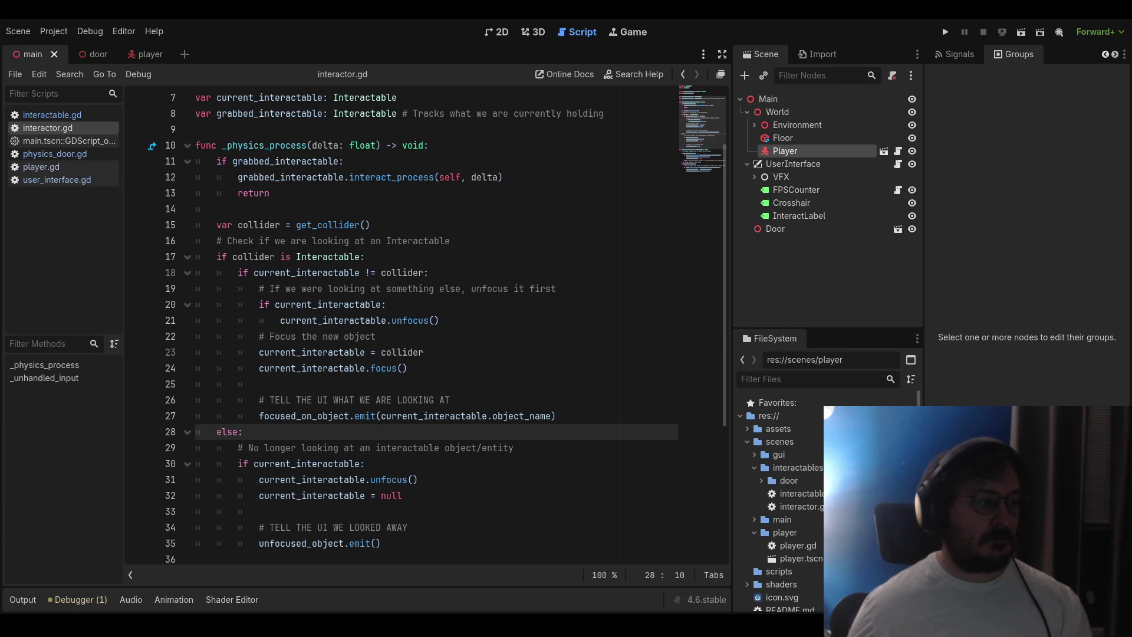
scroll(425, 324, "down", 4)
scroll(425, 324, "down", 1)
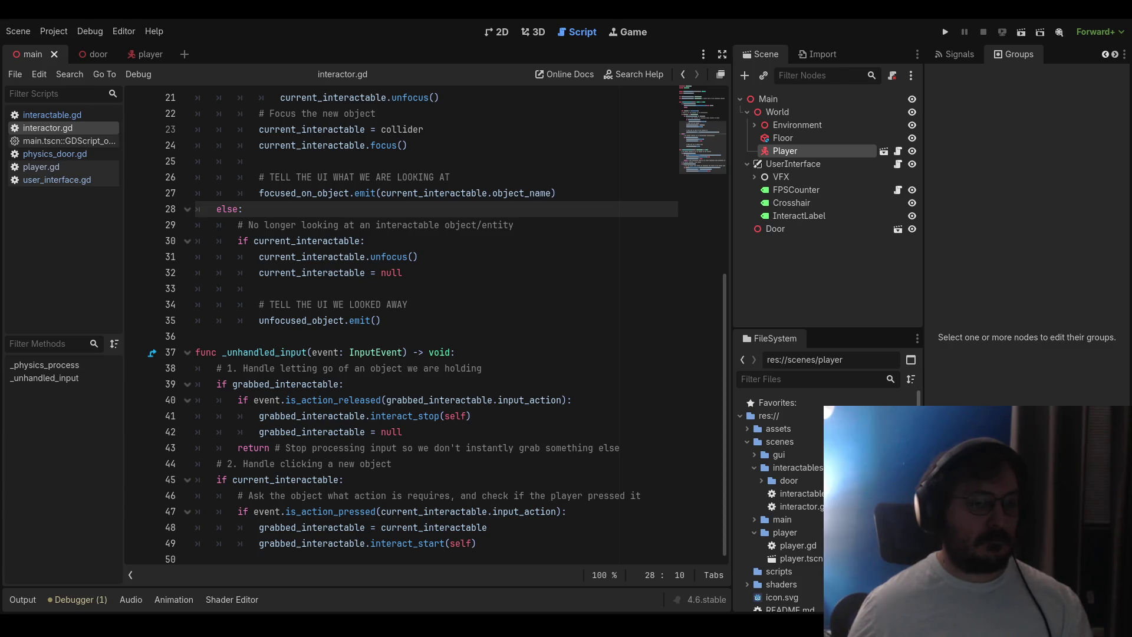
scroll(425, 324, "up", 3)
scroll(425, 325, "down", 3)
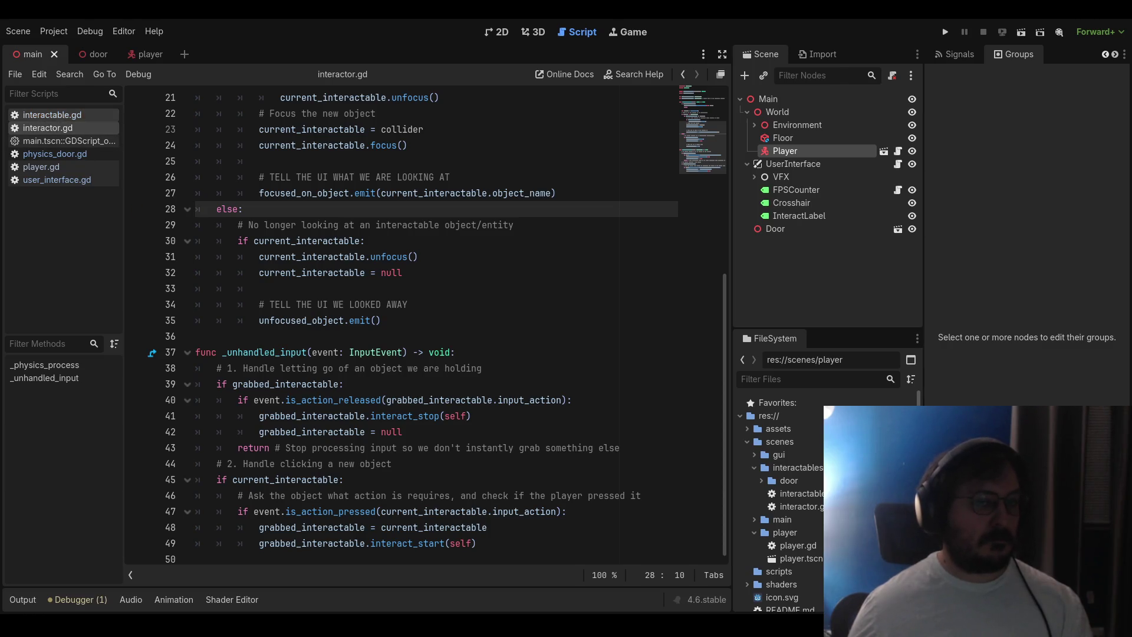
left_click(56, 179)
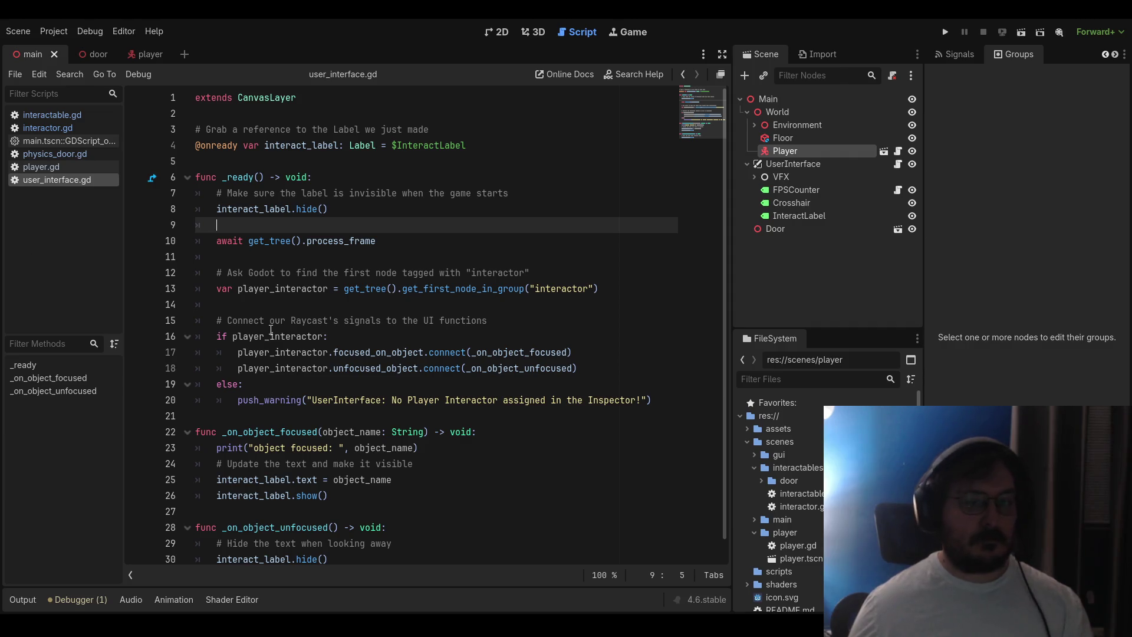
Add print("Found players raycast") after the interactor signal connections in user_interface.gd
left_click(618, 372)
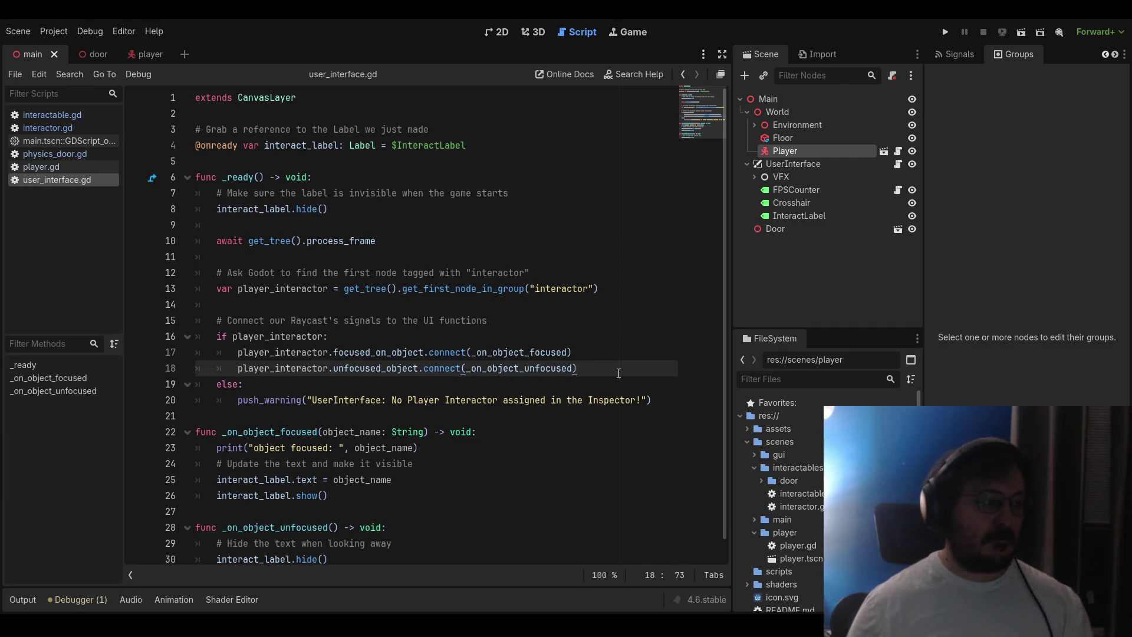
key("Return")
type("print(\"Found")
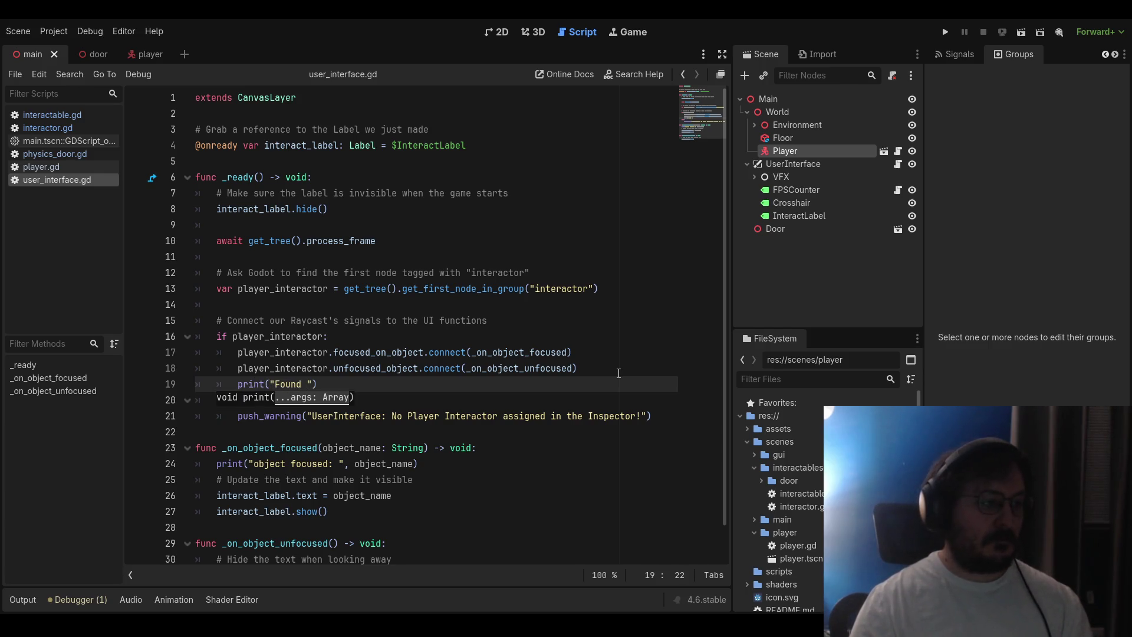
type(" players raycas")
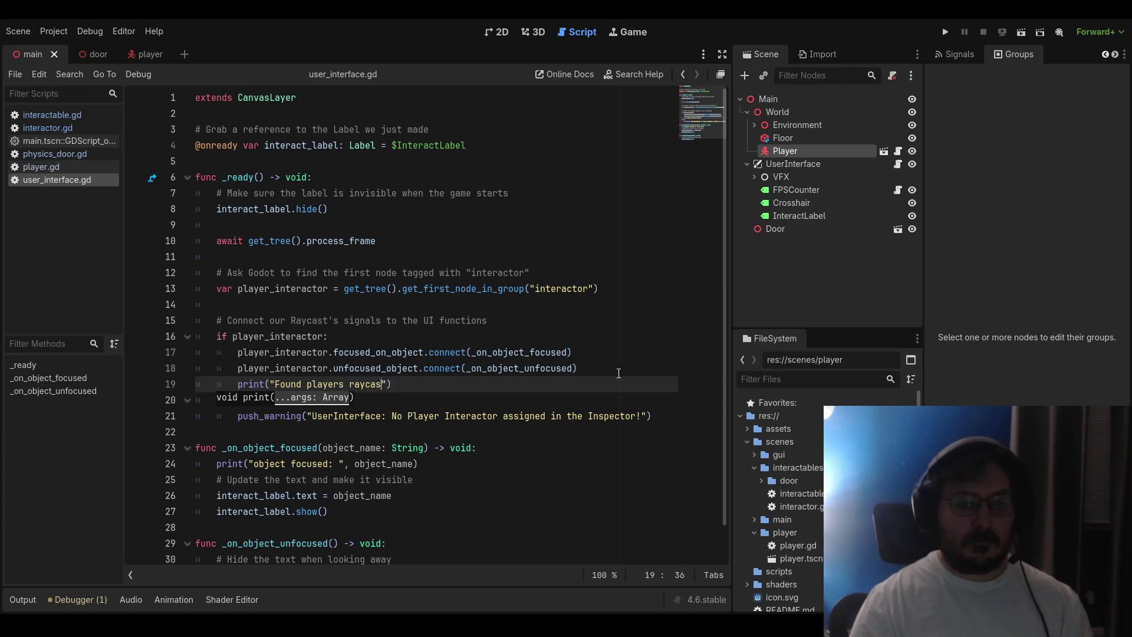
type("t")
Run the game, walk back from the door, then stop it
key("F5")
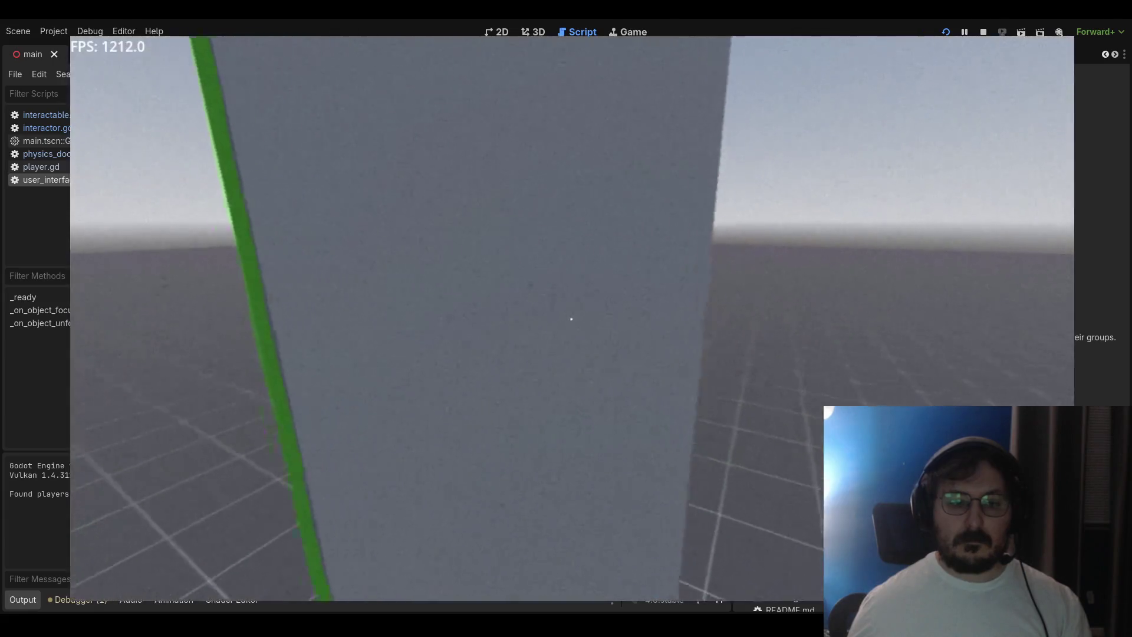
key("s")
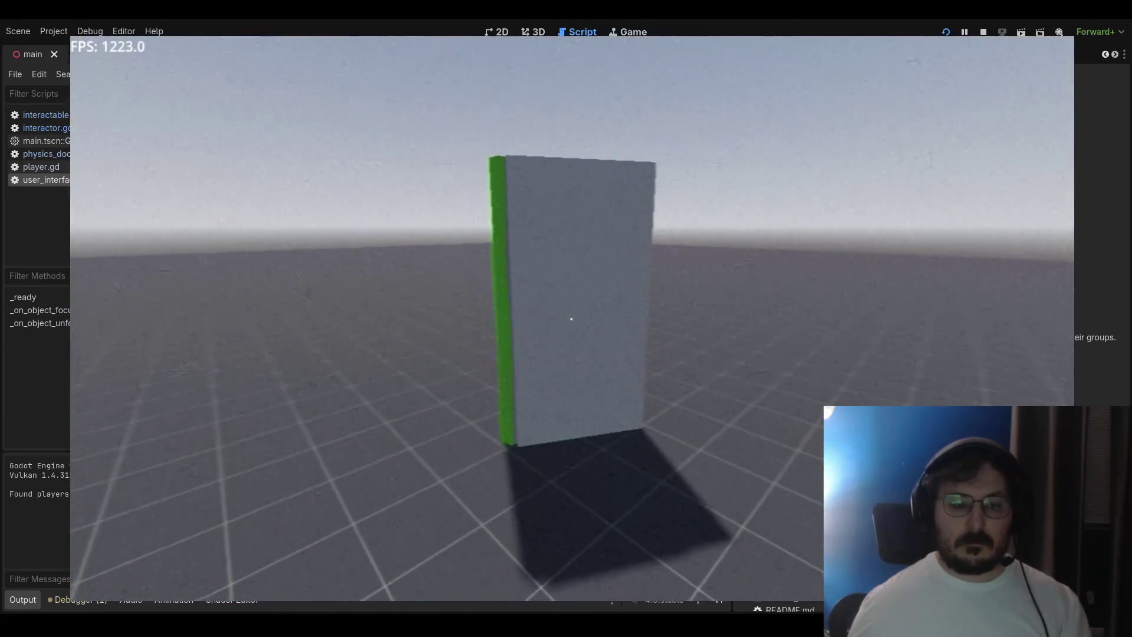
key("F8")
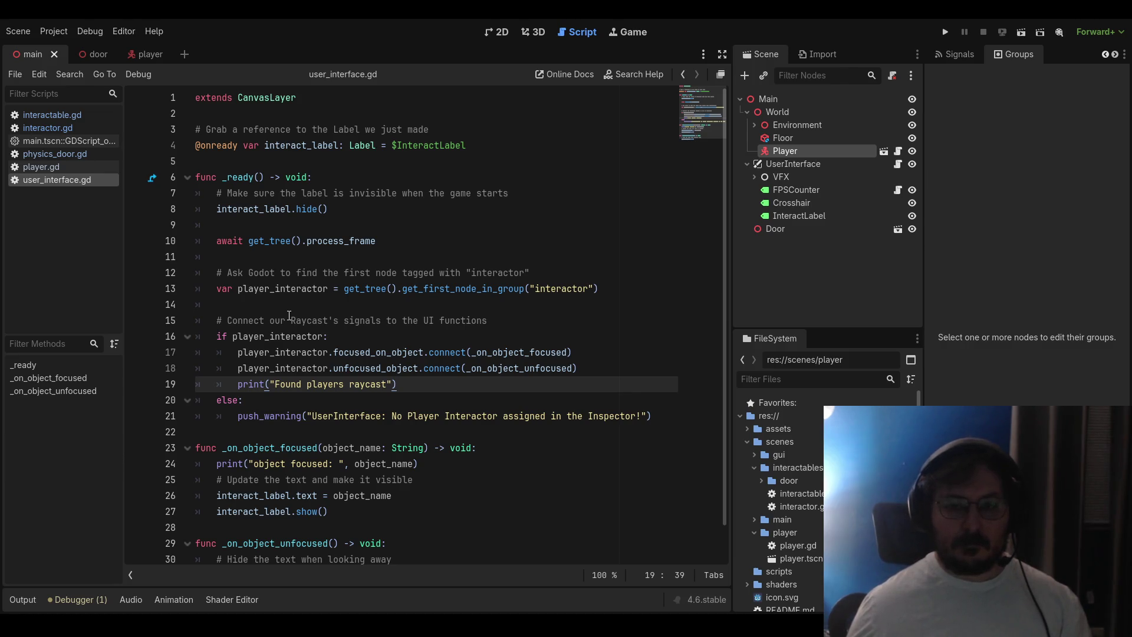
In interactor.gd, add print("collider: ", collider) right after the get_collider() line
left_click(493, 353, "ctrl")
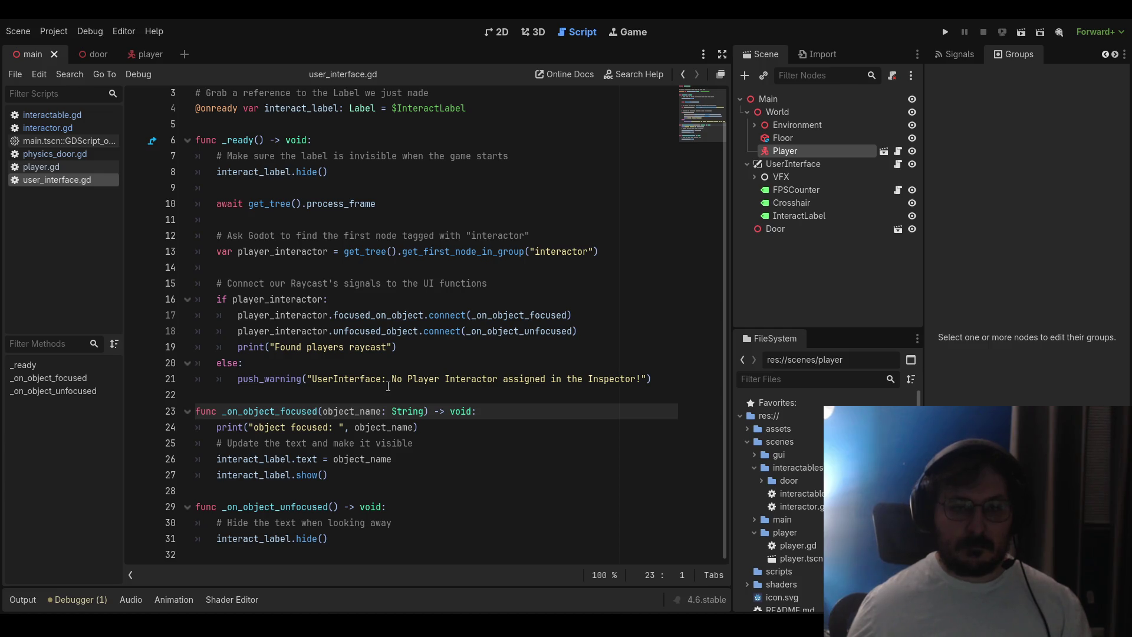
left_click(46, 128)
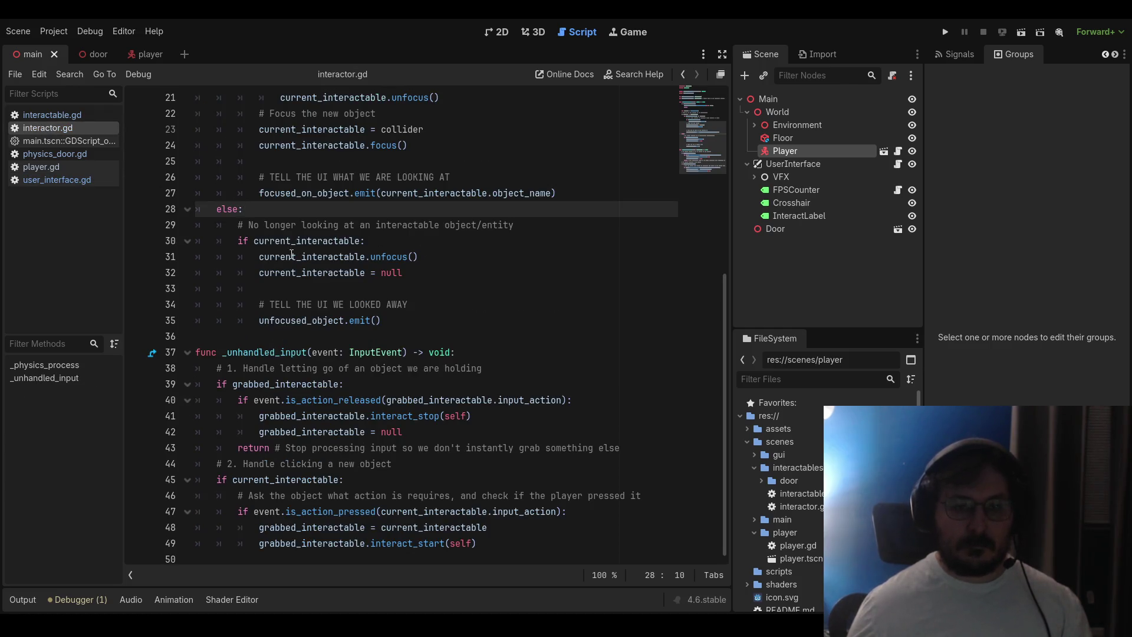
scroll(245, 326, "up", 5)
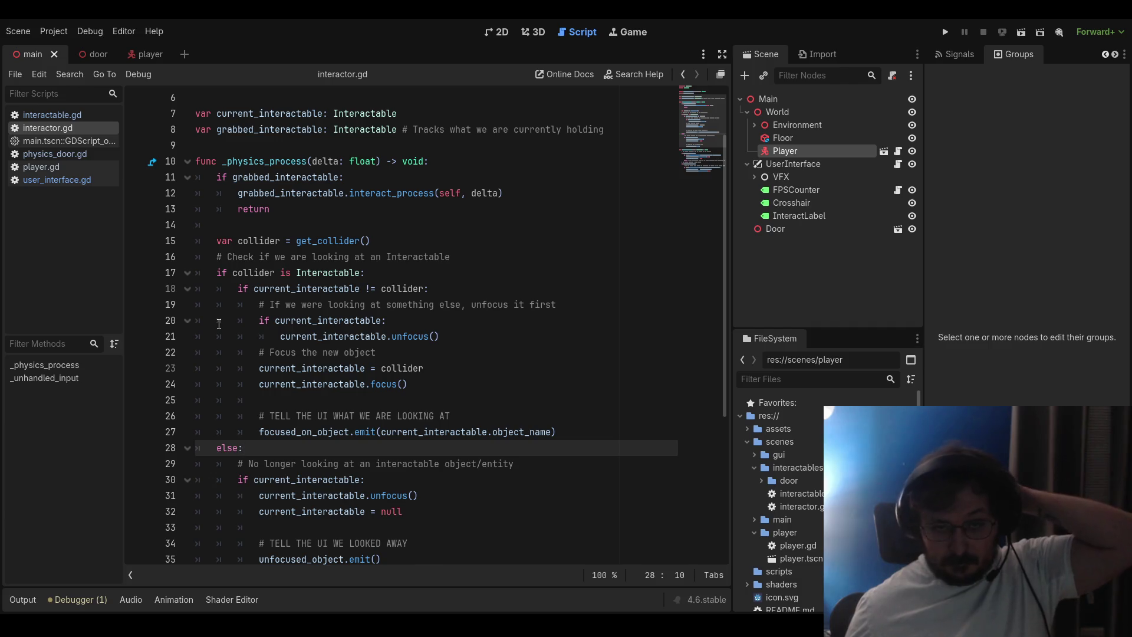
left_click(398, 242)
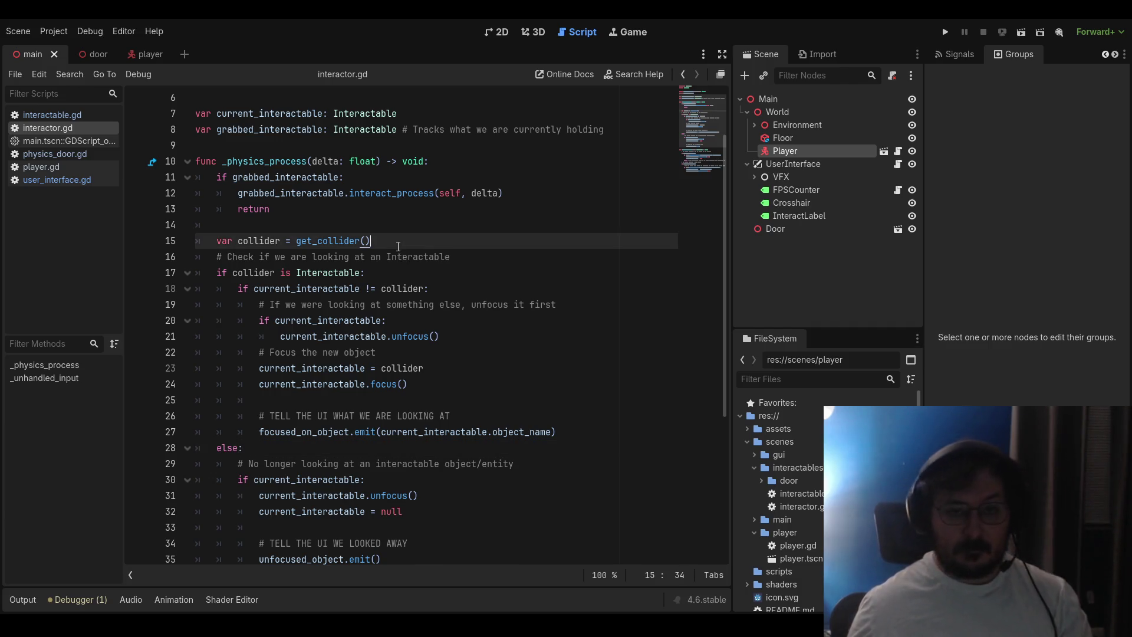
key("Return")
type("print(\"collider")
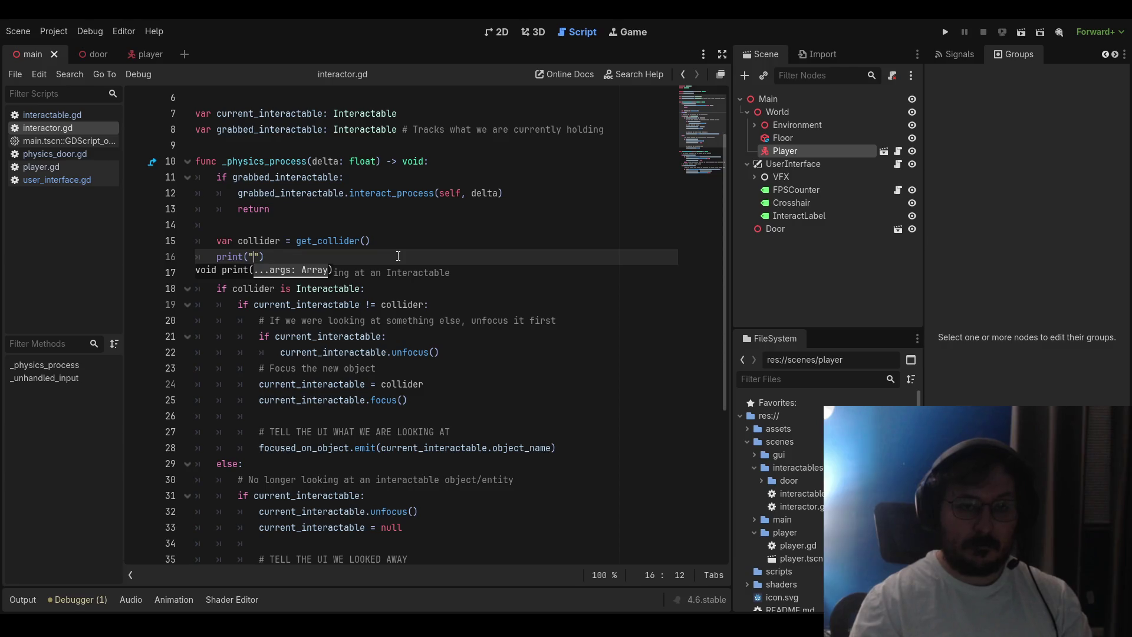
type(": \", ")
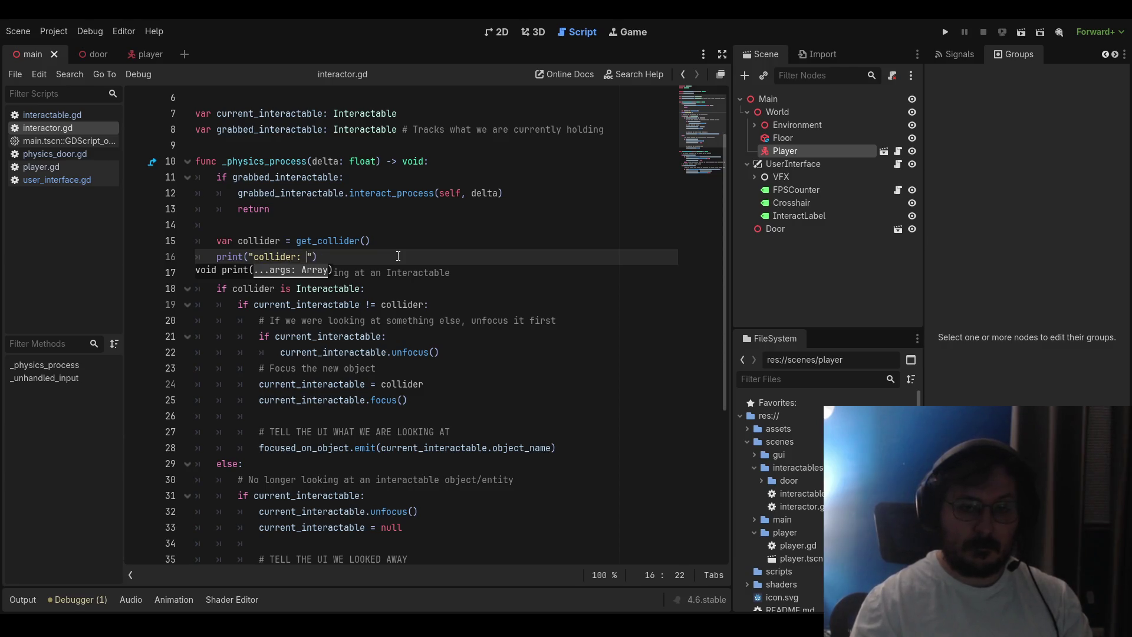
type("collider)")
Run the game, walk up to the door while watching the 'collider:' output, then stop it
key("F5")
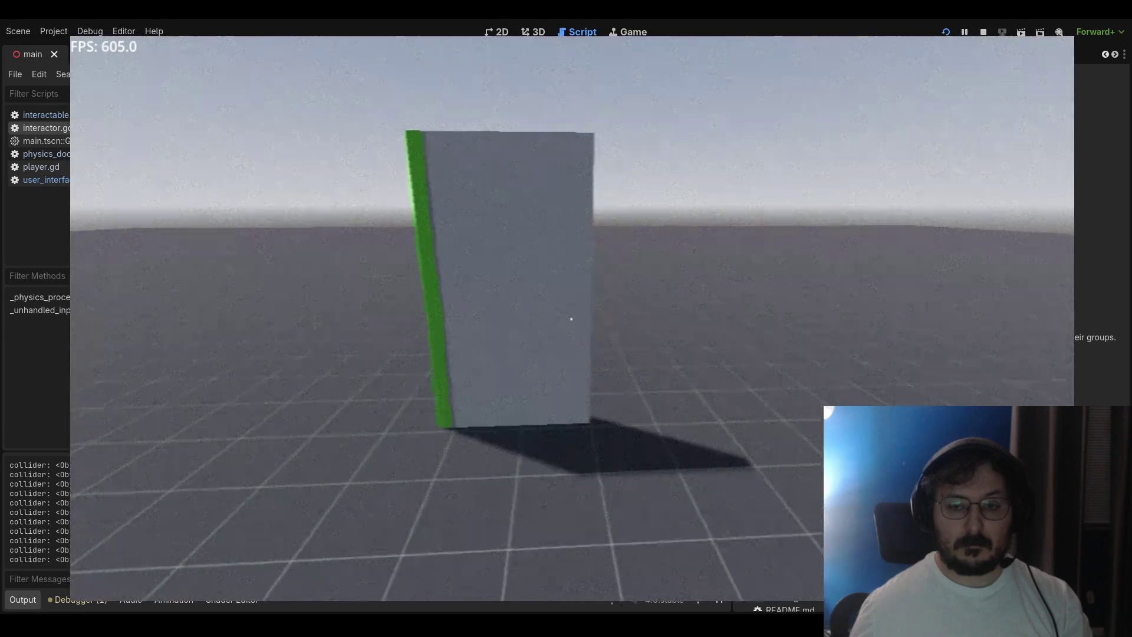
key("w")
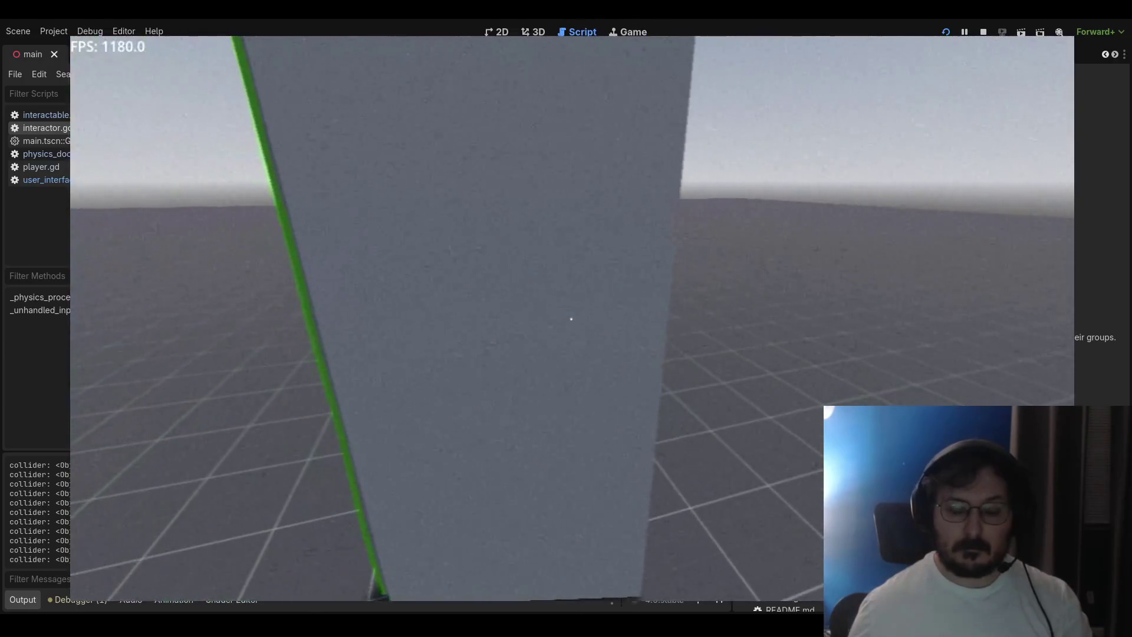
key("F8")
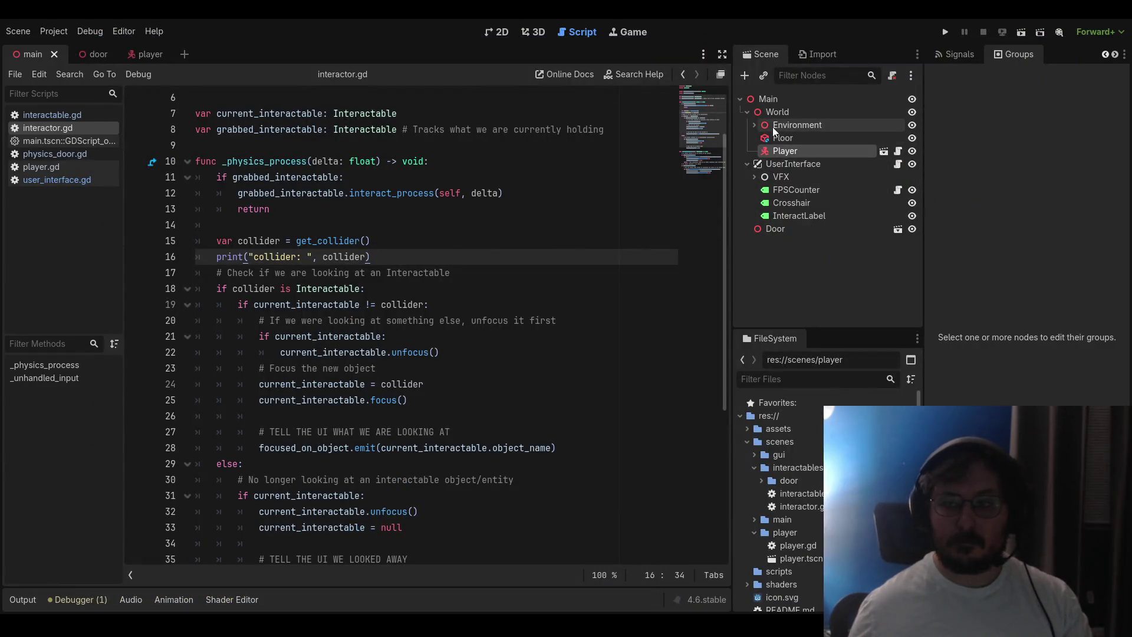
Open the door scene and bring up the DoorLeaf's properties in the Inspector
left_click(104, 54)
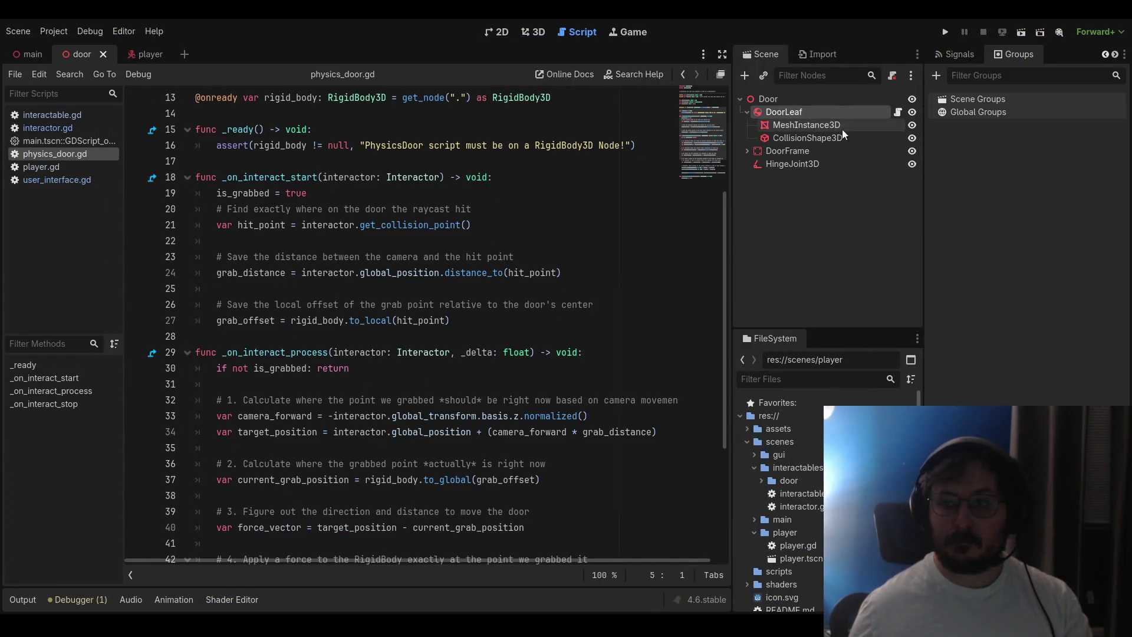
left_click(960, 59)
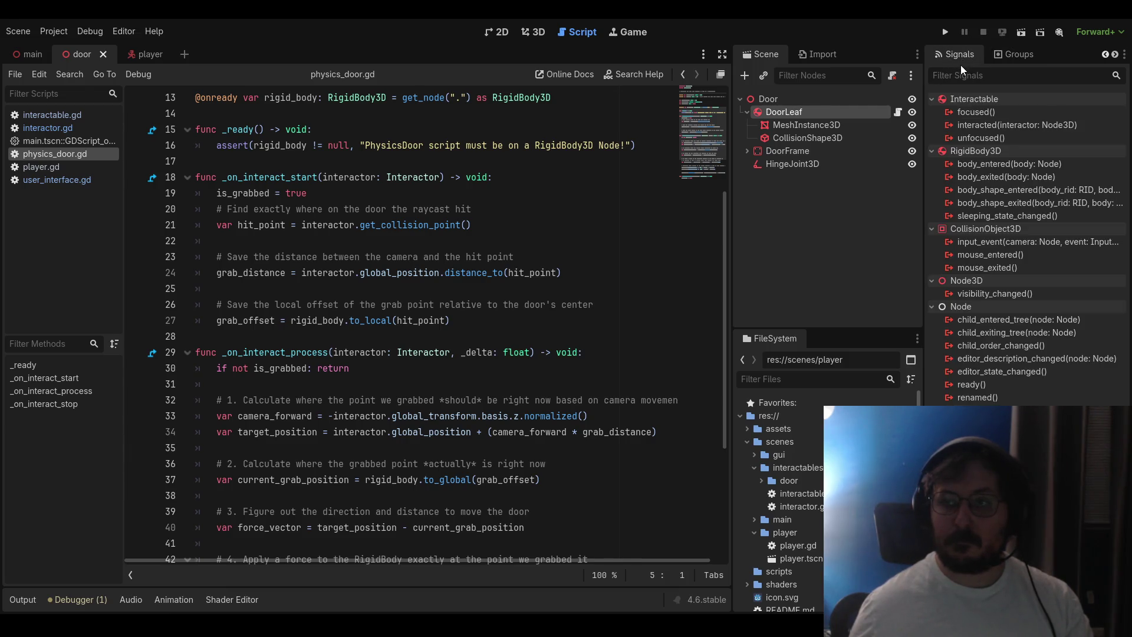
left_click(1101, 52)
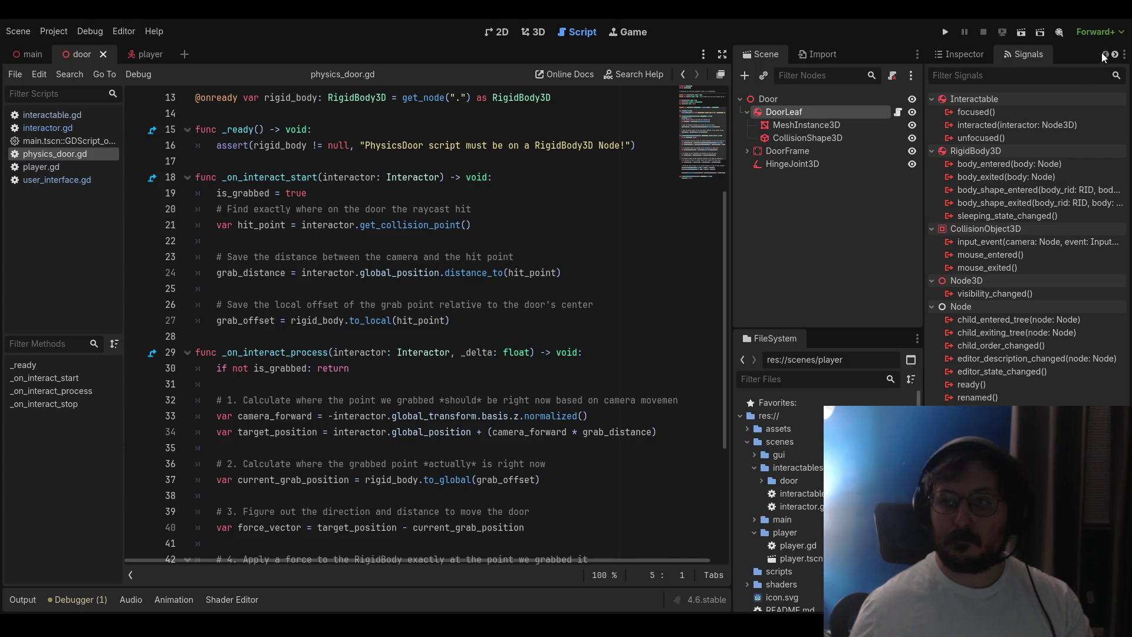
left_click(972, 54)
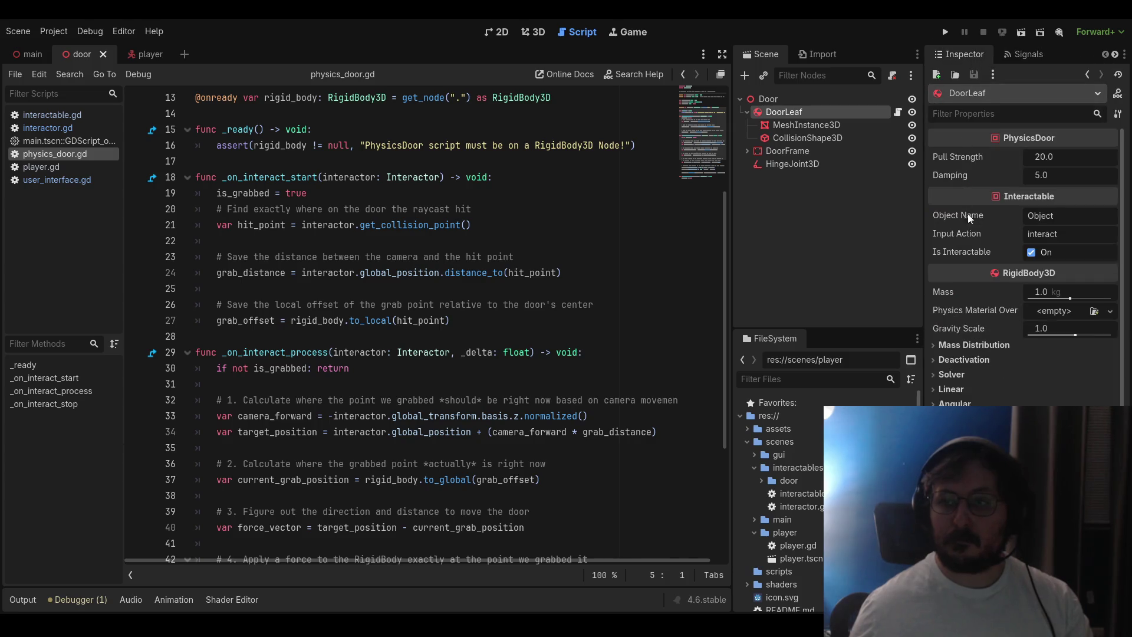
Inspect the door's MeshInstance3D and expand its mesh resource settings
left_click(799, 125)
left_click(801, 137)
left_click(802, 125)
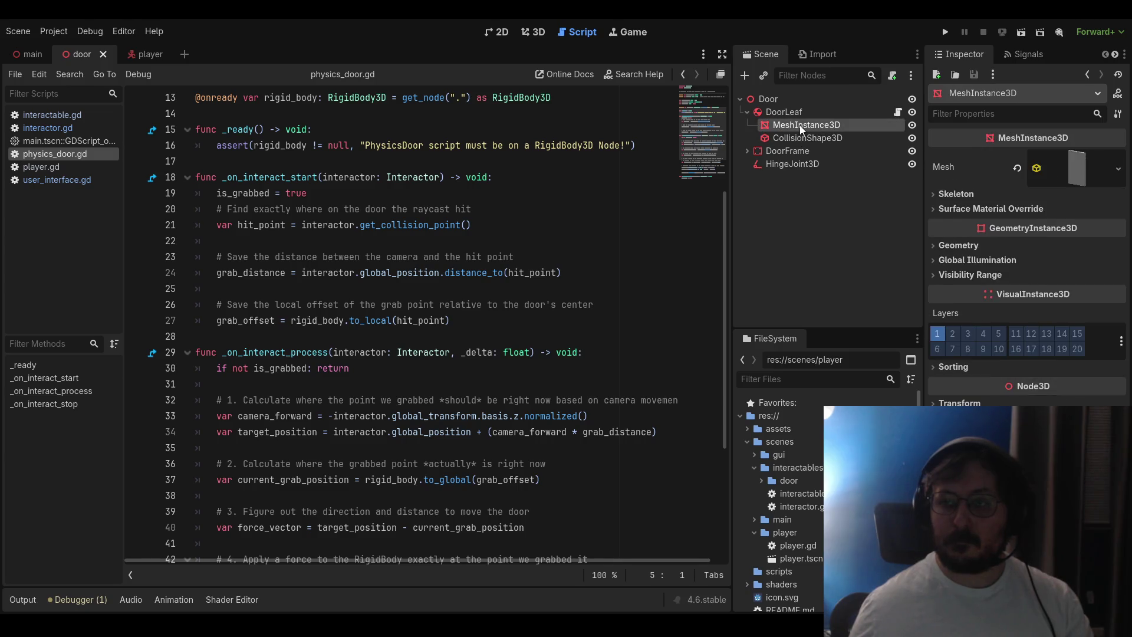
left_click(1098, 161)
left_click(1087, 164)
left_click(1086, 165)
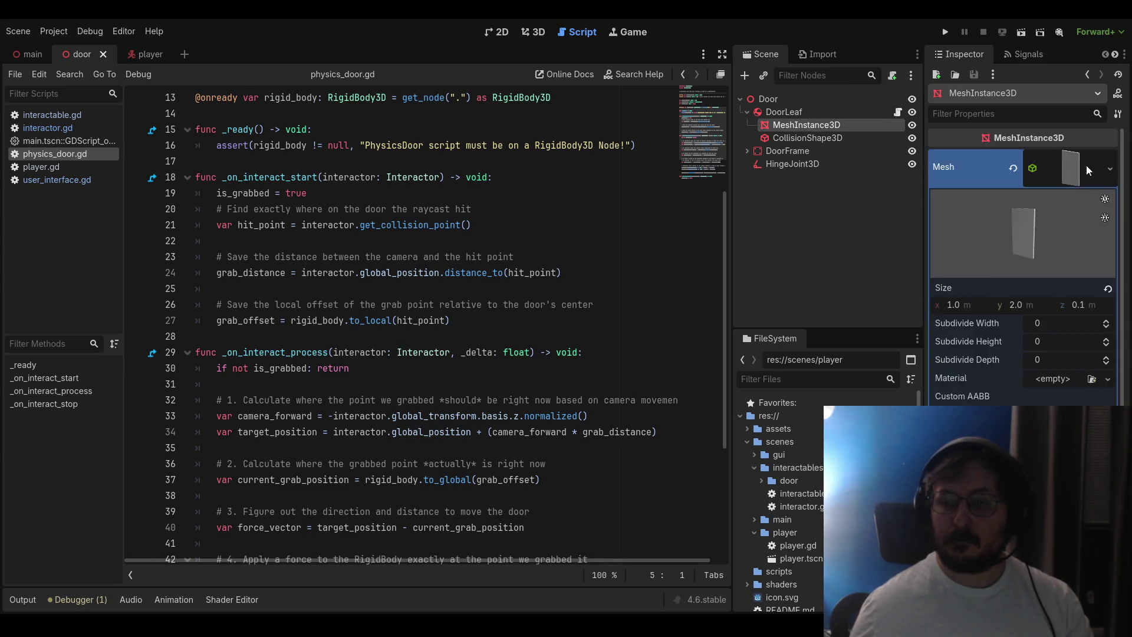
scroll(1050, 278, "down", 5)
scroll(1049, 277, "up", 5)
scroll(1050, 278, "down", 3)
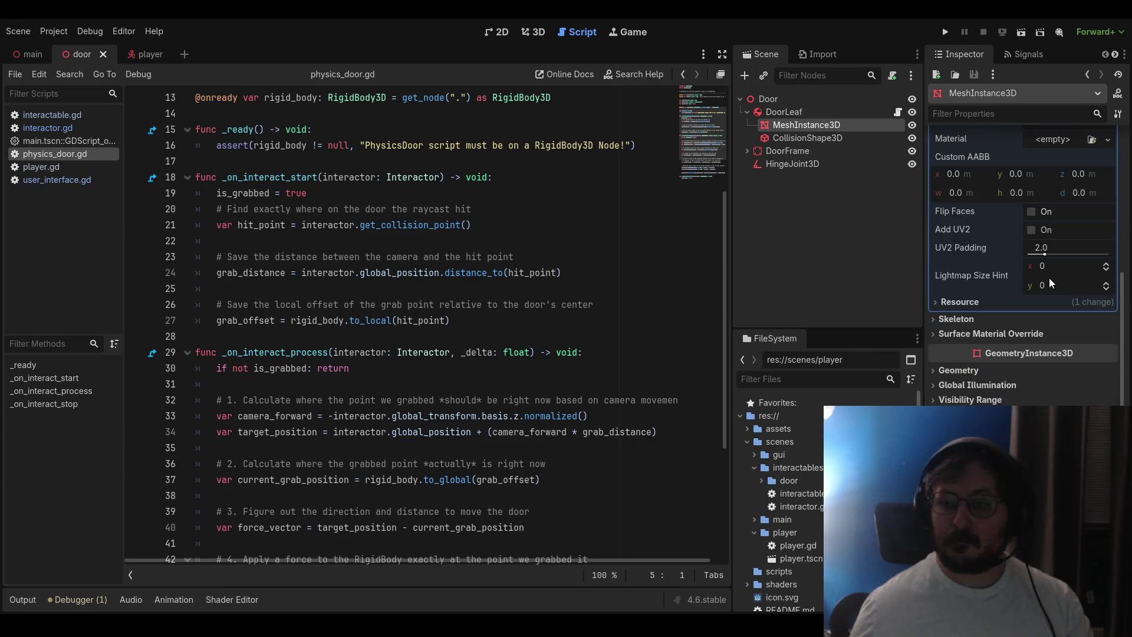
scroll(979, 274, "up", 3)
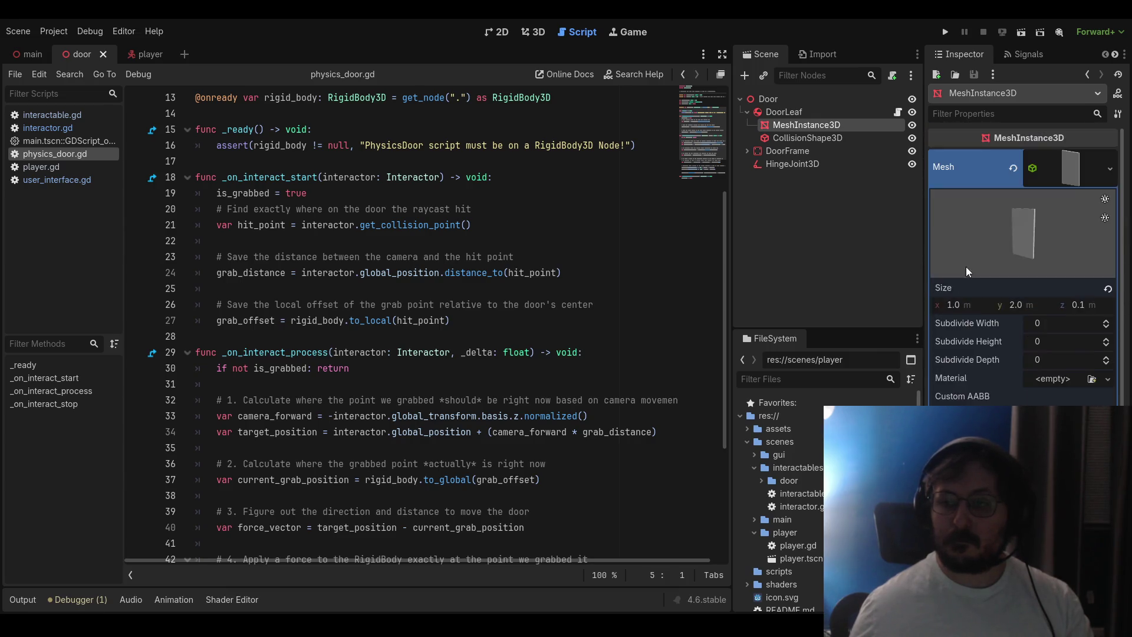
left_click(1085, 178)
Check the CollisionShape3D, then reselect DoorLeaf to review its physics properties
left_click(808, 136)
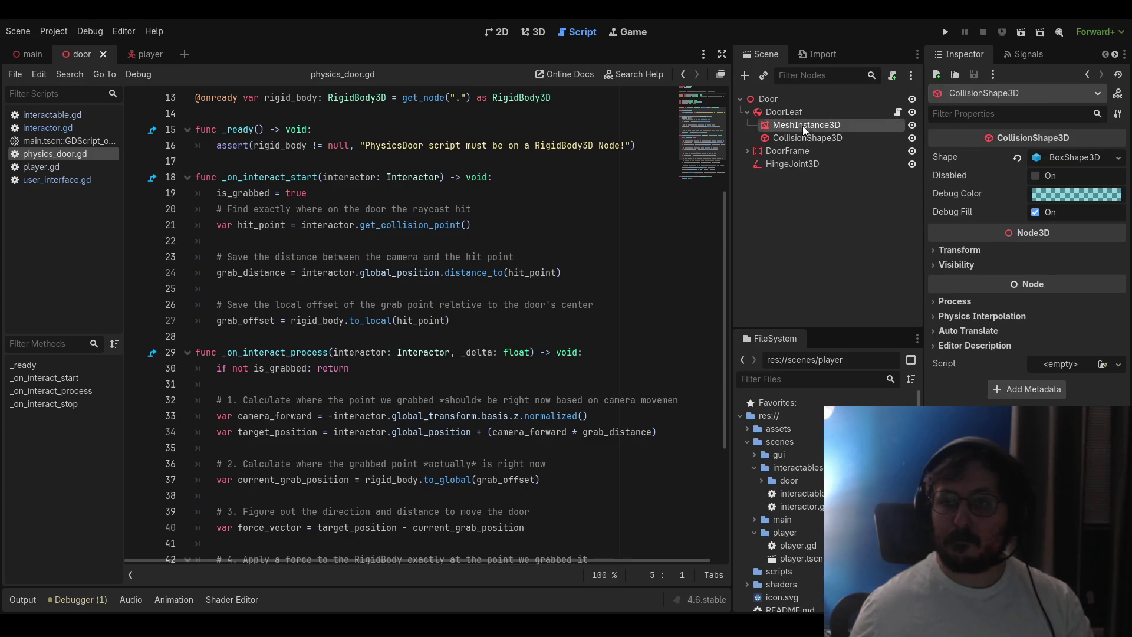
left_click(802, 126)
left_click(785, 112)
scroll(1103, 314, "down", 3)
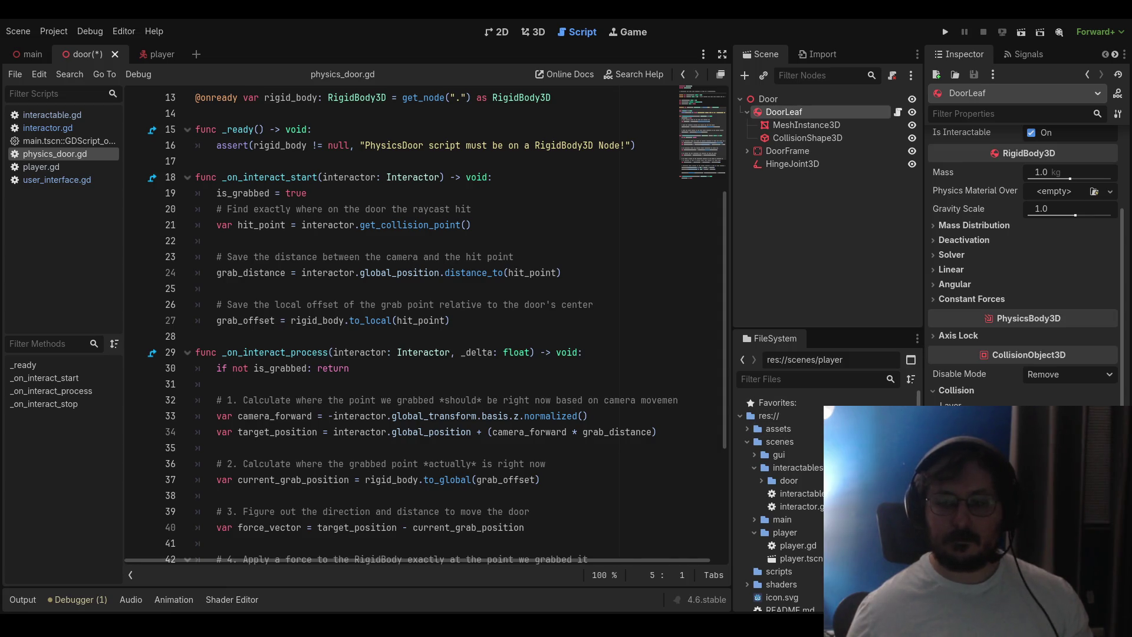
Save the door scene from physics_door.gd and run the project
left_click(608, 338)
key("ctrl+s")
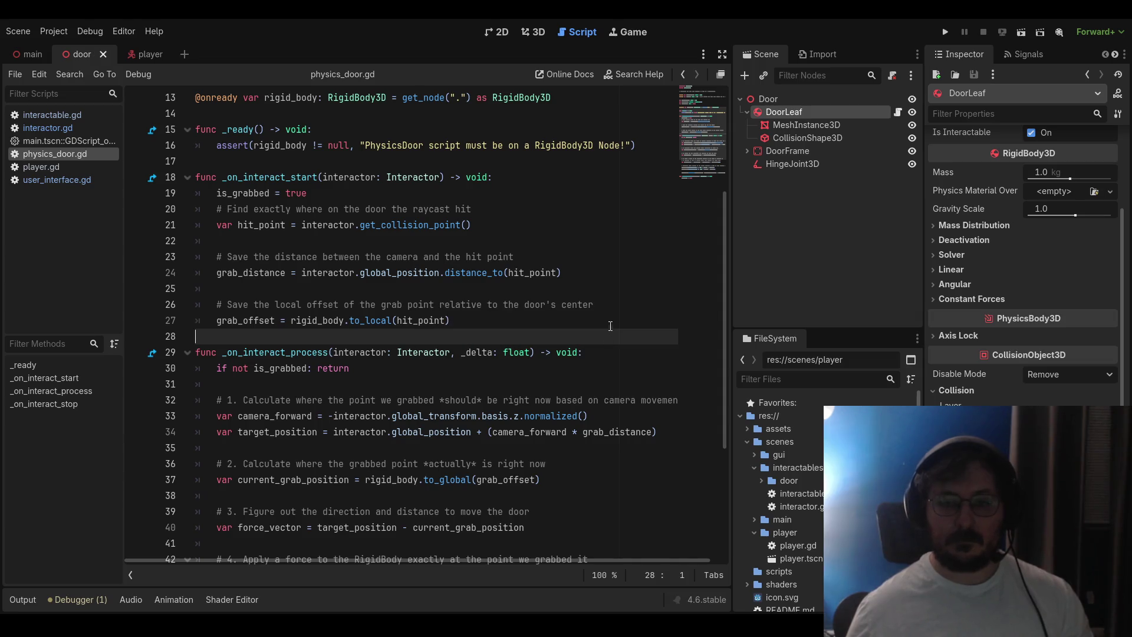
left_click(946, 33)
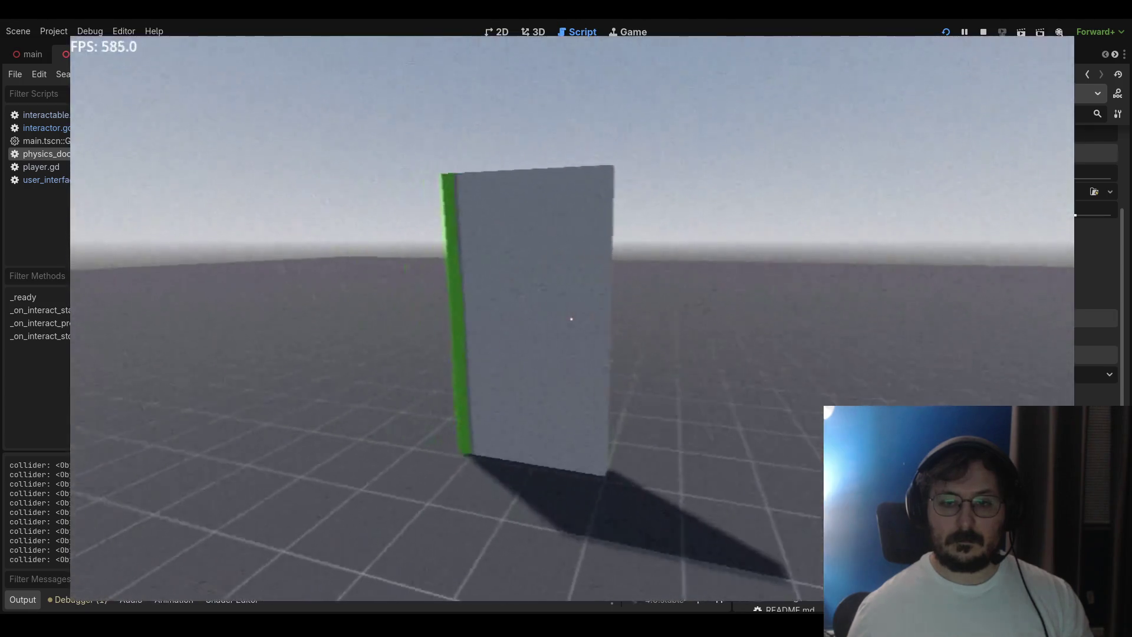
Walk up to the door in the running game to see the Object label, then stop with F8
mouse_move(572, 319)
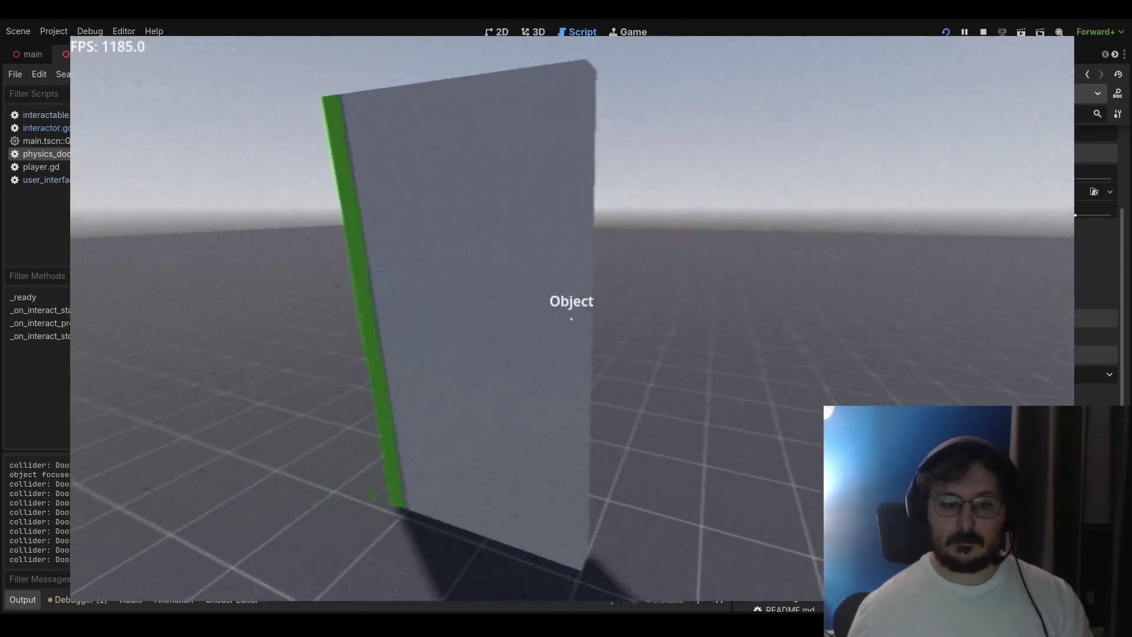
key("s")
key("w")
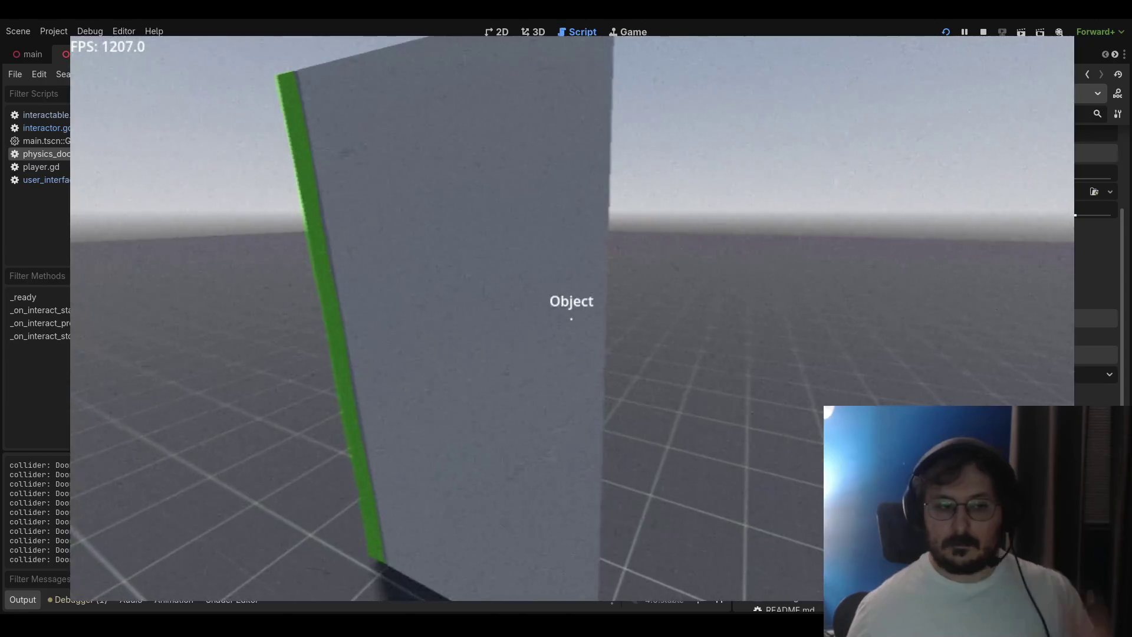
key("w")
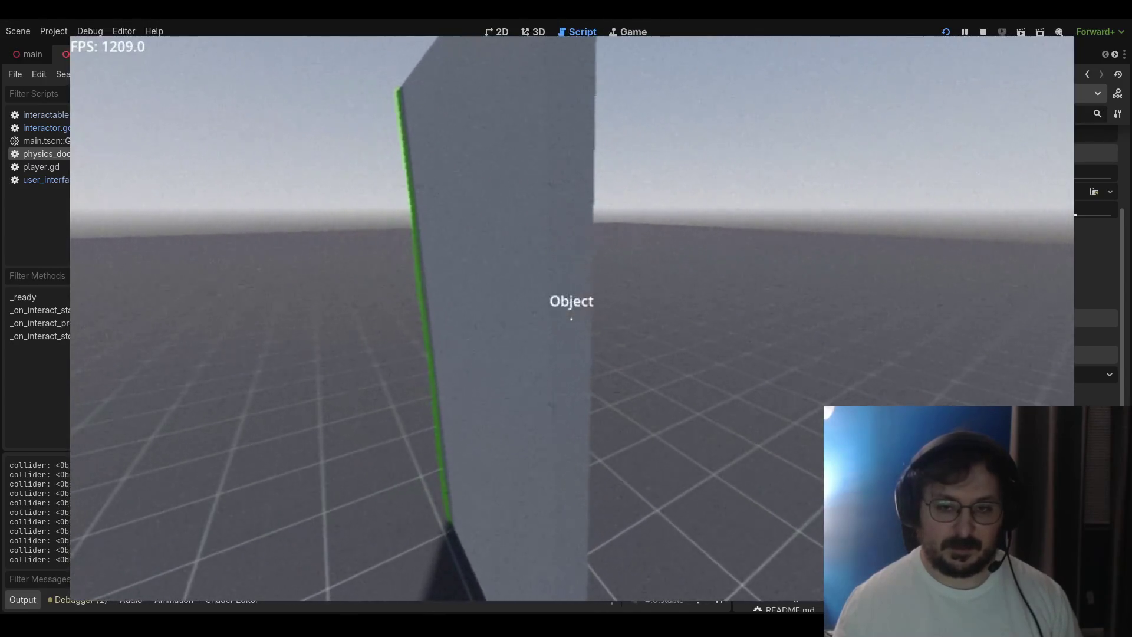
key("F8")
left_click(195, 162)
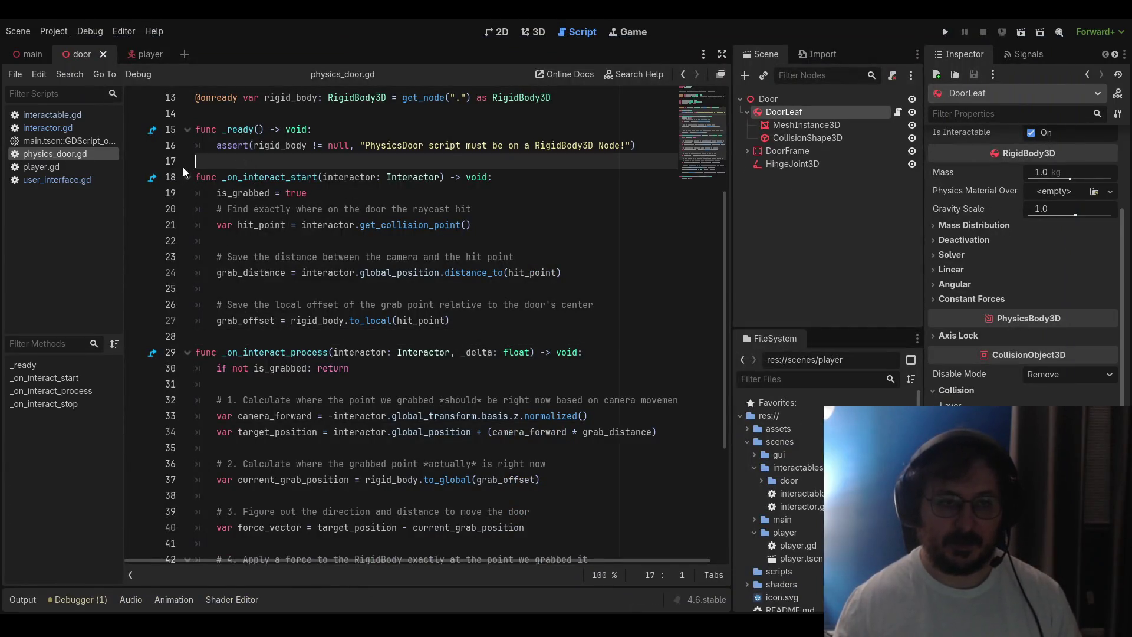
Review interactor.gd and interactable.gd, then return to the door's 3D view
left_click(52, 127)
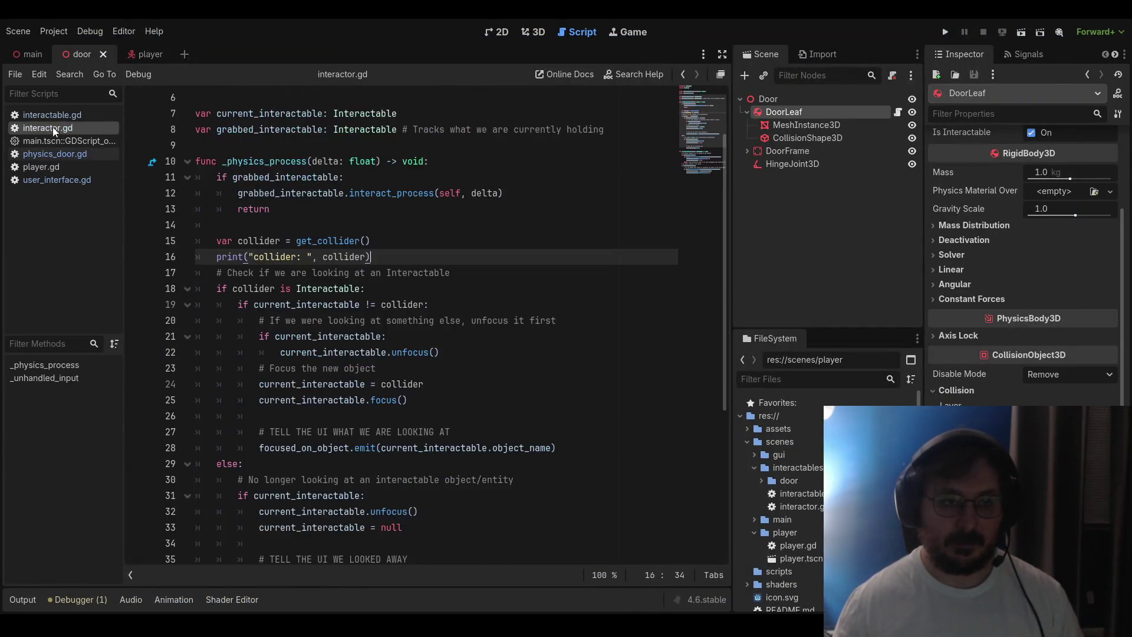
left_click(52, 114)
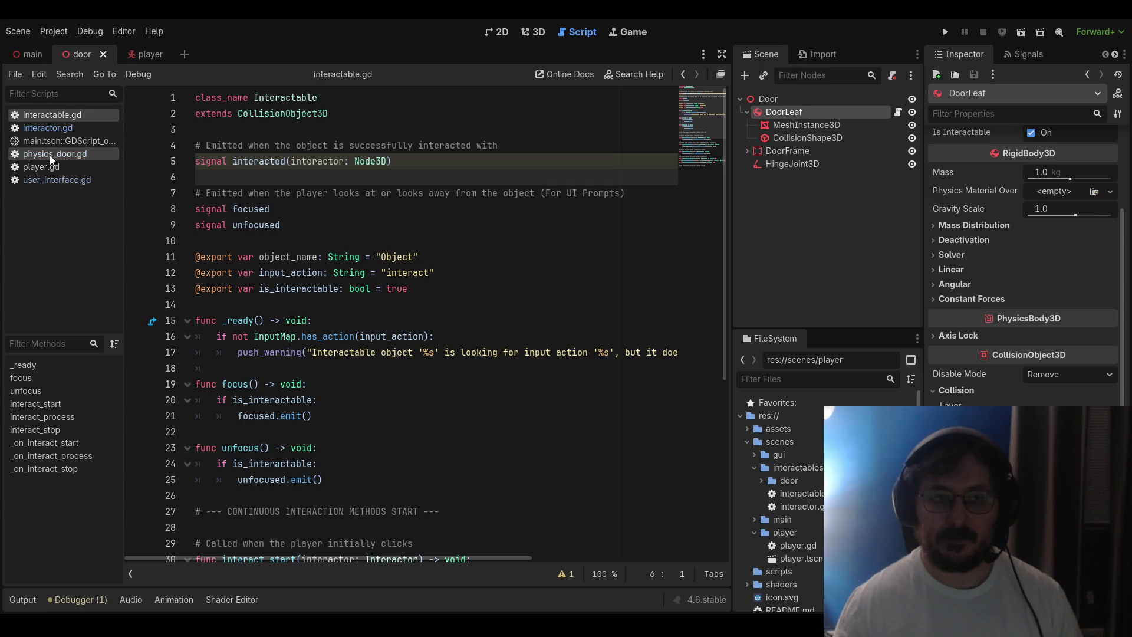
left_click(538, 33)
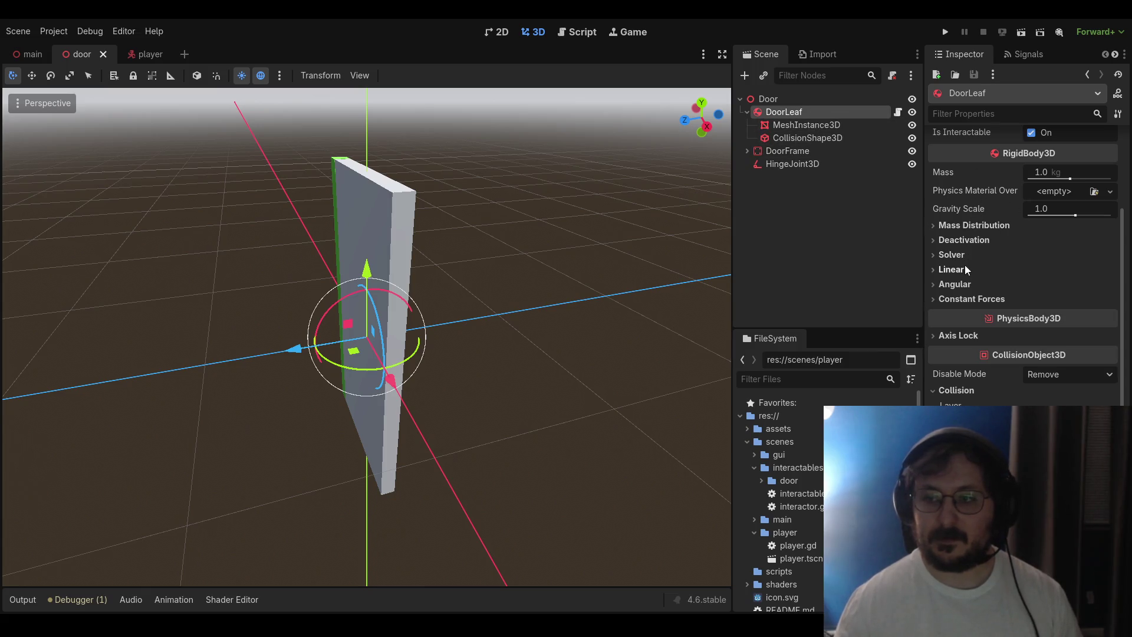
Set the DoorLeaf's Object Name to Door
scroll(966, 269, "up", 5)
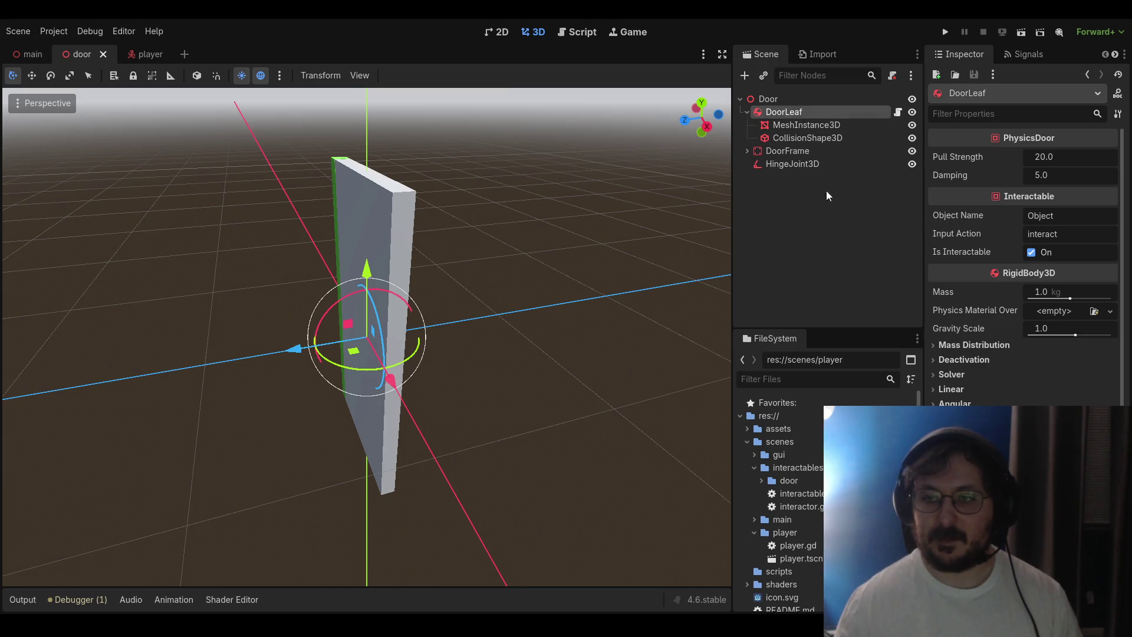
left_click_drag(1055, 216, 1024, 215)
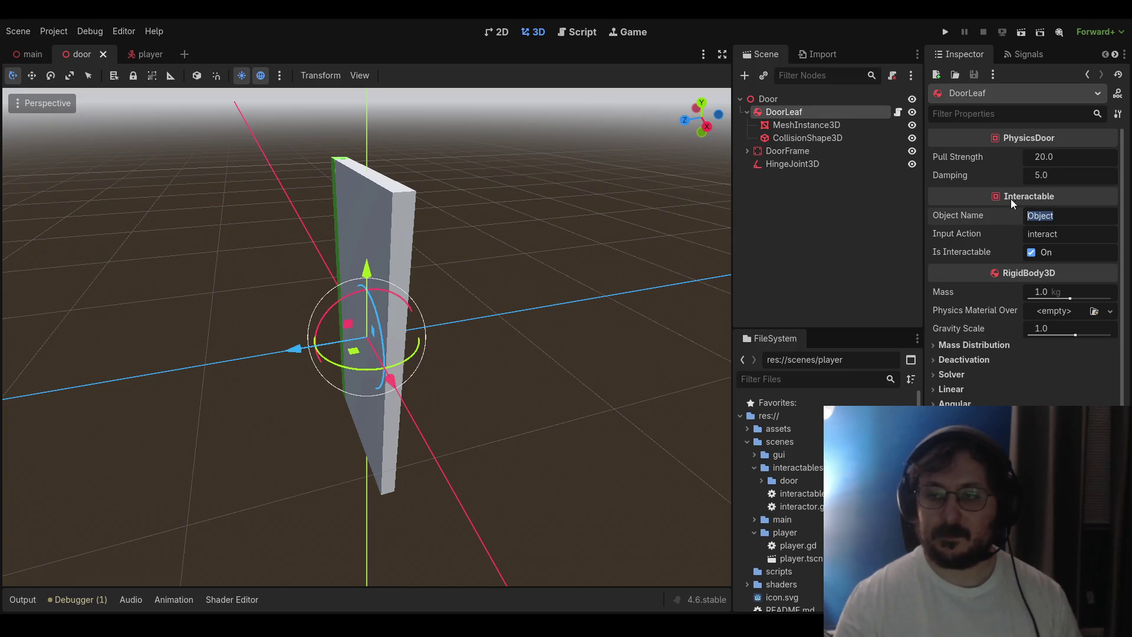
type("Dppr")
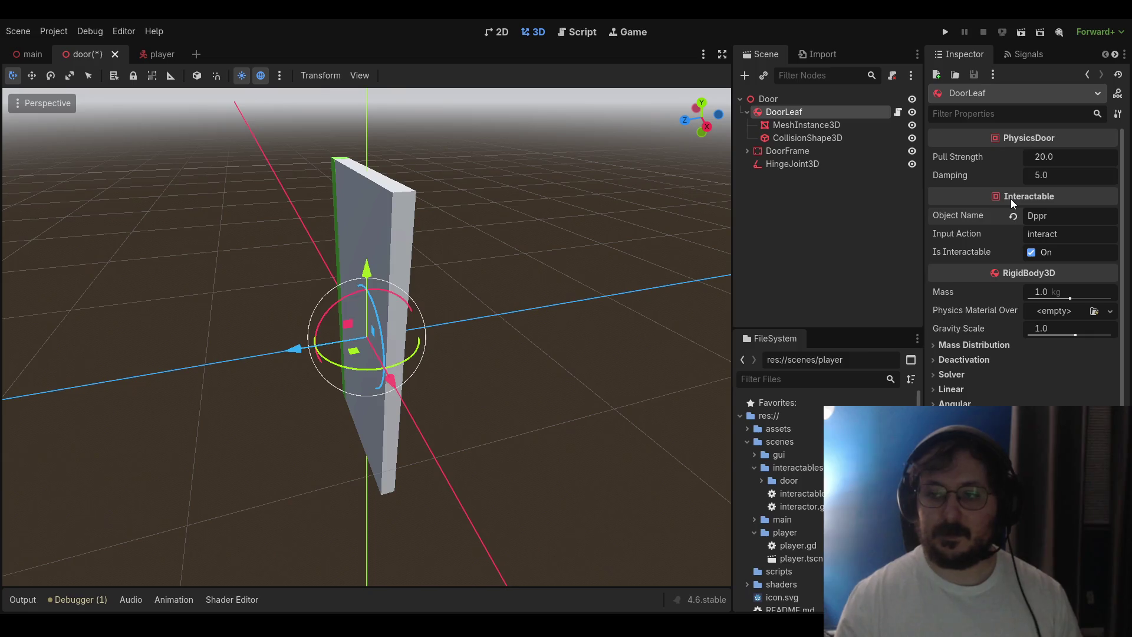
left_click(1013, 216)
double_click(1040, 215)
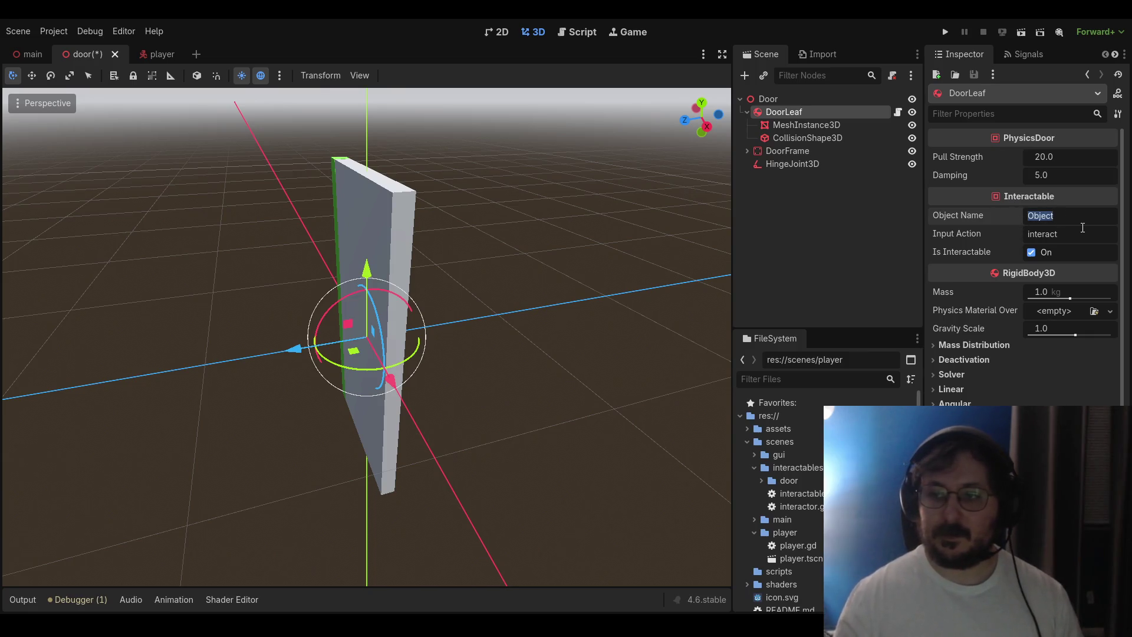
type("Door")
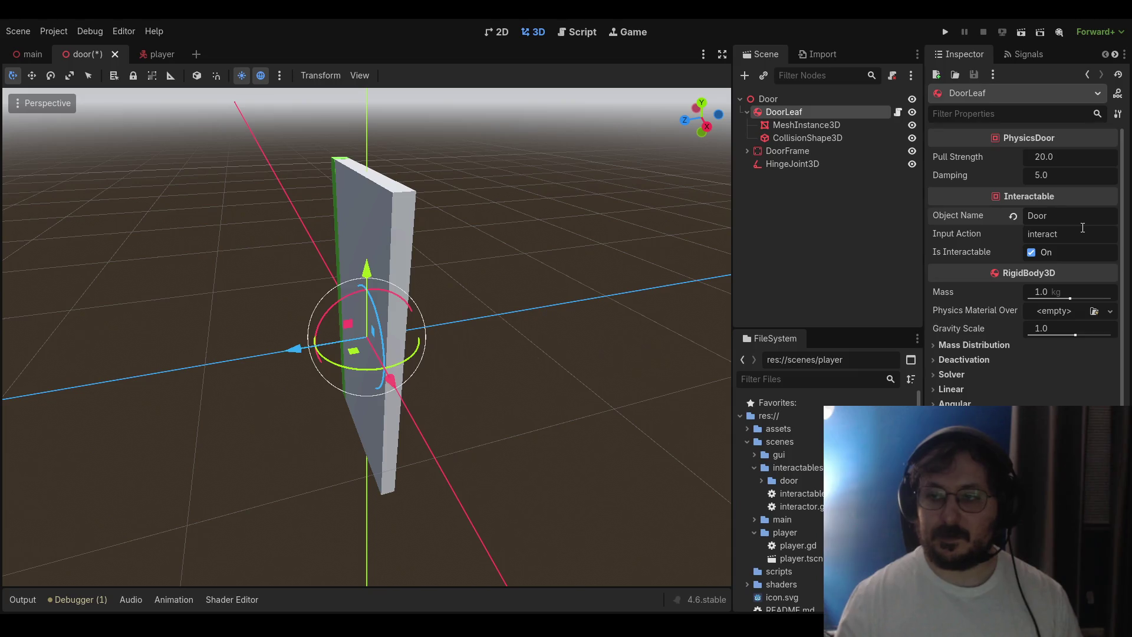
left_click(898, 250)
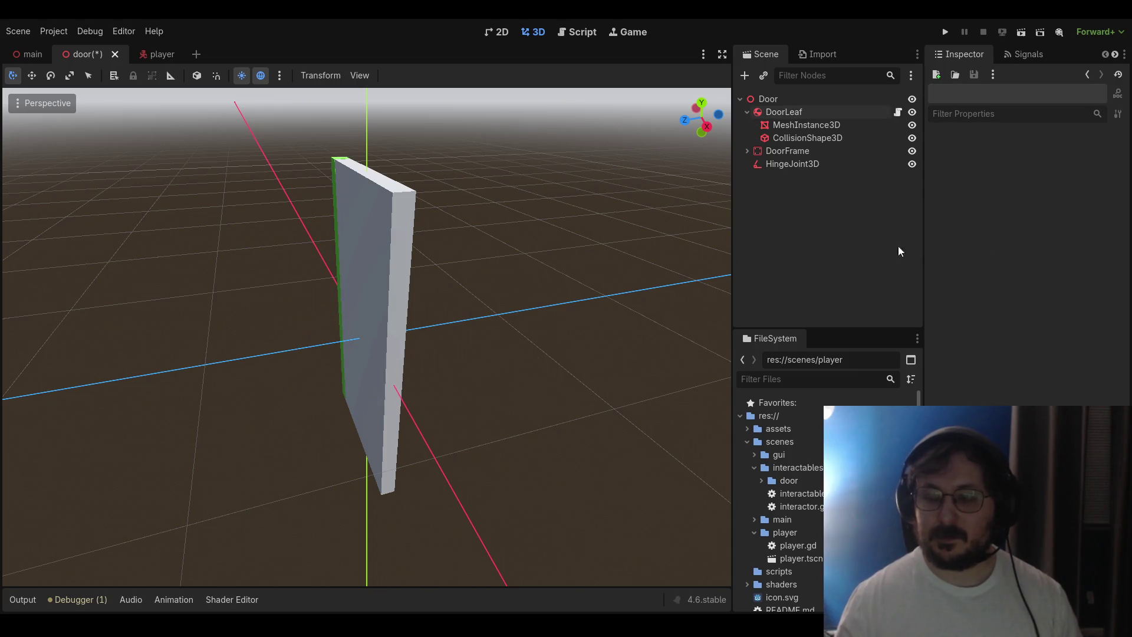
left_click(779, 111)
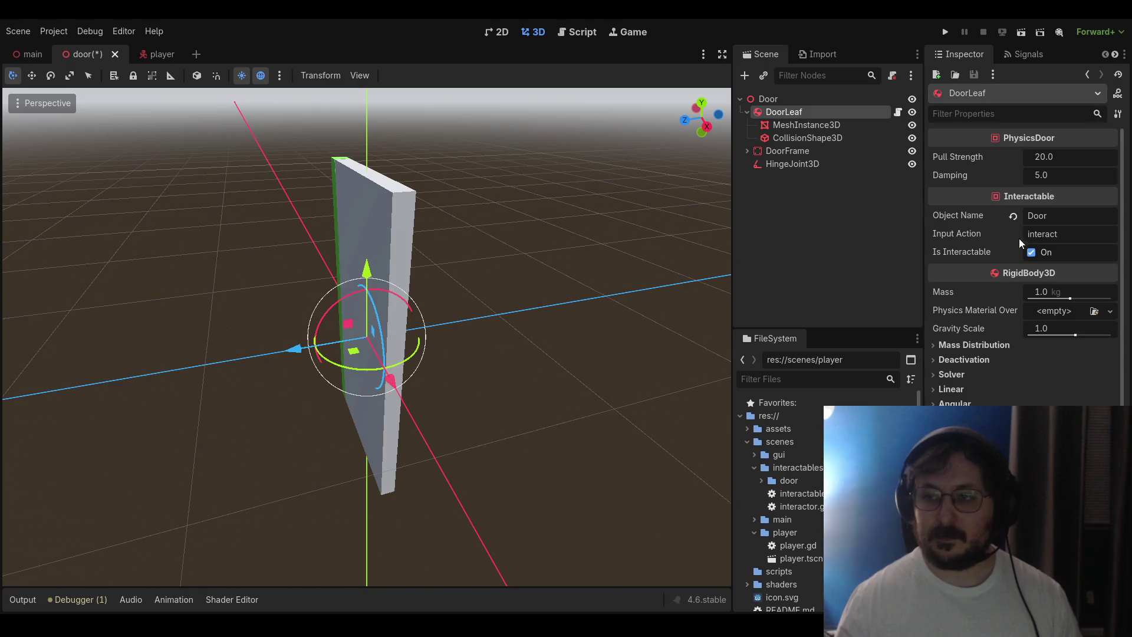
Change its Input Action to grab and save the door scene
left_click_drag(1059, 235, 971, 238)
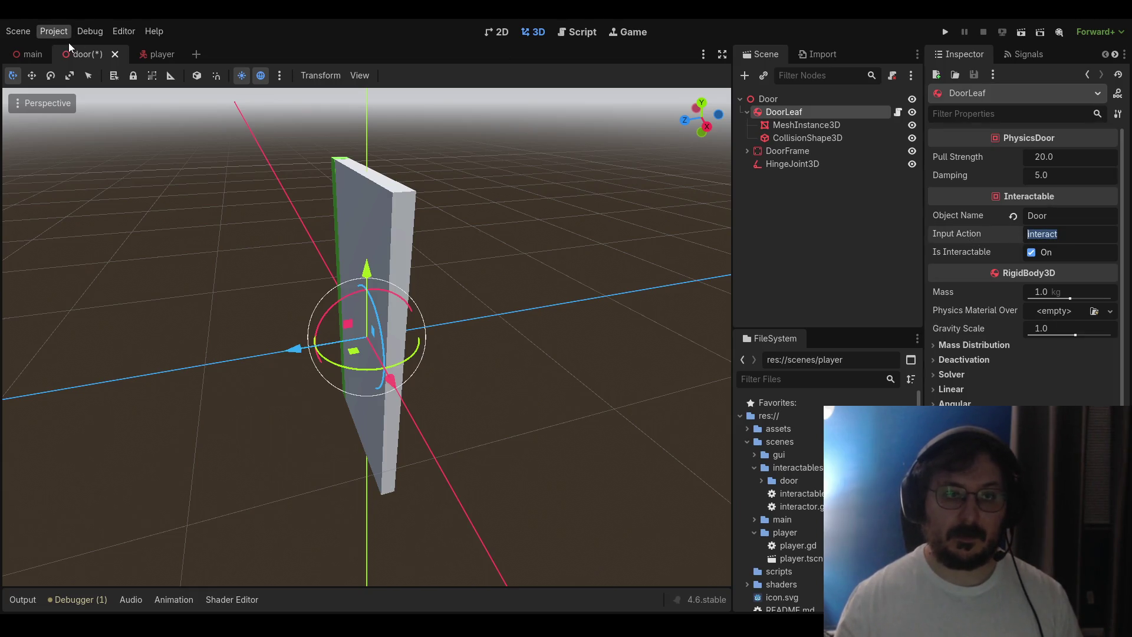
type("Interact")
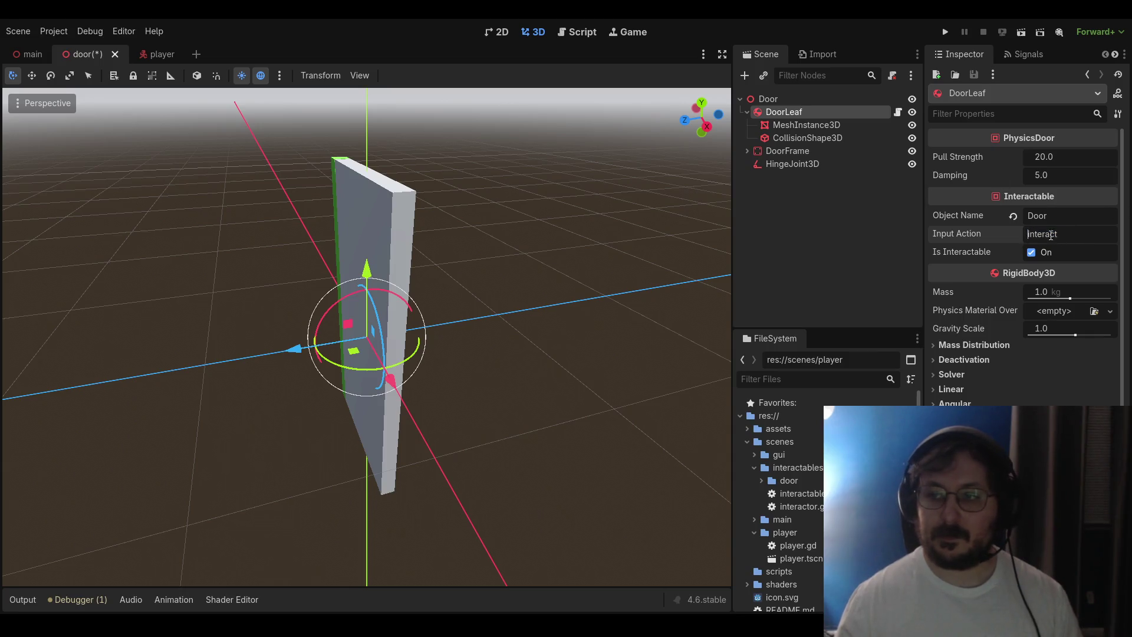
left_click_drag(1062, 234, 1011, 231)
type("grab")
key("Return")
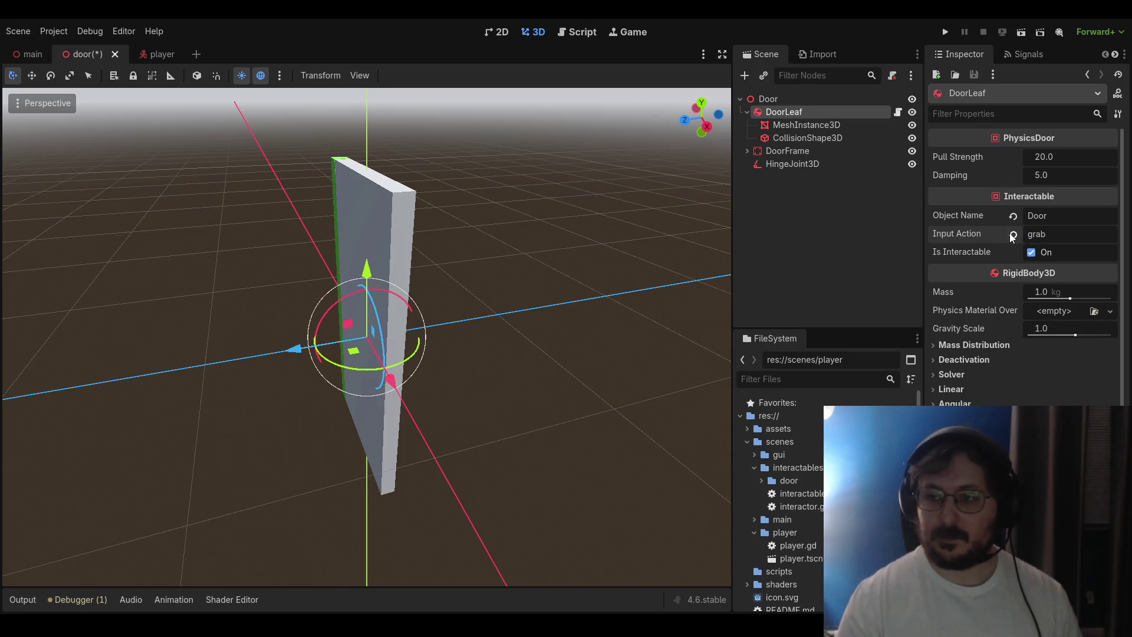
left_click(787, 239)
left_click(812, 113)
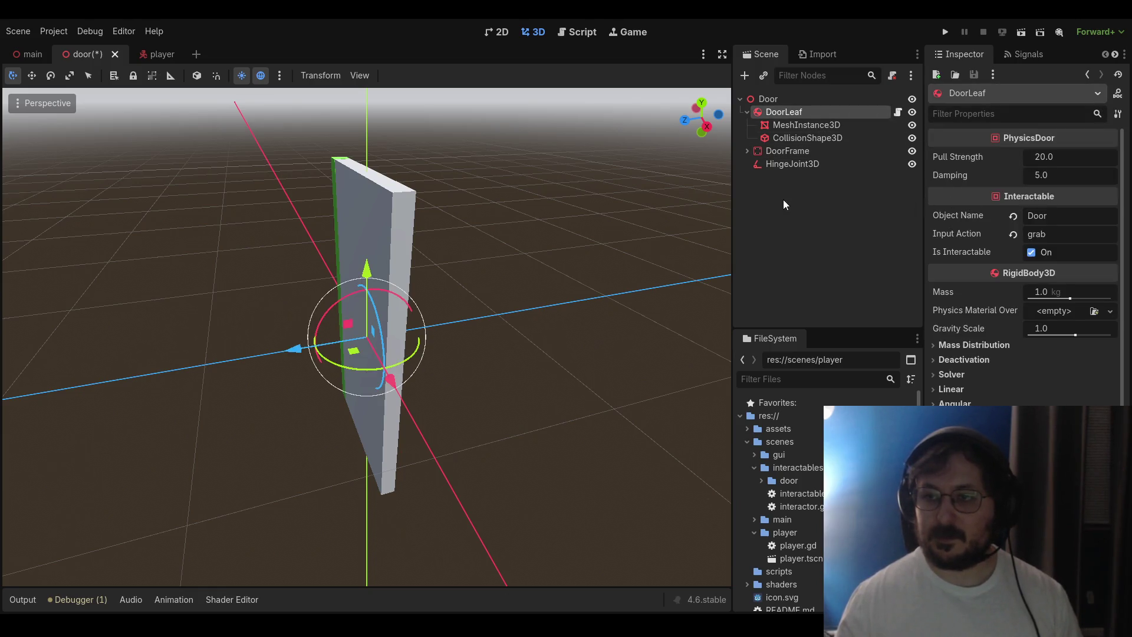
scroll(549, 208, "down", 3)
scroll(548, 206, "up", 8)
scroll(547, 212, "down", 4)
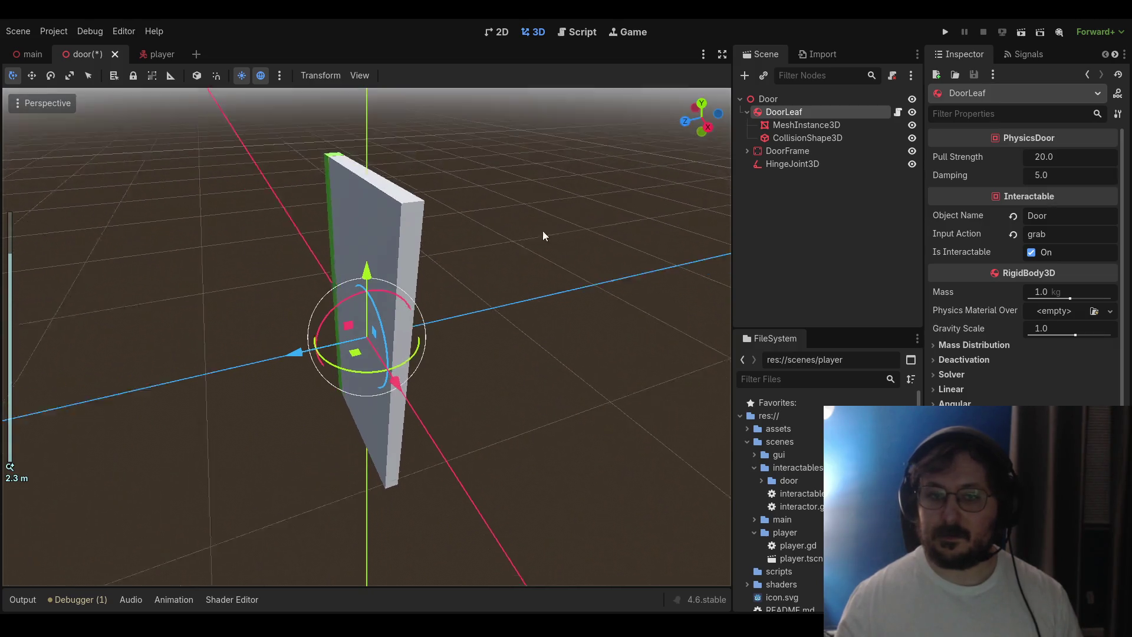
key("ctrl+s")
left_click(944, 32)
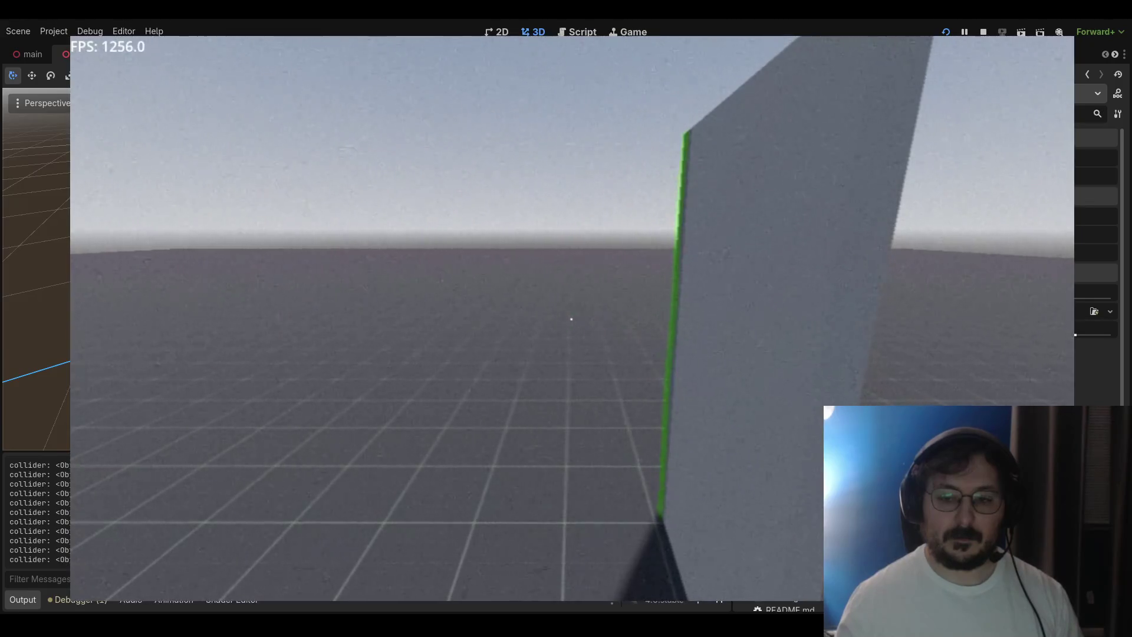
key("F8")
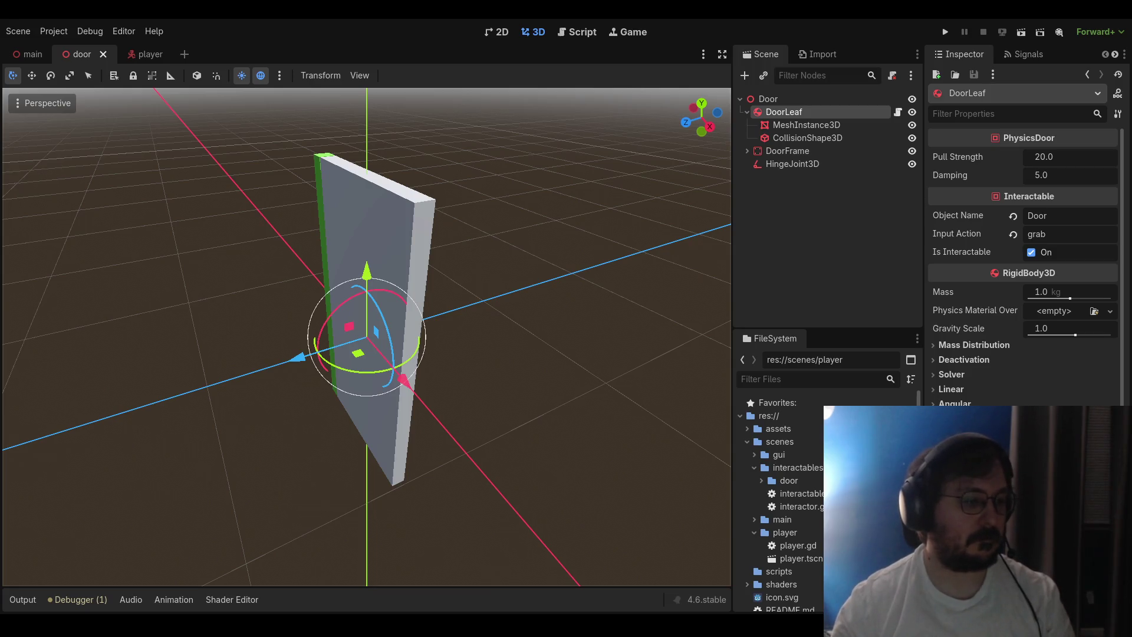
Browse the door and interactables folders in the FileSystem dock
left_click_drag(366, 336, 330, 336)
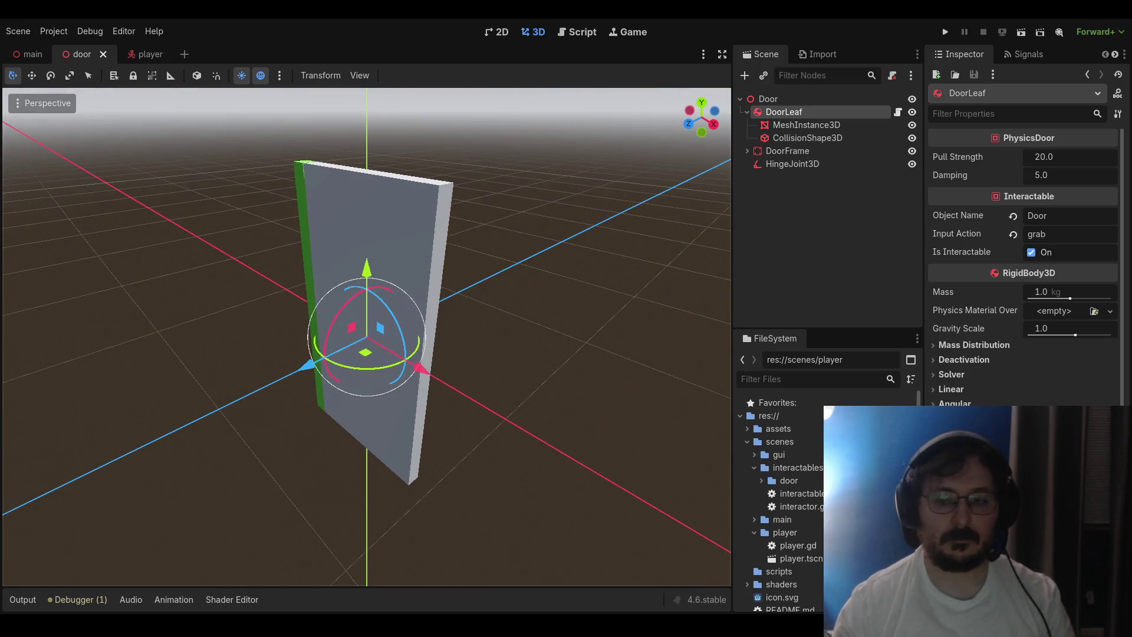
scroll(1024, 265, "down", 5)
scroll(800, 501, "down", 1)
left_click(761, 470)
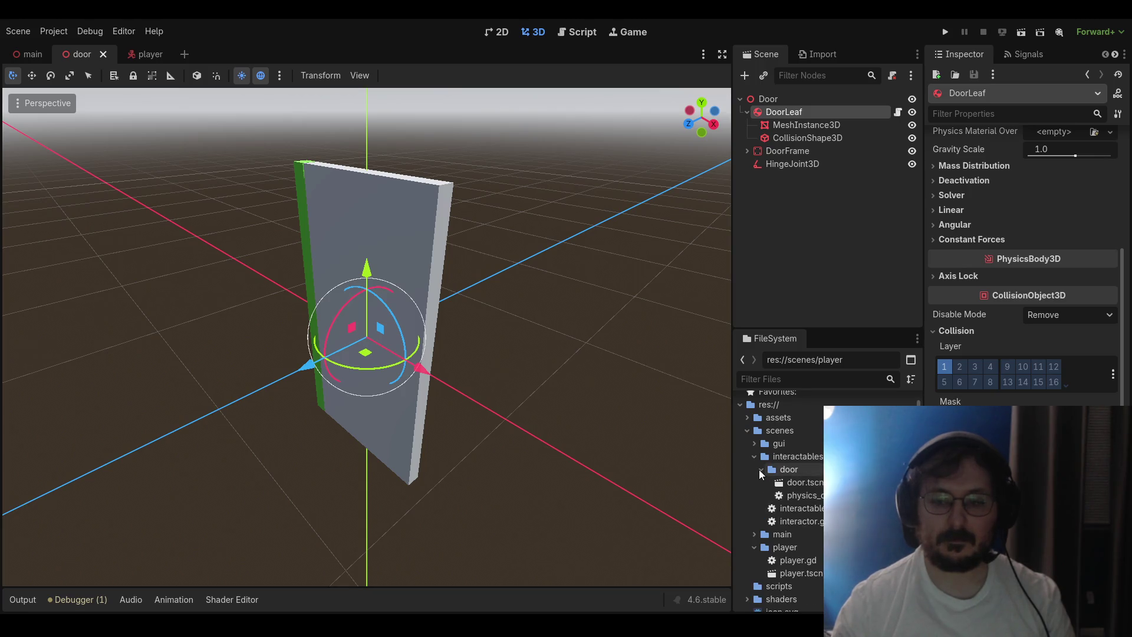
left_click(759, 469)
left_click(758, 469)
left_click(758, 469)
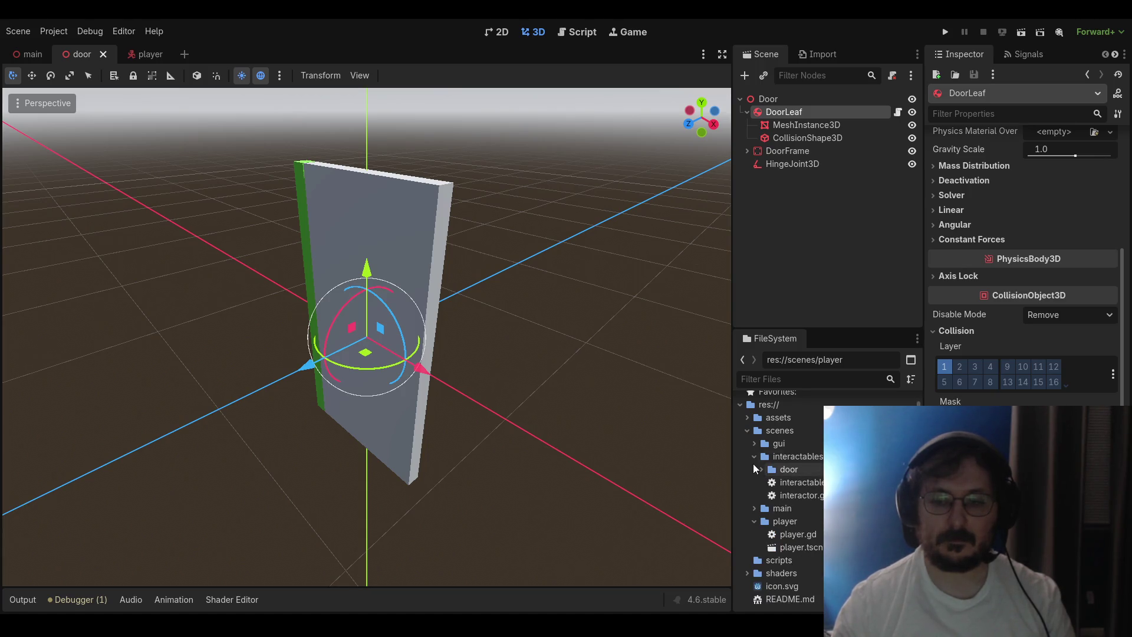
left_click(751, 459)
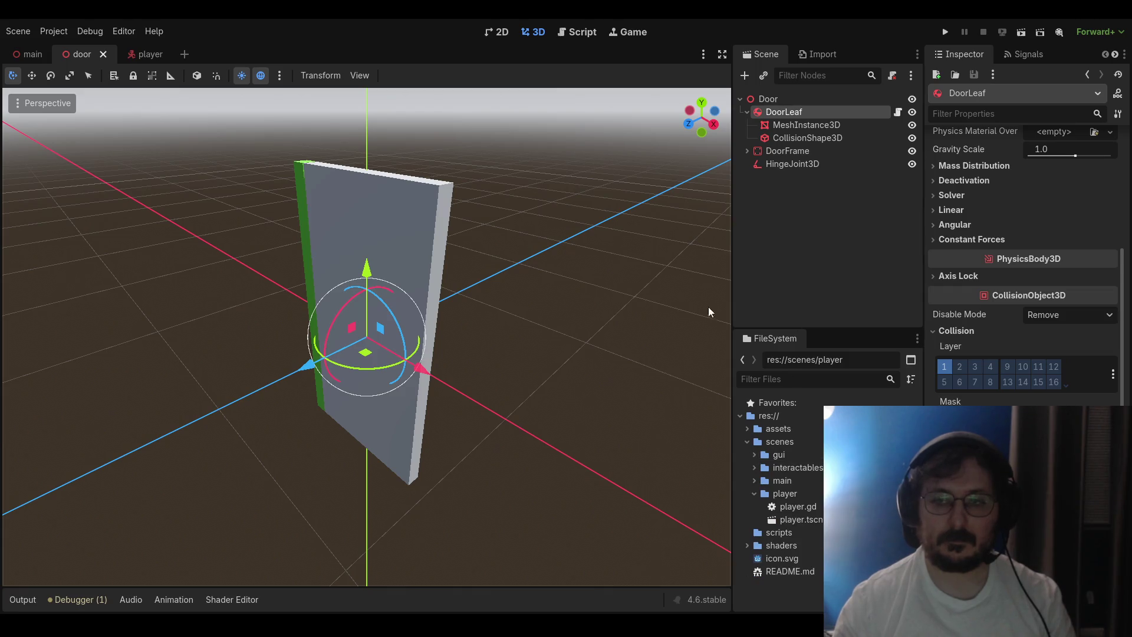
scroll(556, 373, "up", 5)
scroll(556, 388, "down", 6)
scroll(551, 388, "up", 4)
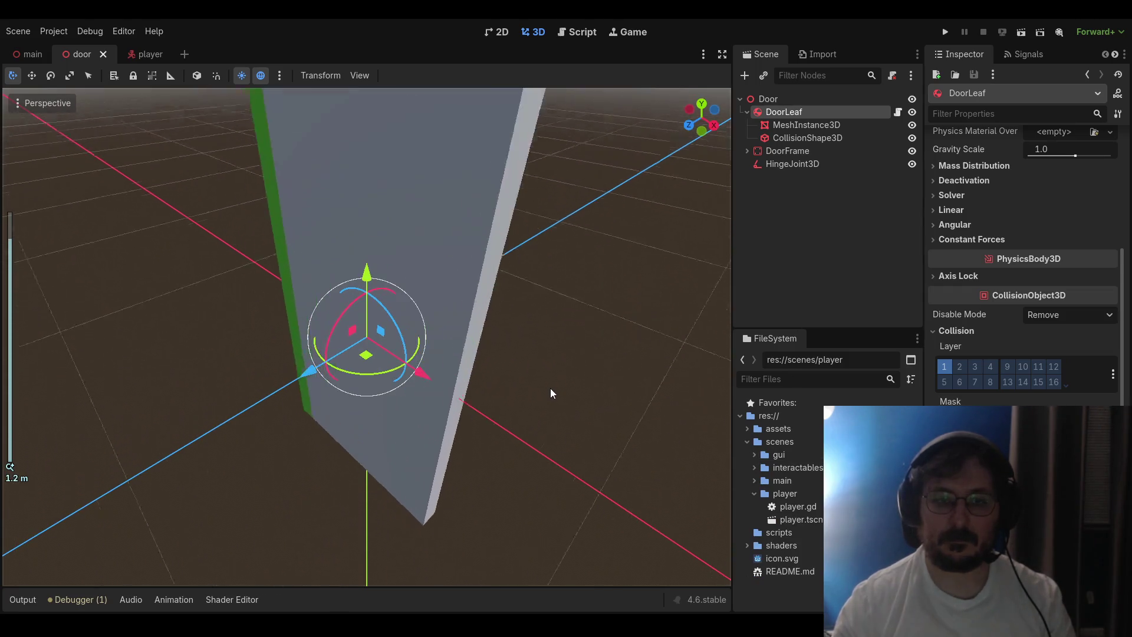
scroll(550, 392, "down", 4)
Glance at the player scene, orbiting around the capsule, then switch to the main scene
left_click(140, 54)
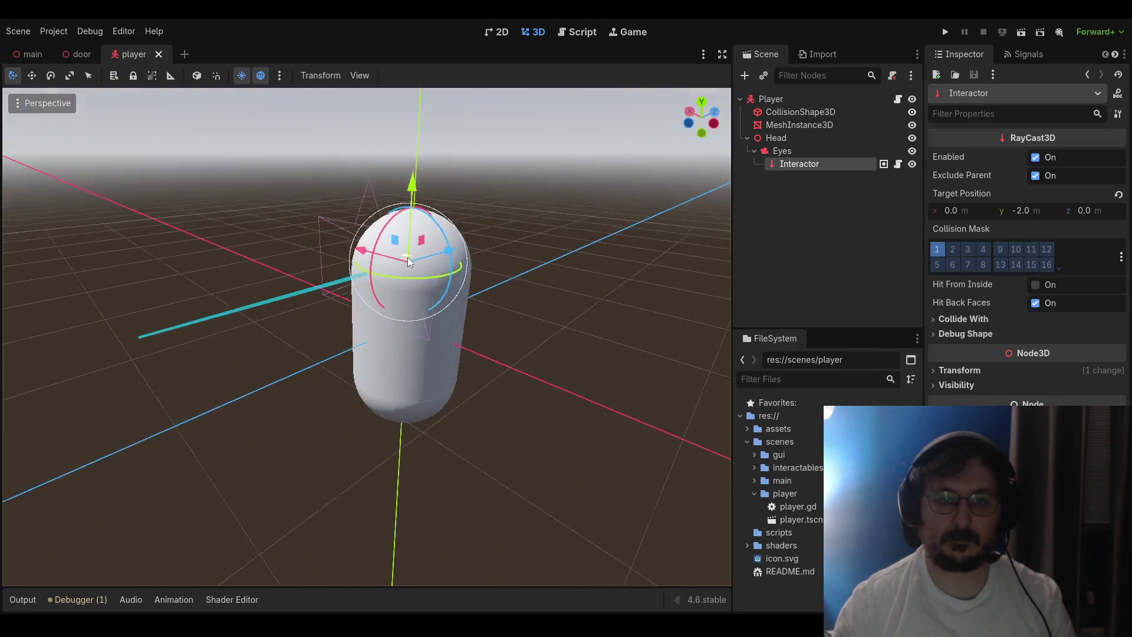
left_click_drag(408, 257, 256, 230)
left_click(30, 53)
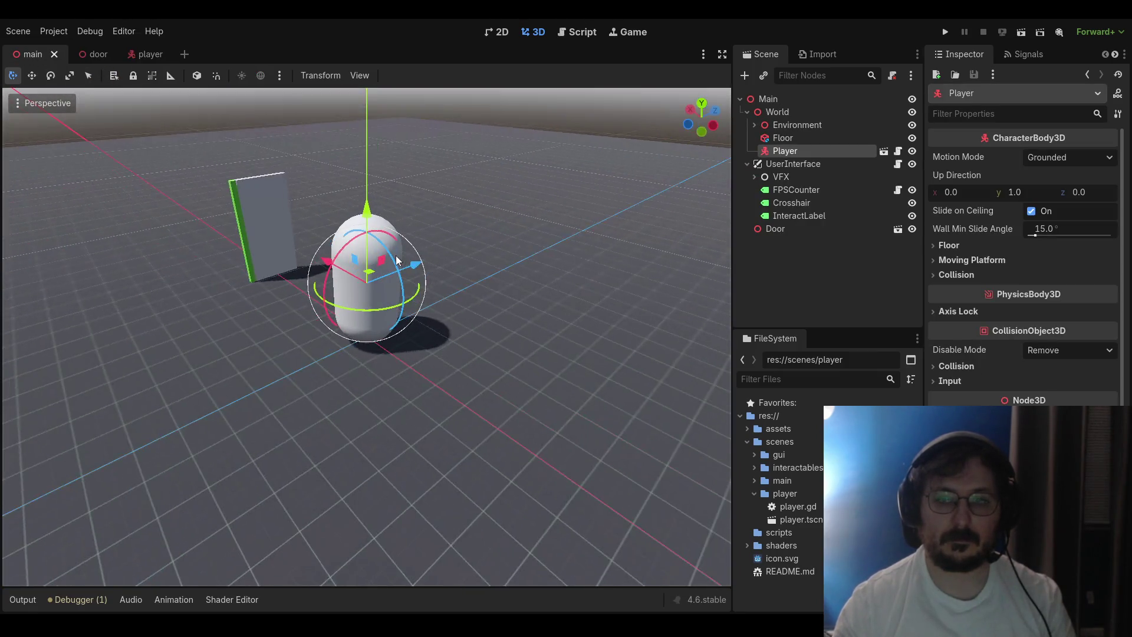
mouse_move(364, 334)
left_mouse_down()
mouse_move(472, 313)
mouse_move(678, 304)
left_mouse_up()
left_click(767, 229)
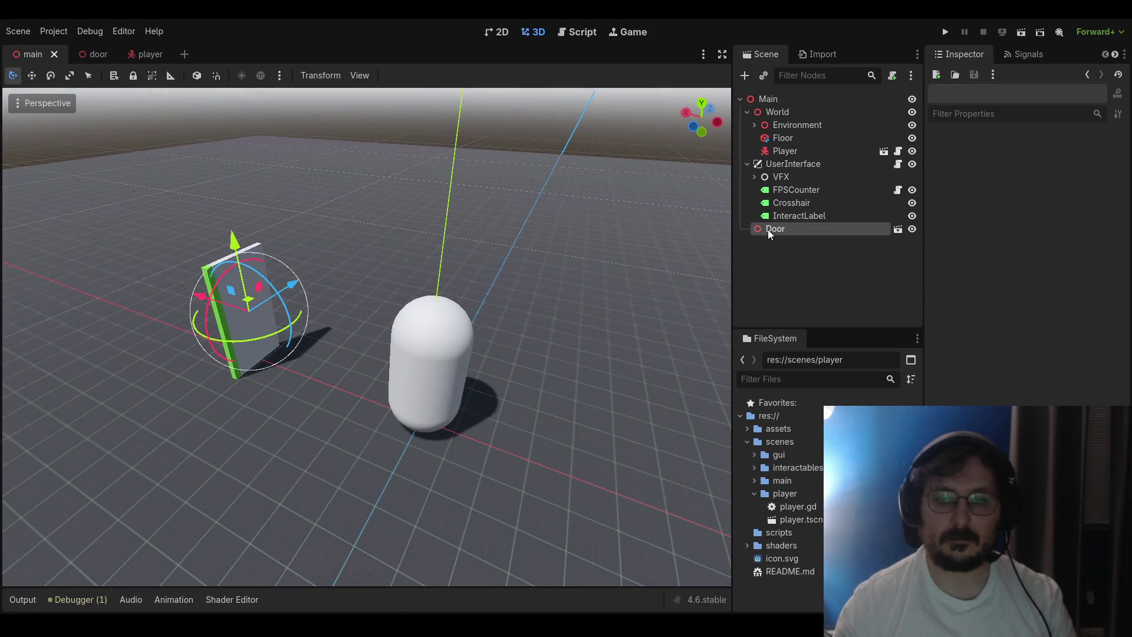
left_click_drag(409, 279, 552, 269)
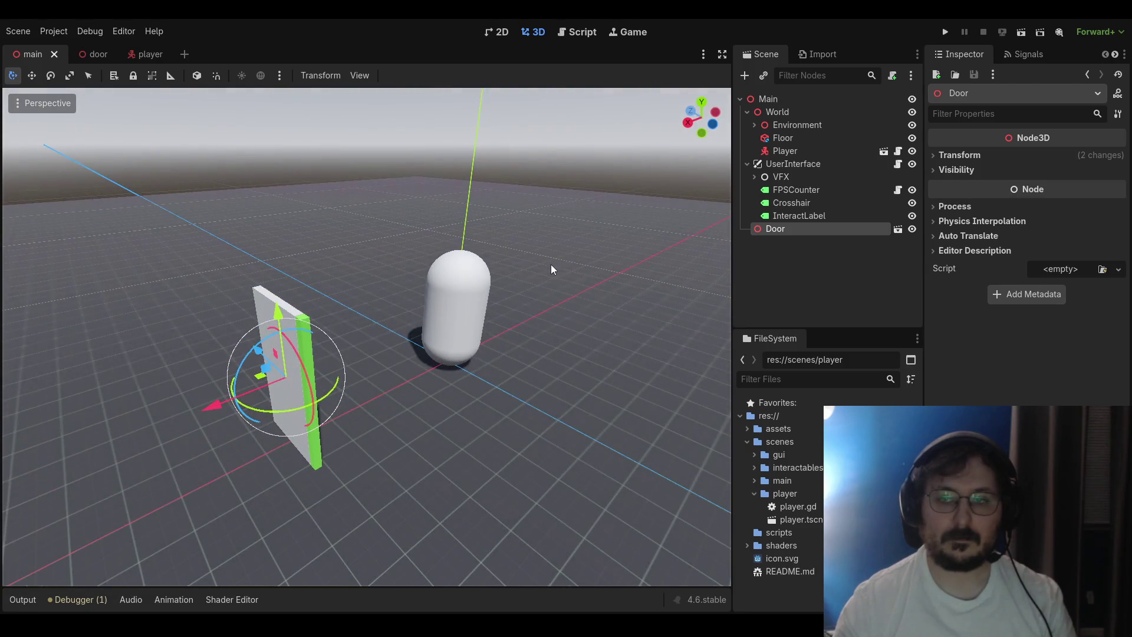
double_click(759, 234)
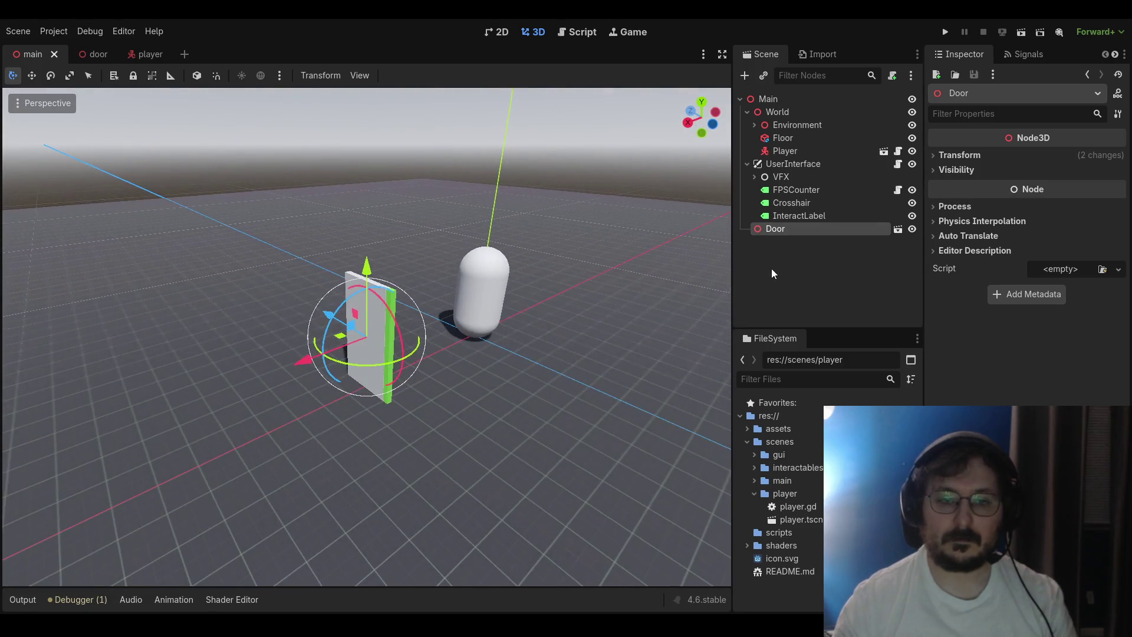
mouse_move(519, 279)
left_mouse_down()
mouse_move(472, 174)
mouse_move(494, 307)
mouse_move(558, 261)
left_mouse_up()
left_click(762, 228)
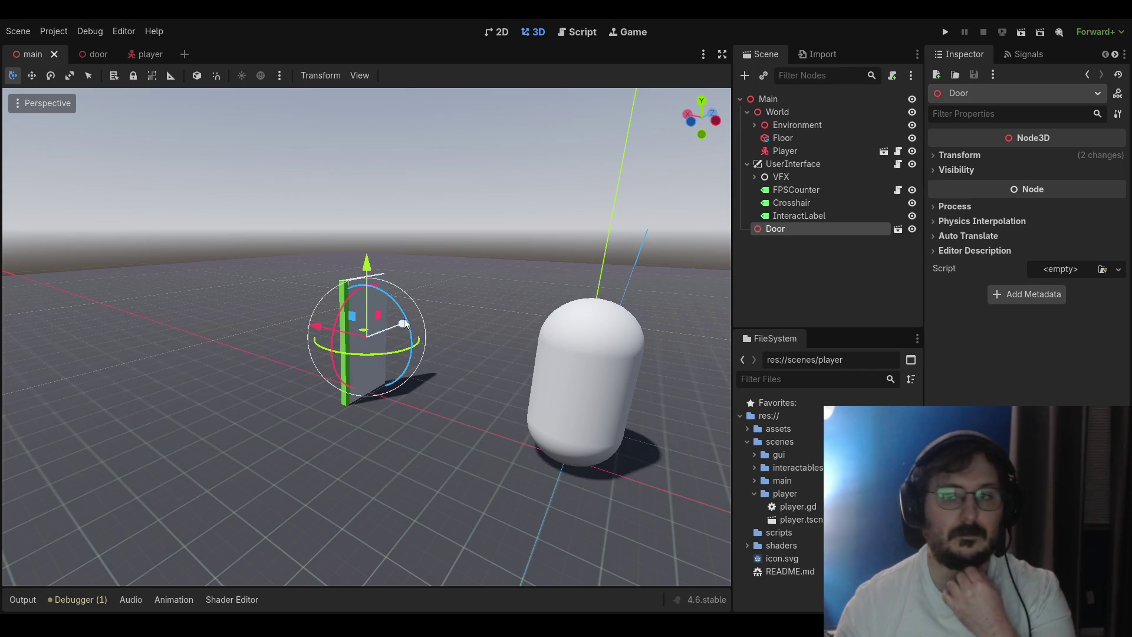
Open the door scene, check DoorLeaf's interactable settings, and open physics_door.gd
left_click(98, 55)
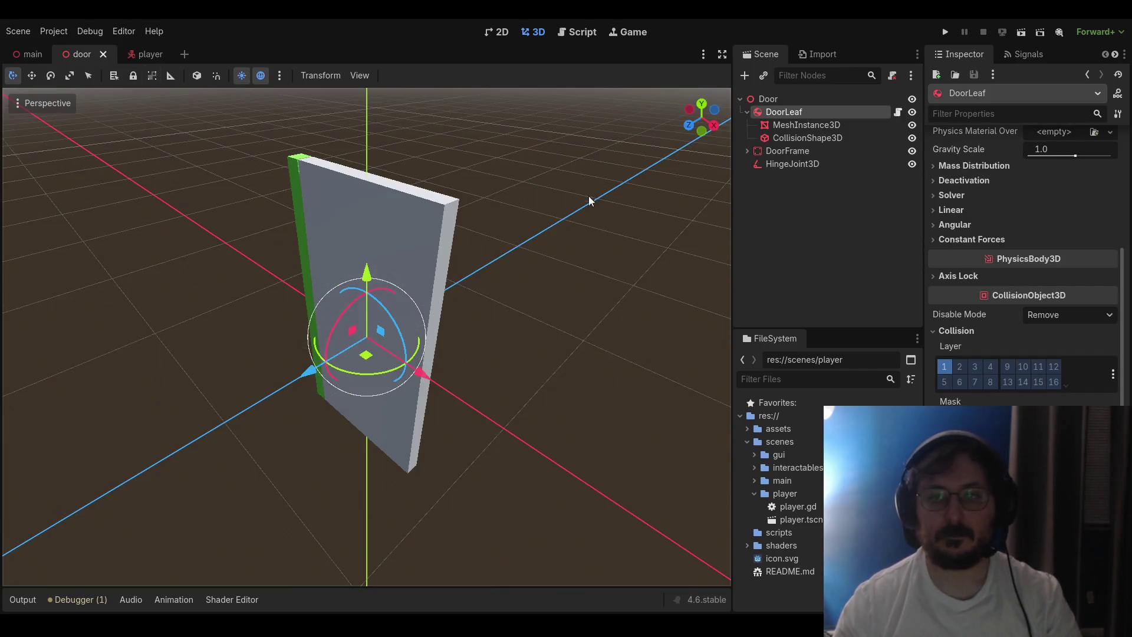
mouse_move(594, 204)
left_mouse_down()
mouse_move(608, 238)
mouse_move(568, 243)
left_mouse_up()
scroll(997, 225, "up", 5)
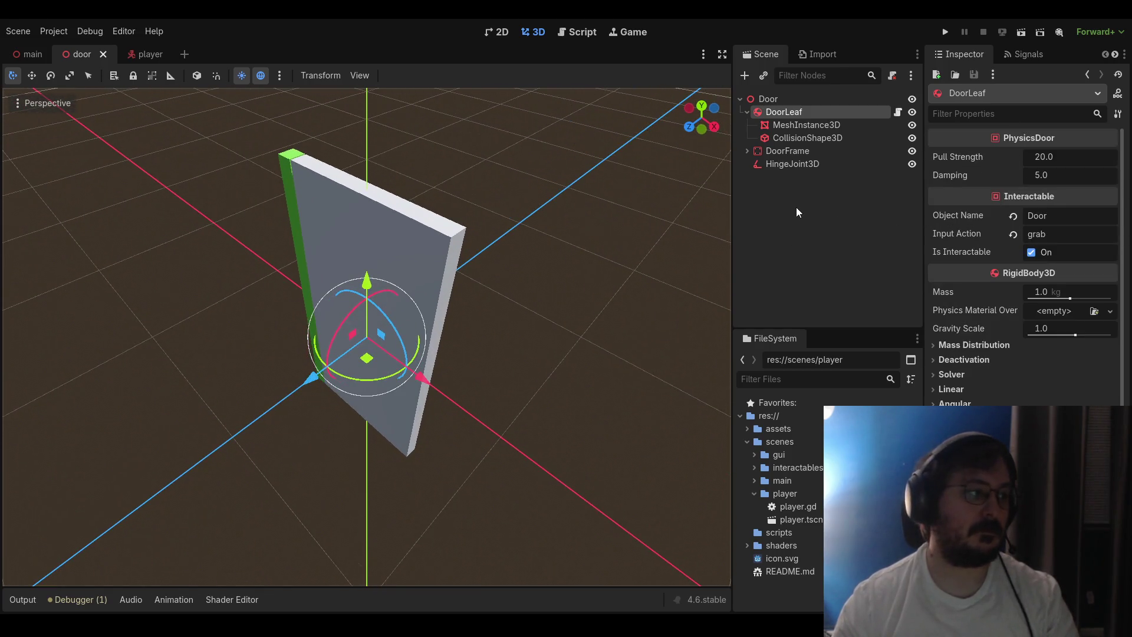
left_click(897, 112)
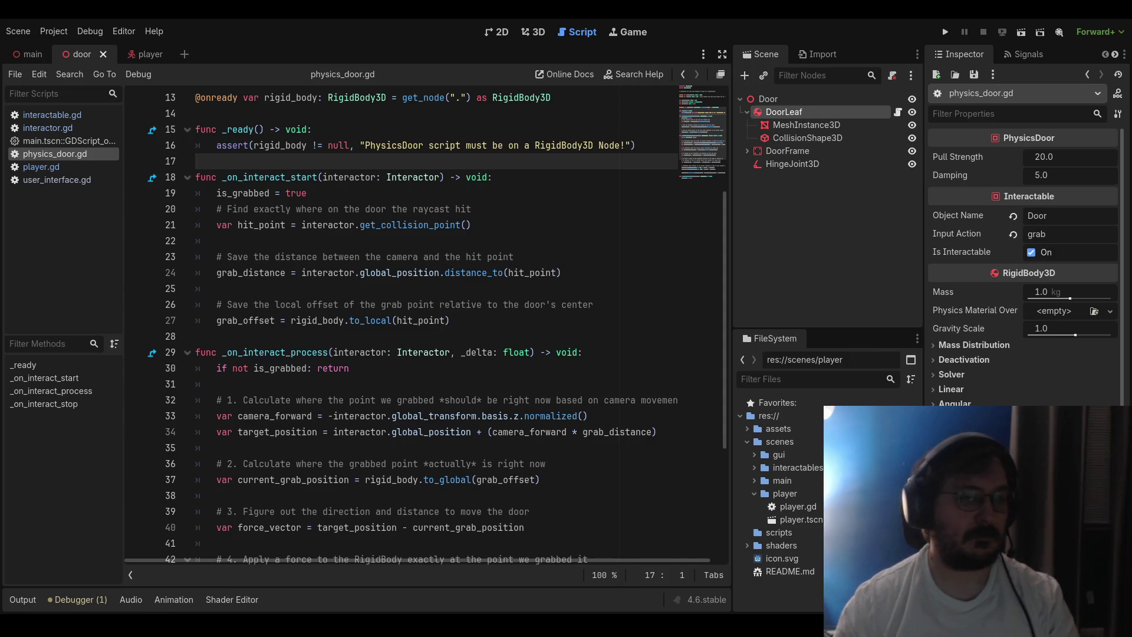
Add print("is_grabbed: ", is_grabbed) below is_grabbed = true, save, and run the game
left_click(288, 352)
scroll(292, 342, "down", 2)
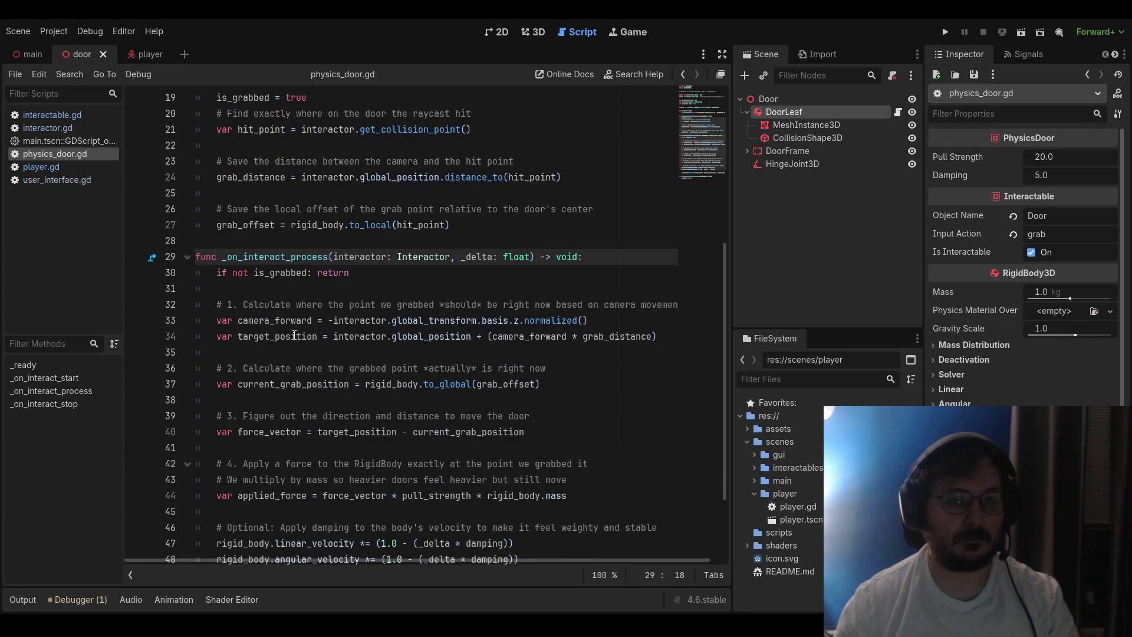
scroll(294, 326, "down", 2)
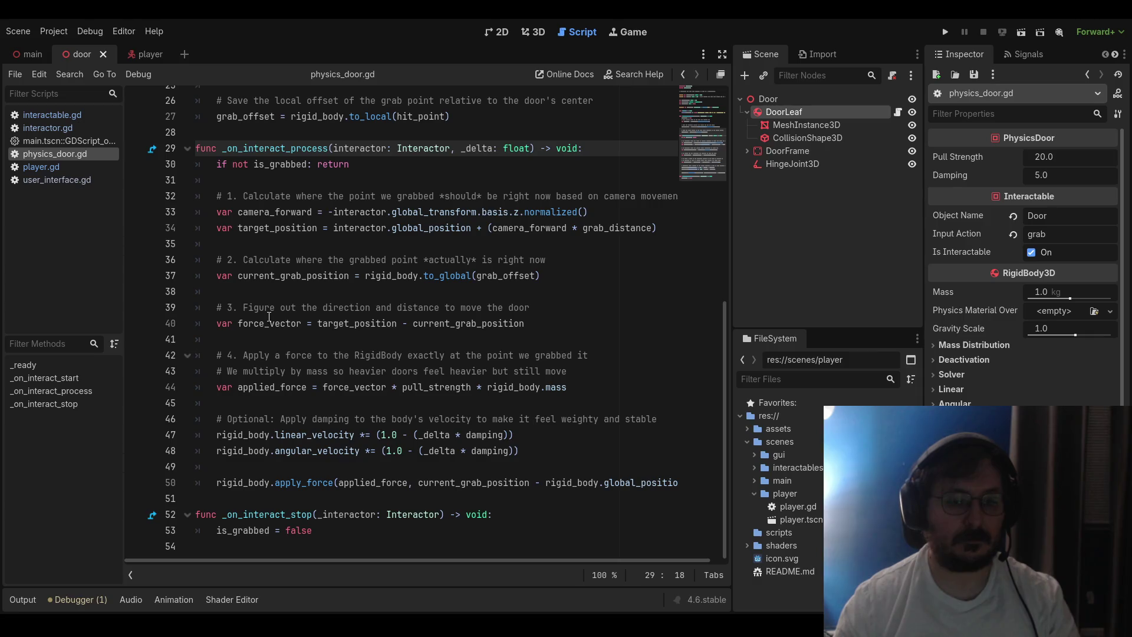
scroll(276, 313, "up", 3)
left_click(286, 317)
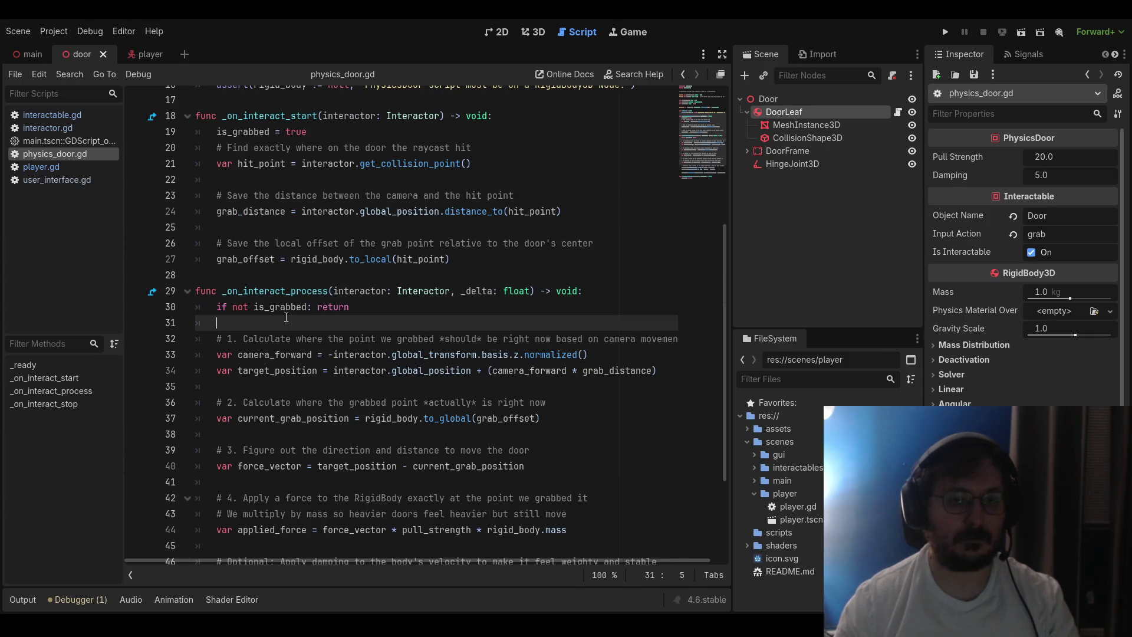
scroll(281, 315, "up", 3)
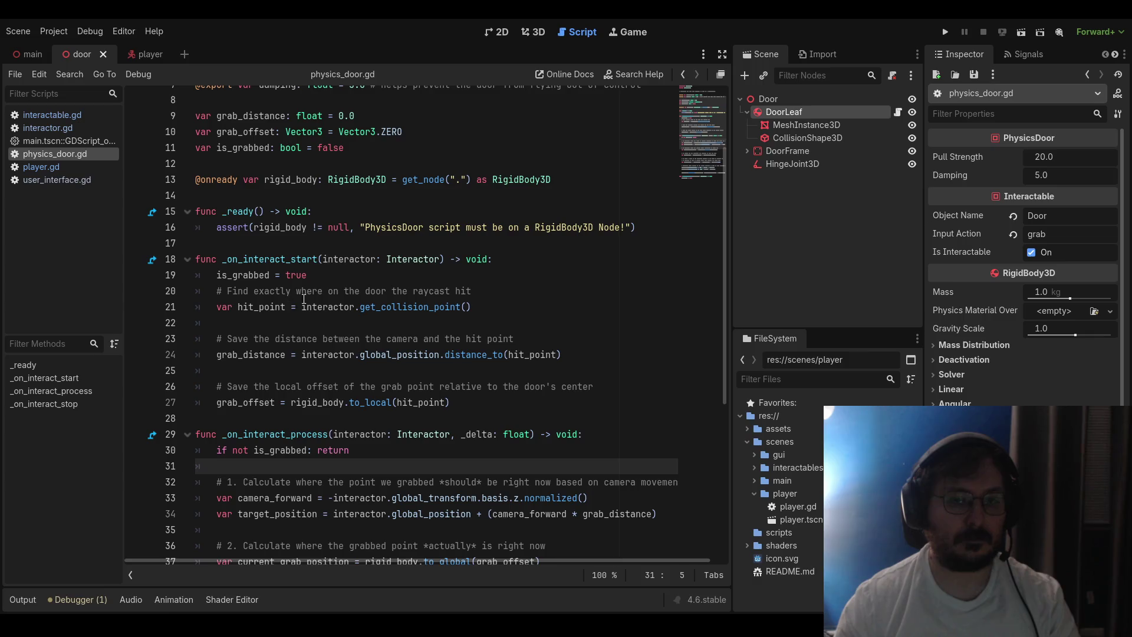
left_click(474, 275)
key("Return")
type("c")
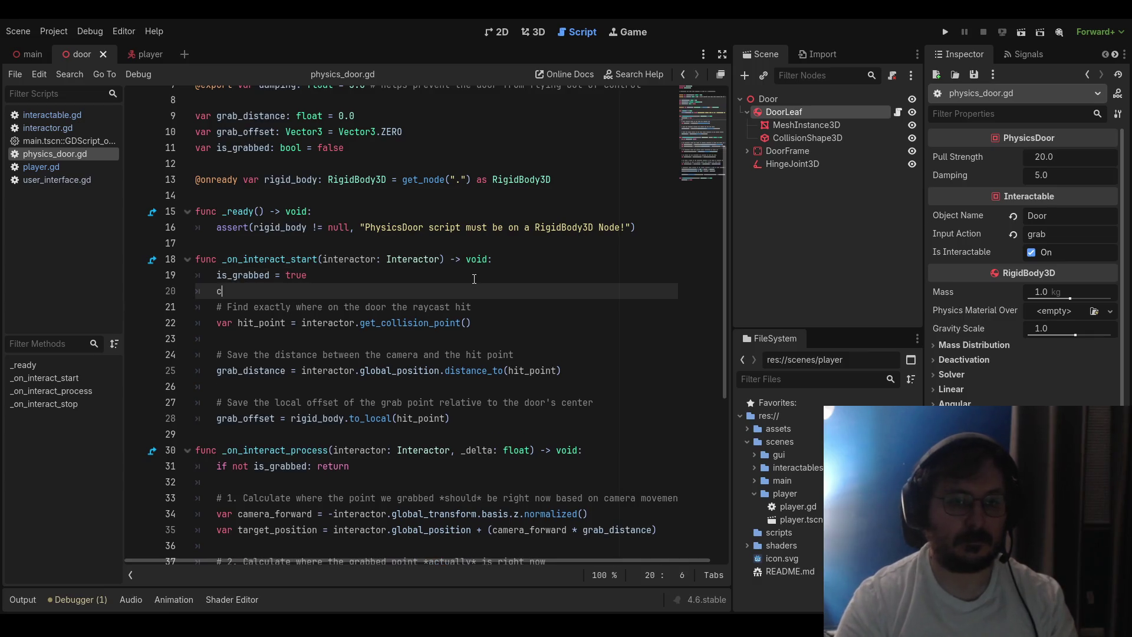
type("onsole.log('")
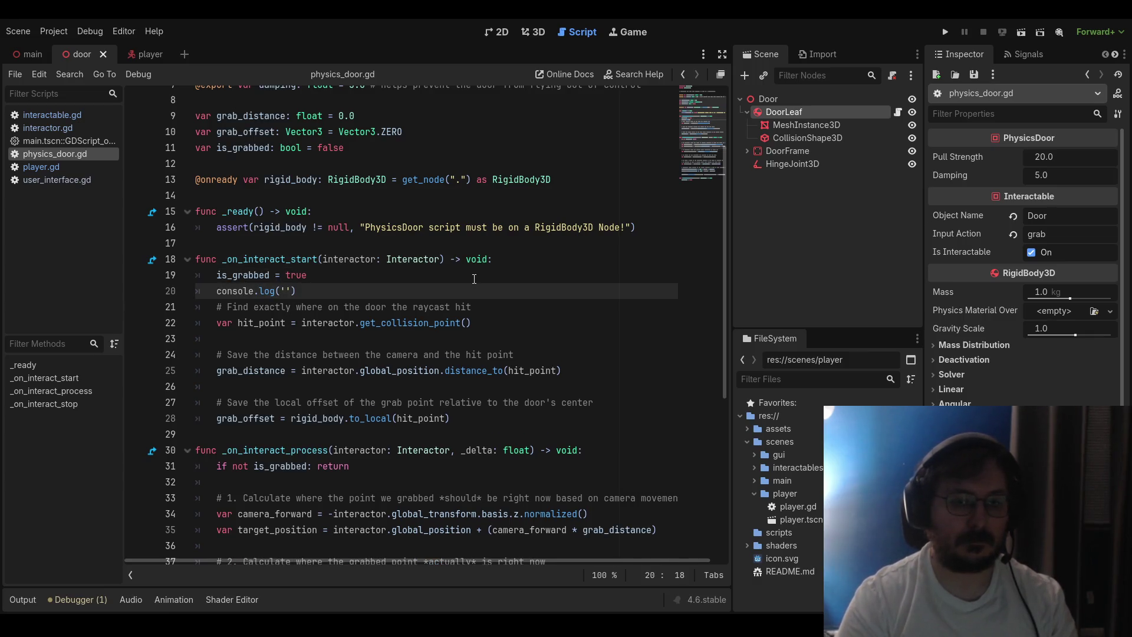
key("BackSpace")
key("BackSpace")
key("BackSpace")
type("(\"G")
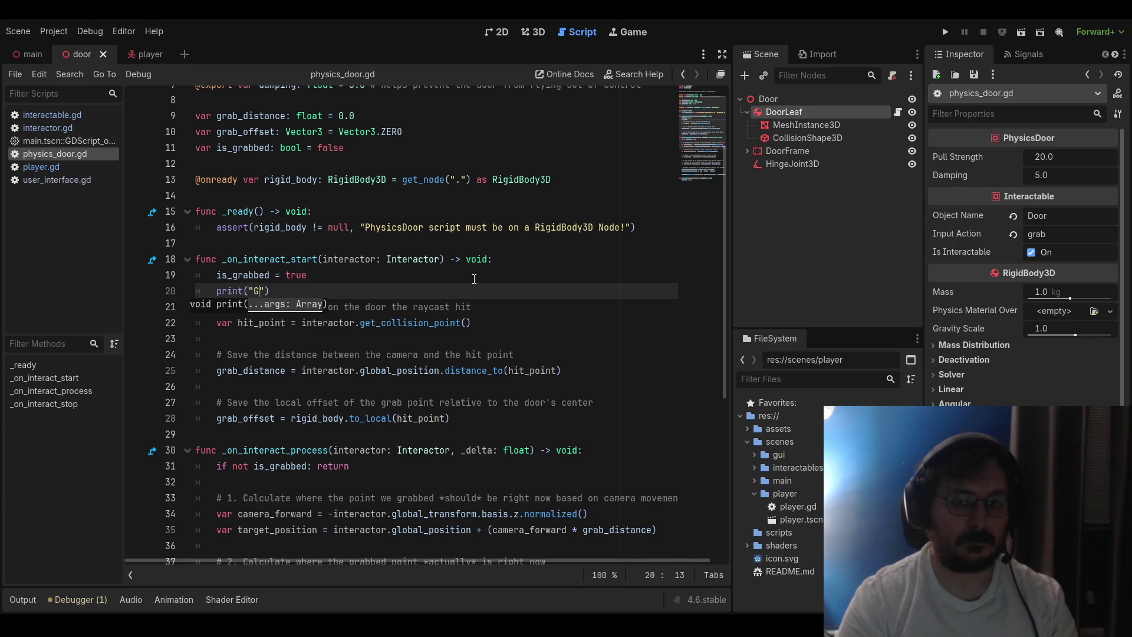
key("BackSpace")
type("is_gr")
type("abbed: \", i")
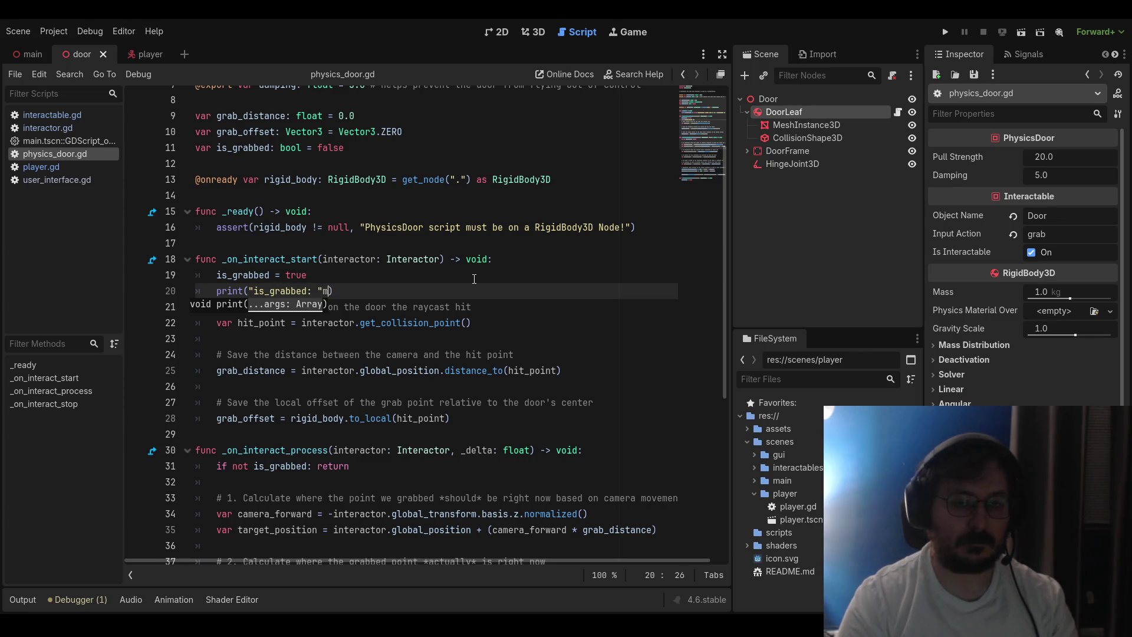
type("s_grabbe")
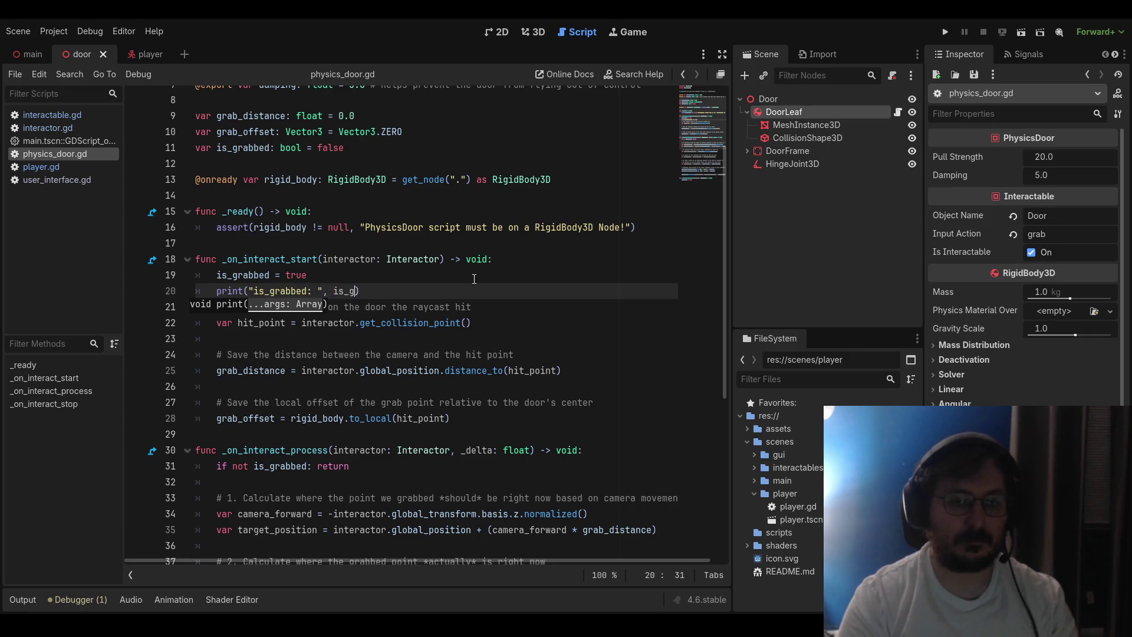
type("d)")
key("ctrl+s")
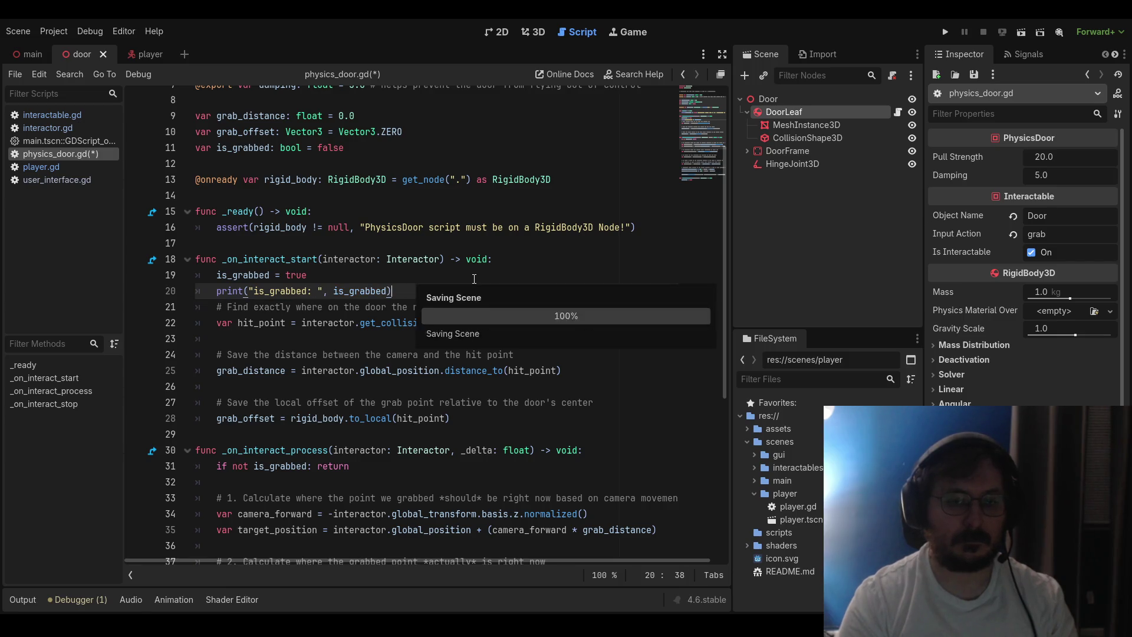
key("F5")
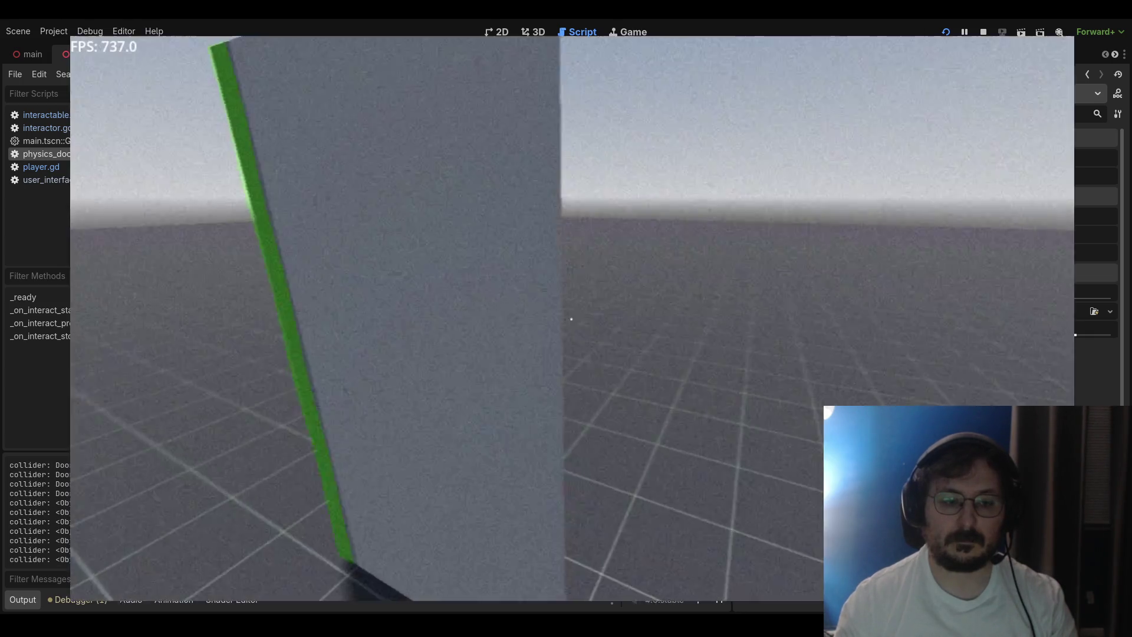
key("w")
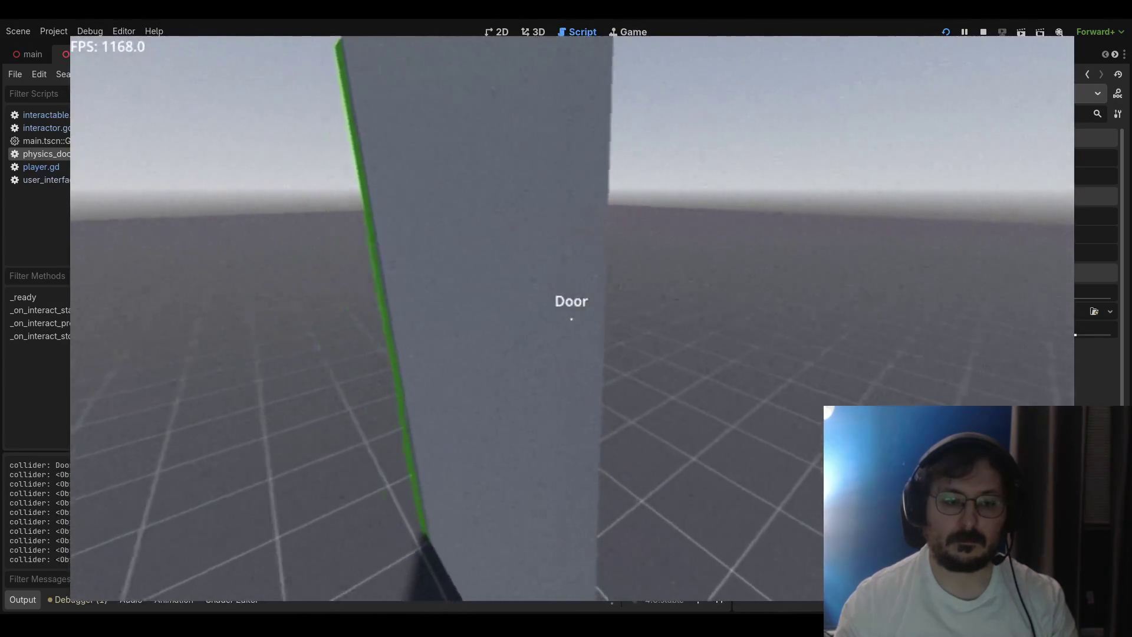
key("s")
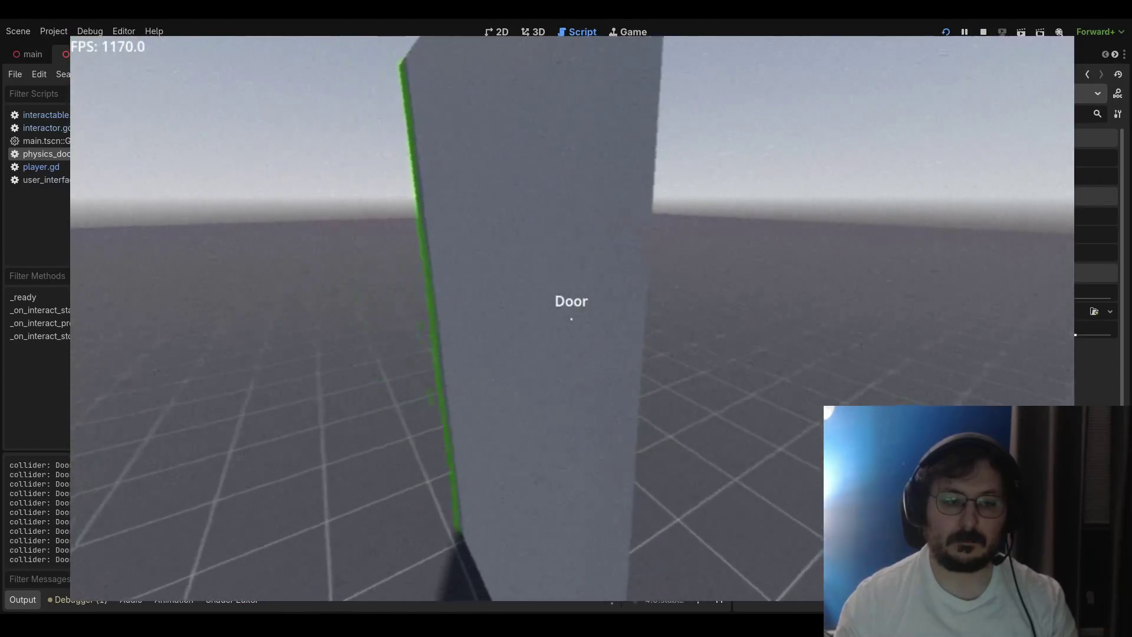
key("w")
key("s")
key("w")
key("s")
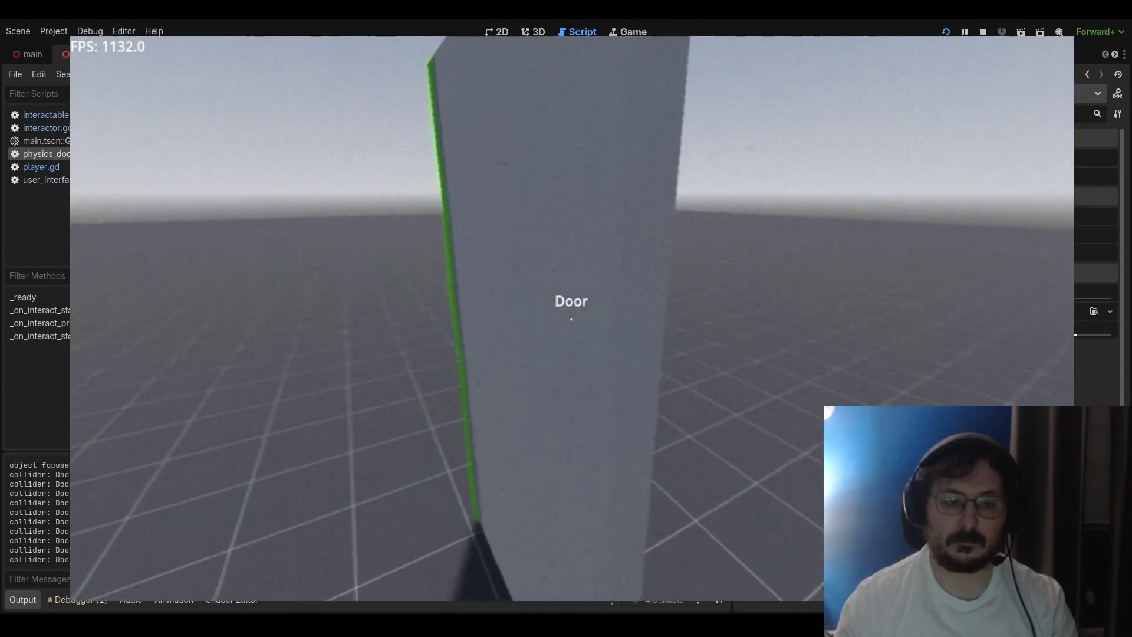
key("w")
key("F8")
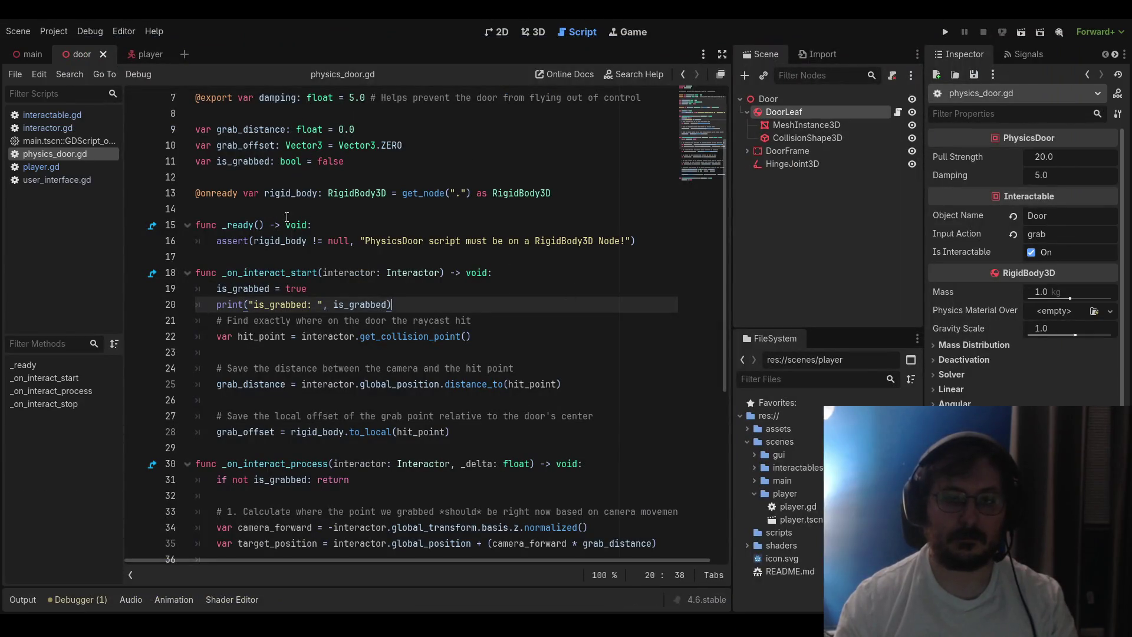
Delete the collider debug print from interactor.gd and save it
scroll(337, 235, "down", 6)
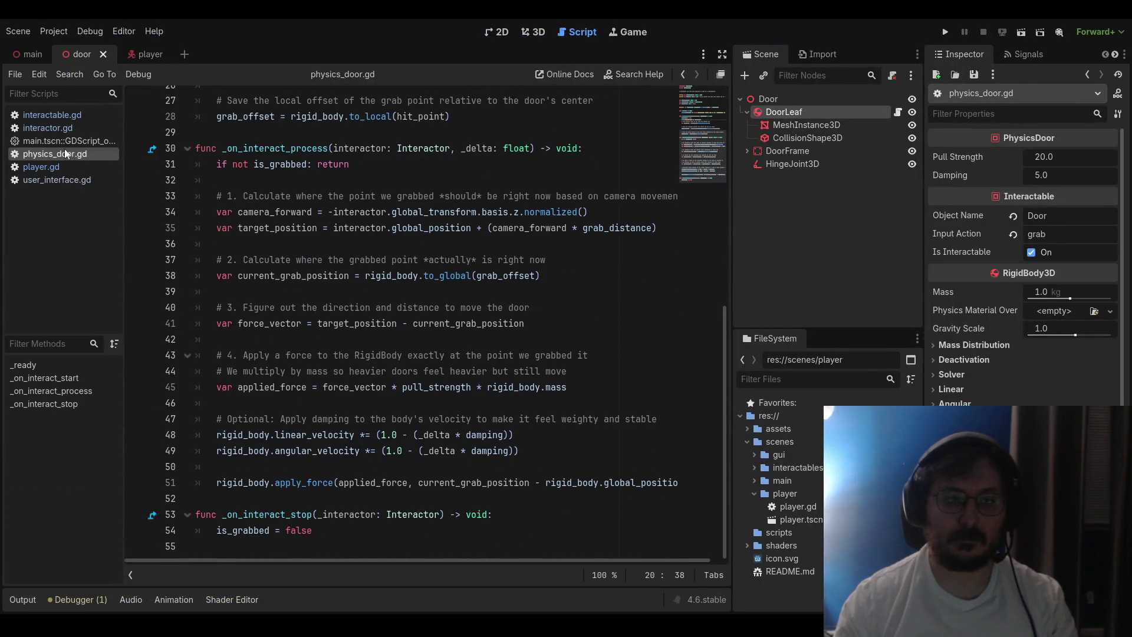
left_click(50, 127)
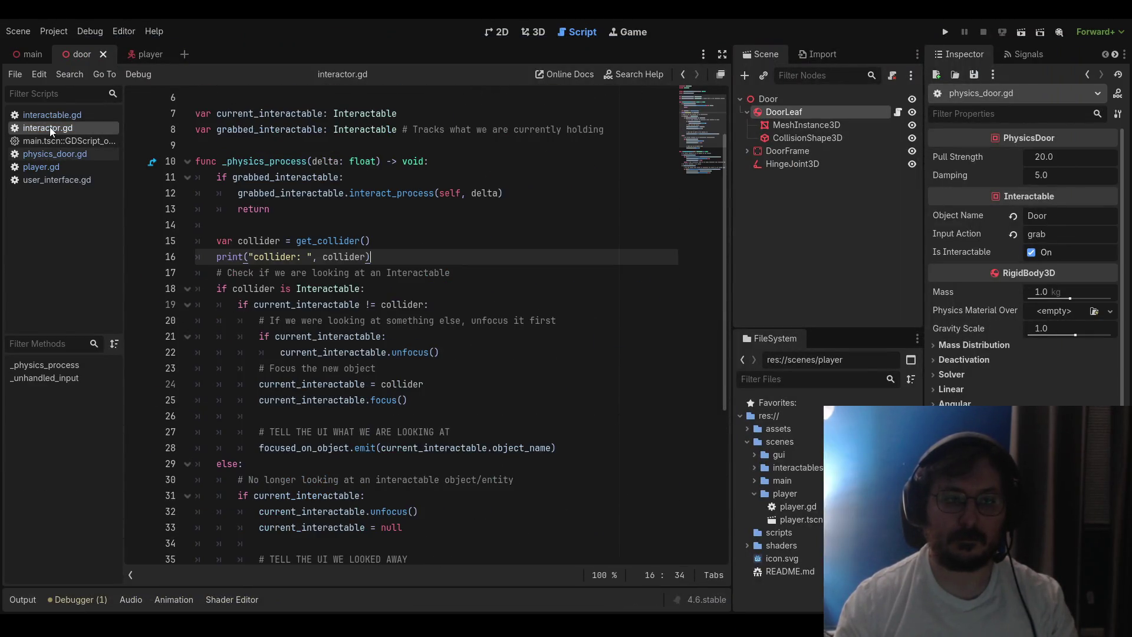
left_click(175, 260)
key("Delete")
scroll(185, 267, "down", 5)
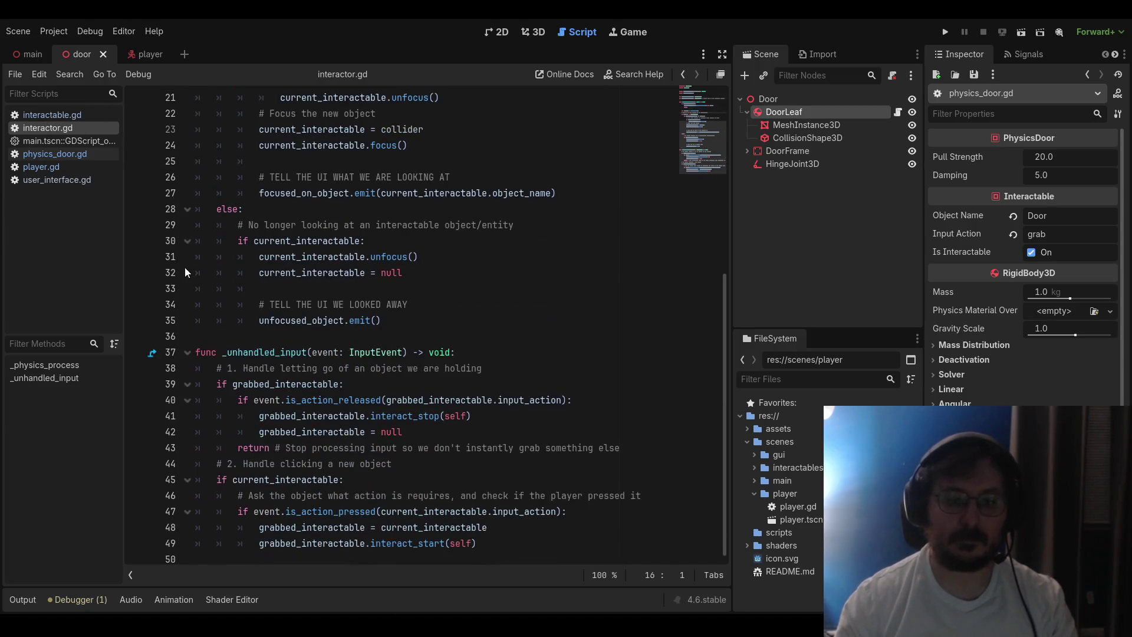
left_click(53, 116)
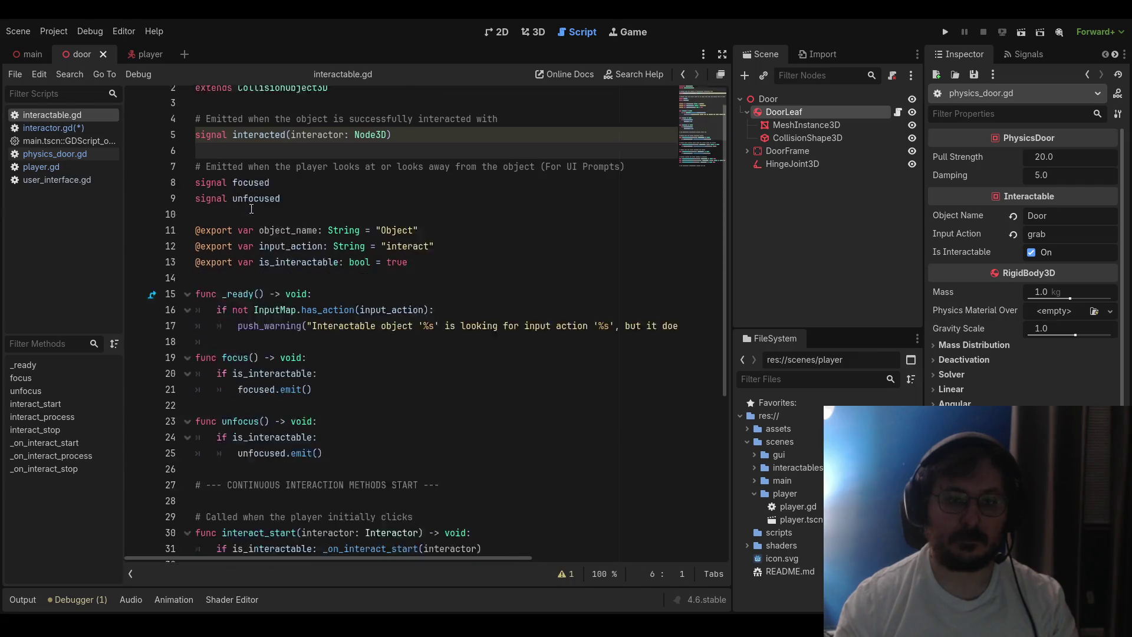
scroll(251, 209, "down", 4)
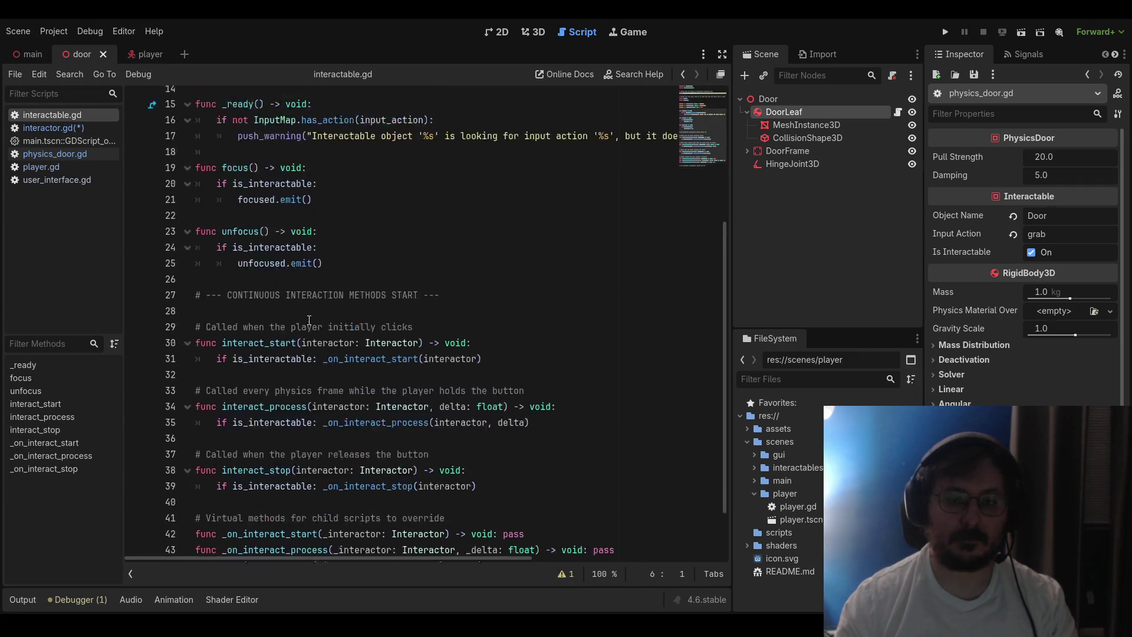
scroll(309, 319, "up", 4)
left_click(63, 128)
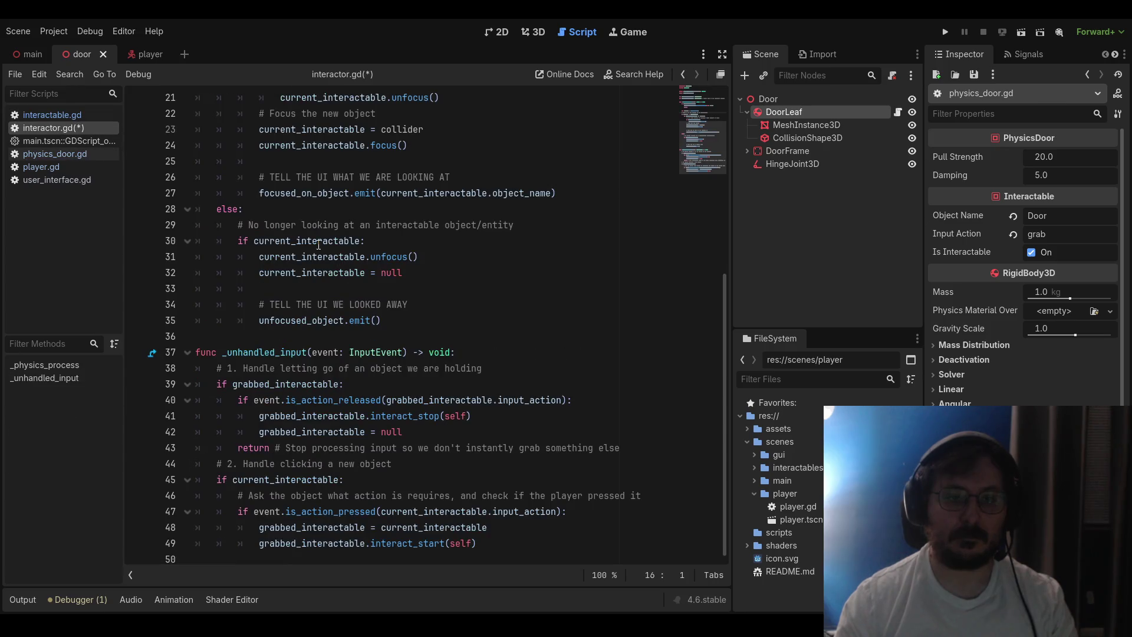
left_click(405, 272)
key("ctrl+s")
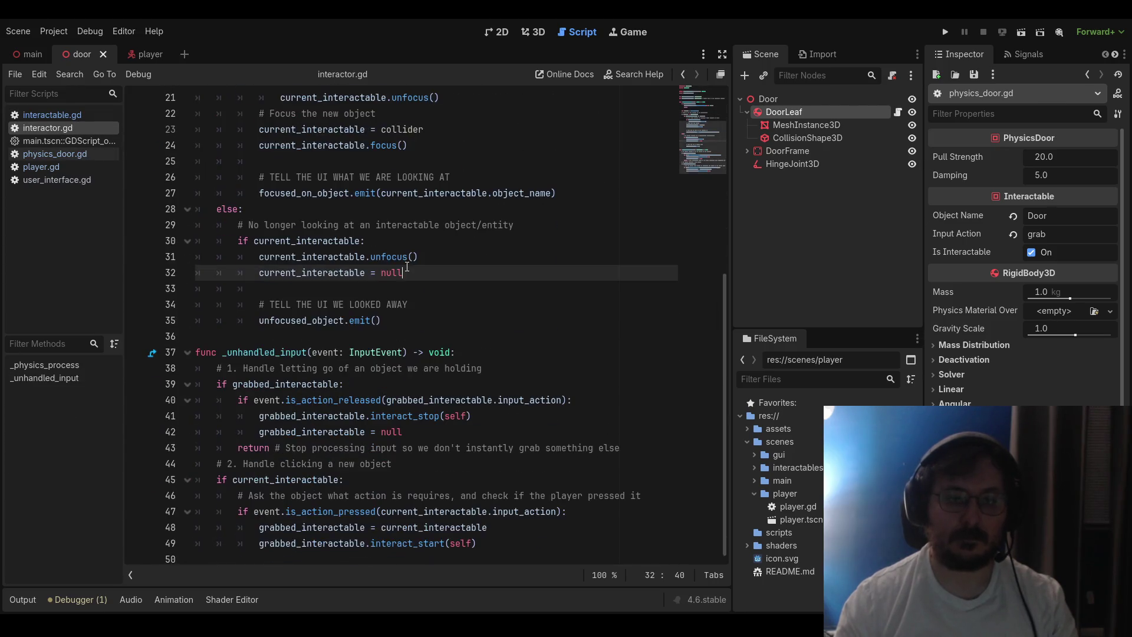
Look through the main, physics_door.gd and player.gd scripts, then open user_interface.gd
left_click(38, 142)
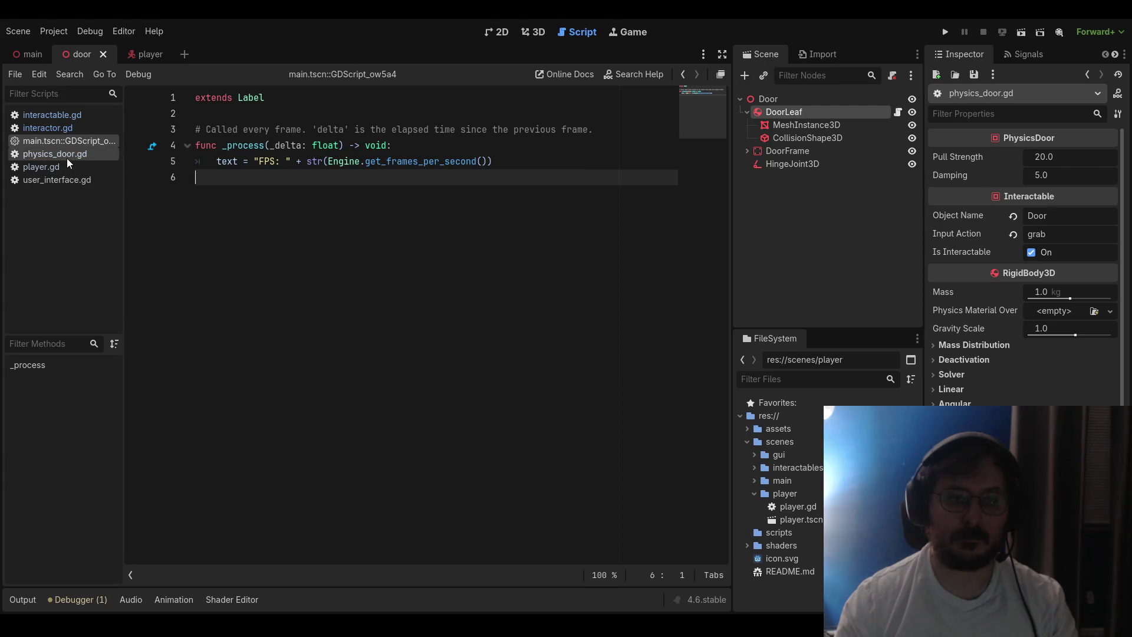
left_click(59, 155)
left_click(59, 167)
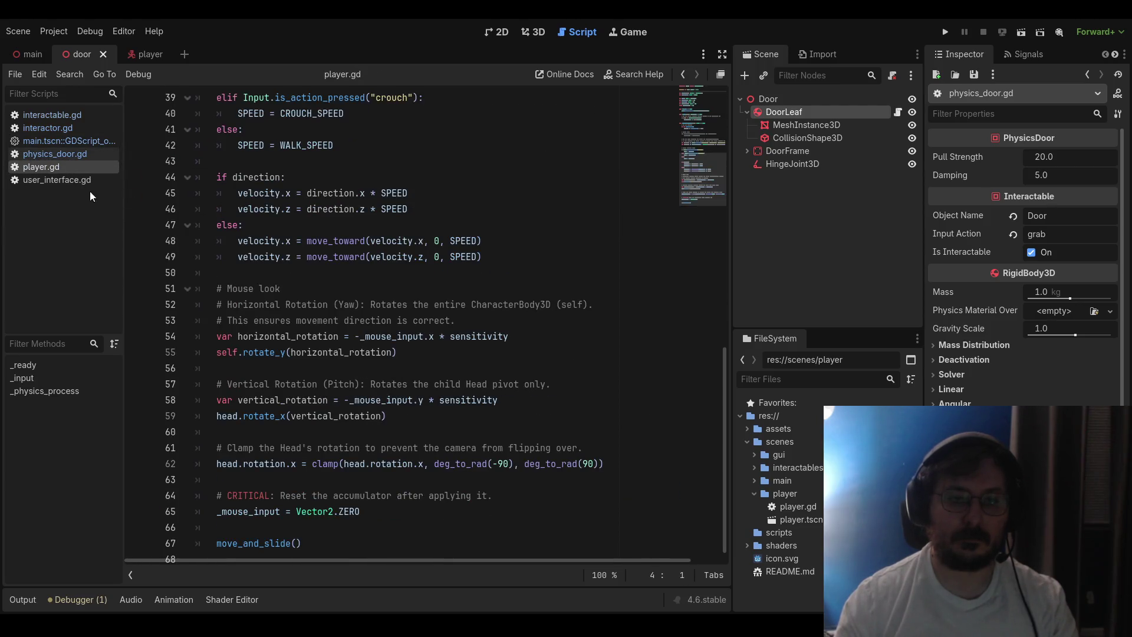
scroll(239, 229, "up", 8)
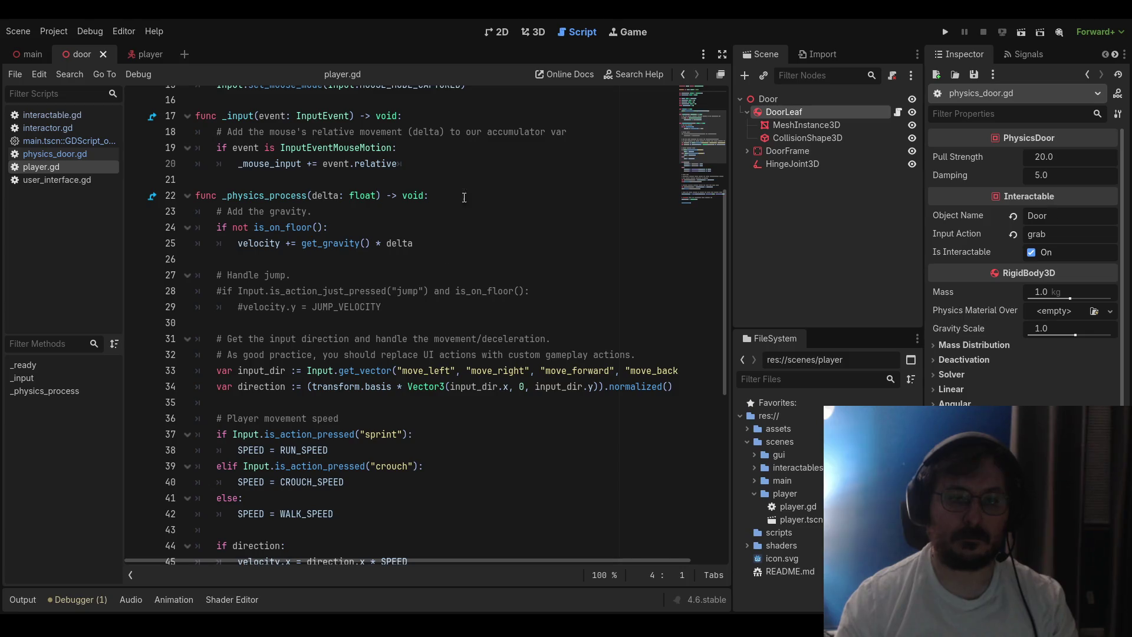
scroll(397, 202, "up", 5)
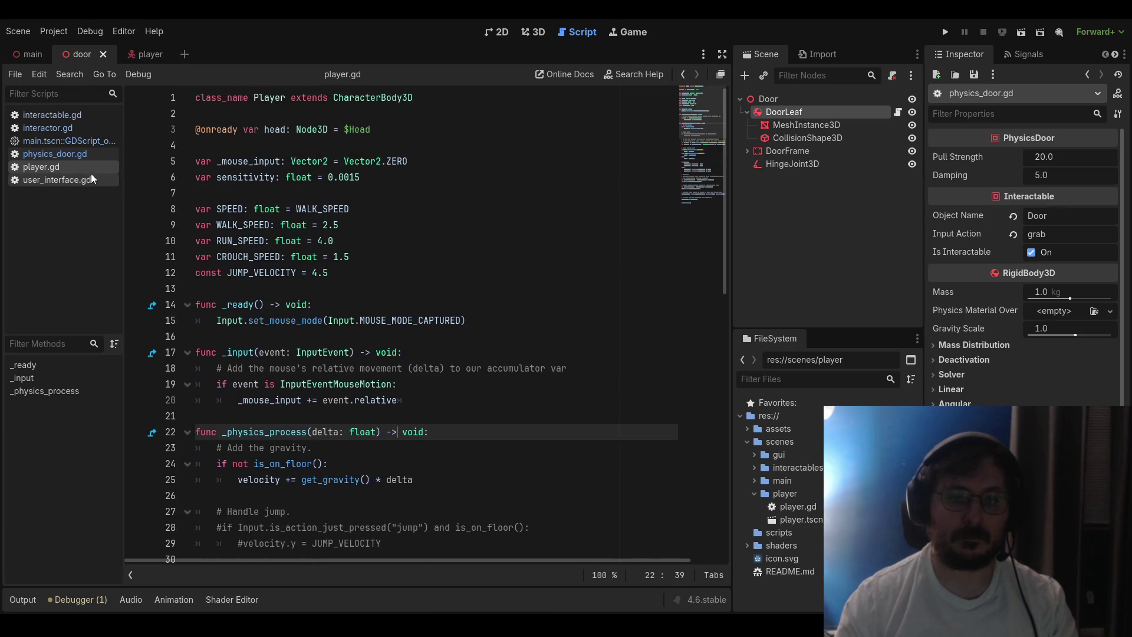
left_click(59, 180)
scroll(301, 220, "up", 1)
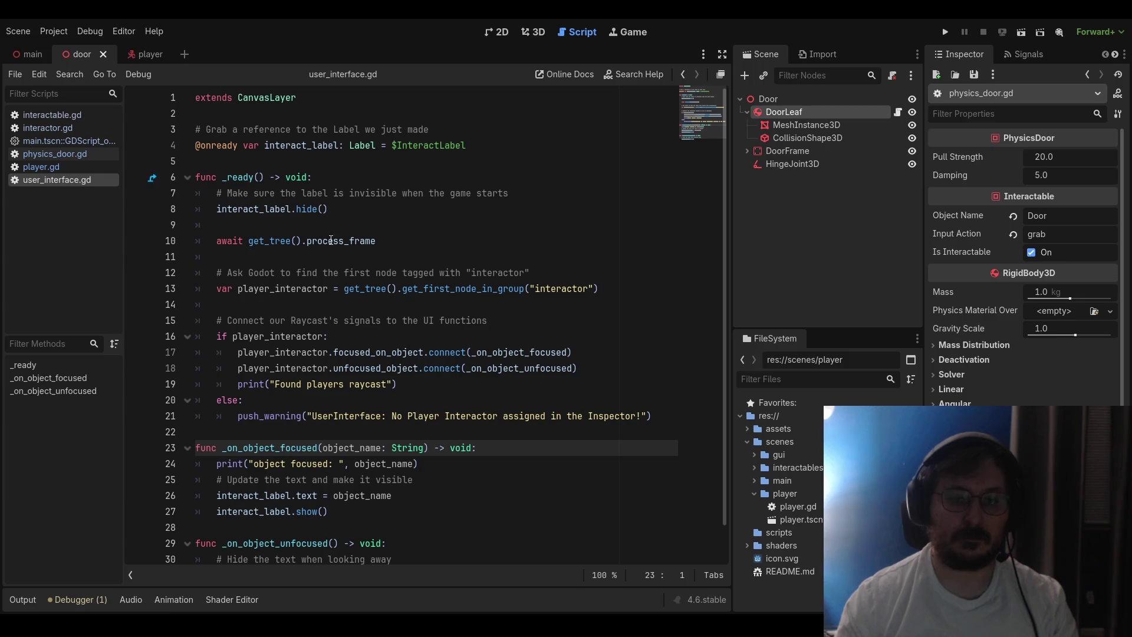
Remove the 'Found players raycast' and 'object focused' prints from user_interface.gd and save
left_click(164, 384)
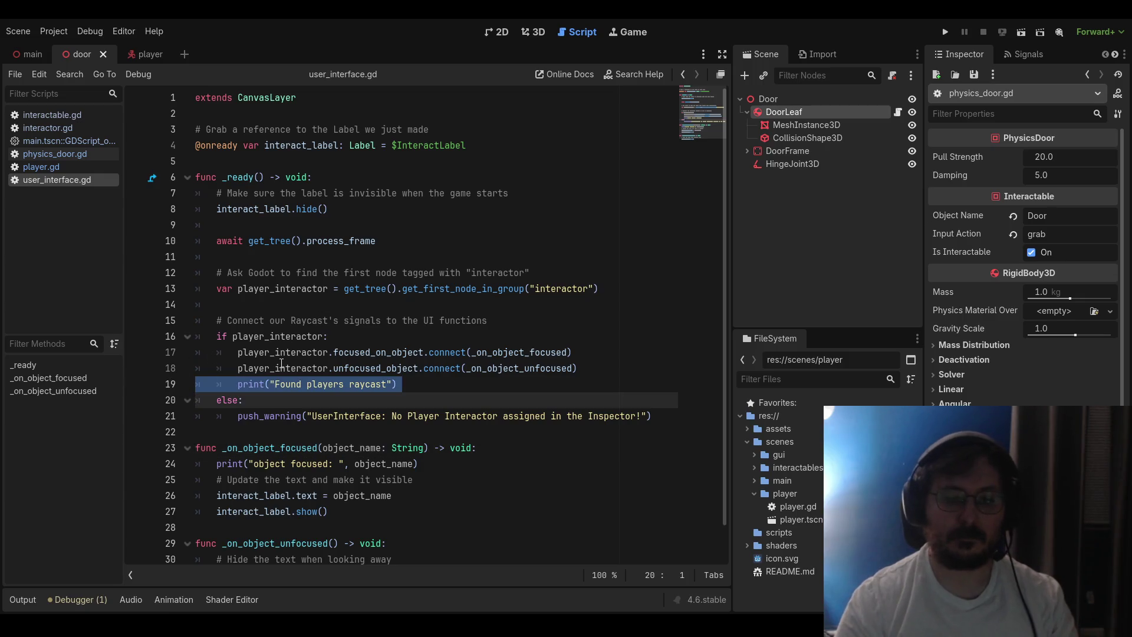
key("BackSpace")
left_click(356, 289)
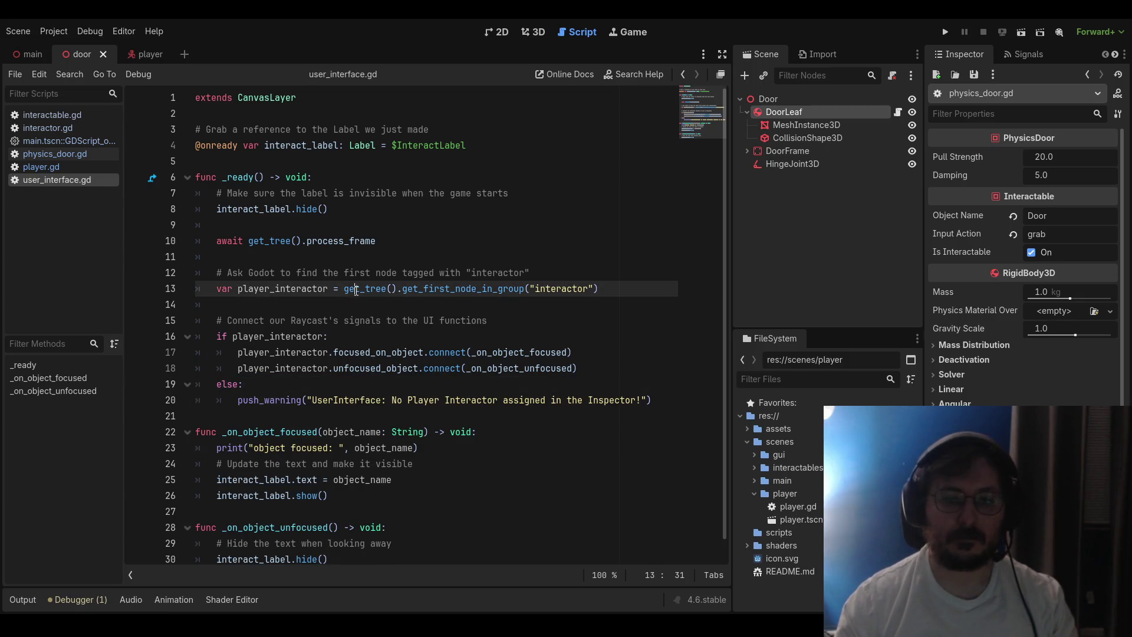
left_click(349, 303)
scroll(348, 311, "down", 1)
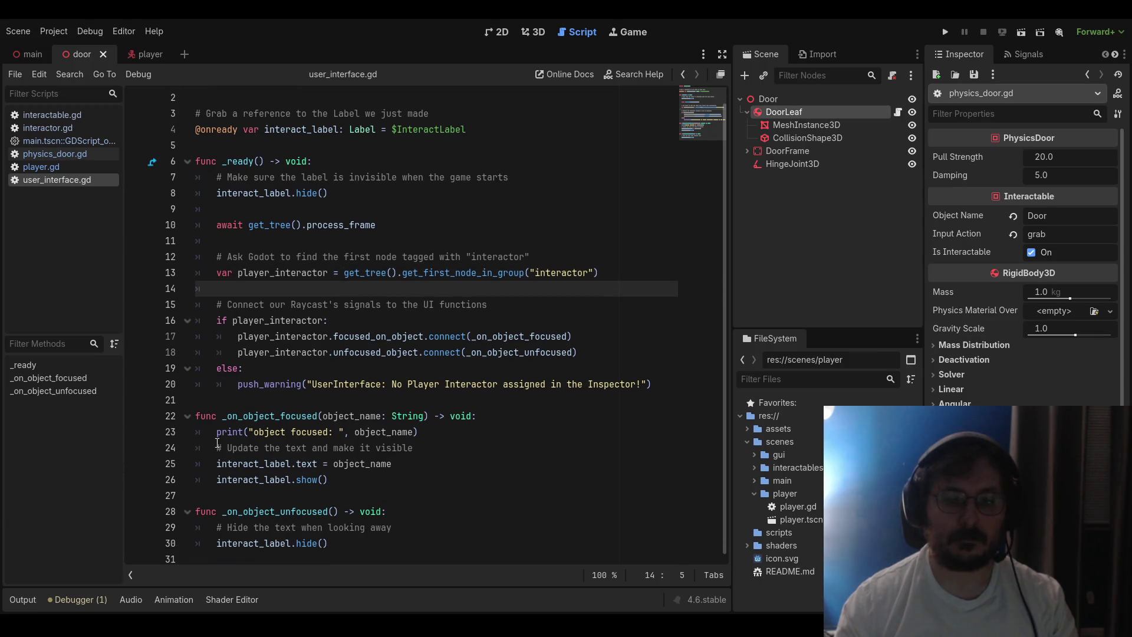
left_click(172, 432)
key("BackSpace")
key("ctrl+s")
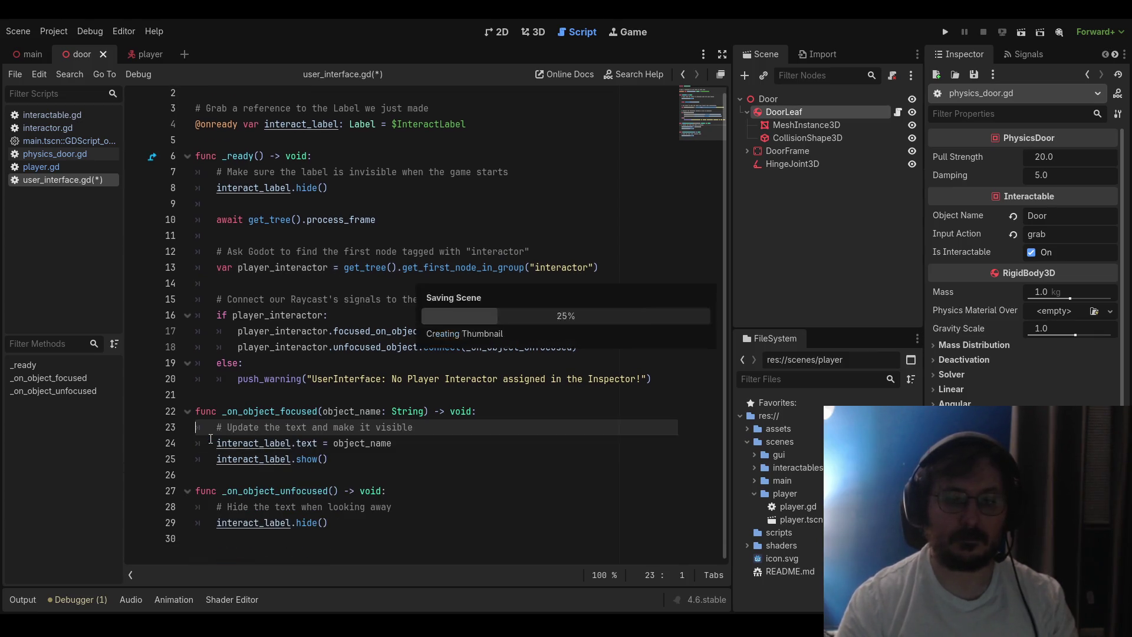
left_click(213, 475)
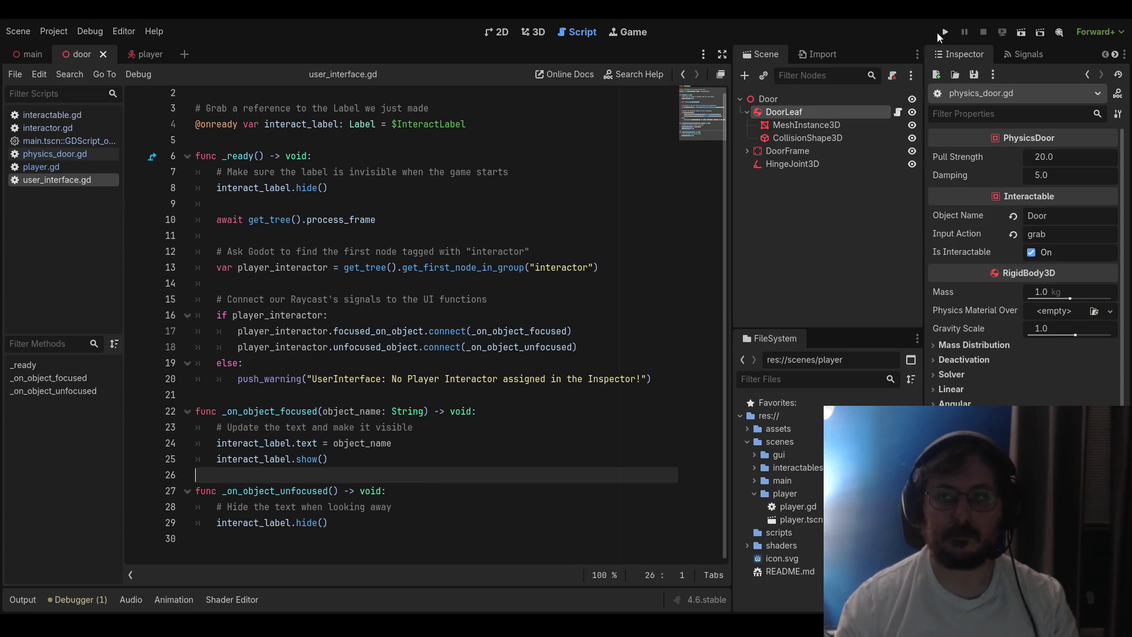
Run the game, walk up to see the Door label, stop, and return to the 3D view
left_click(944, 33)
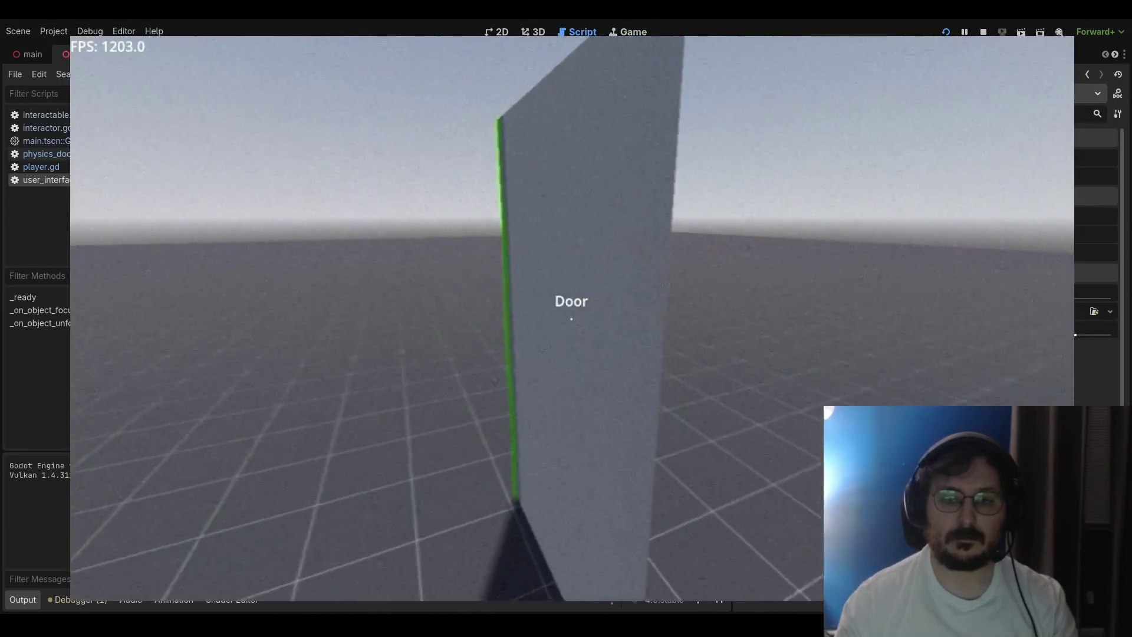
key("s")
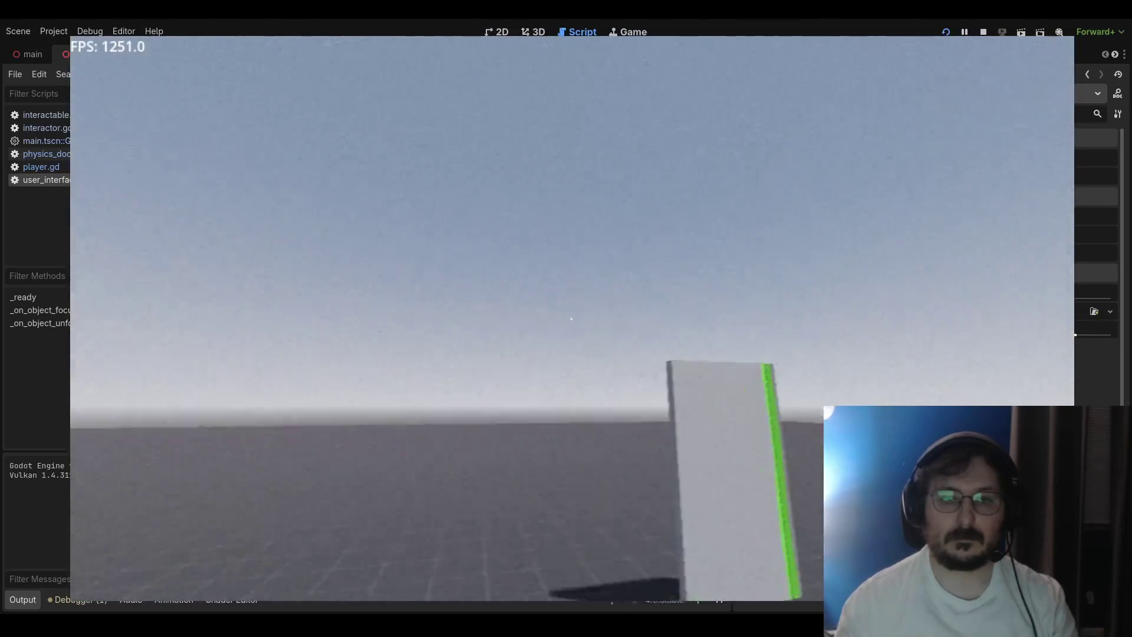
key("w")
key("w")
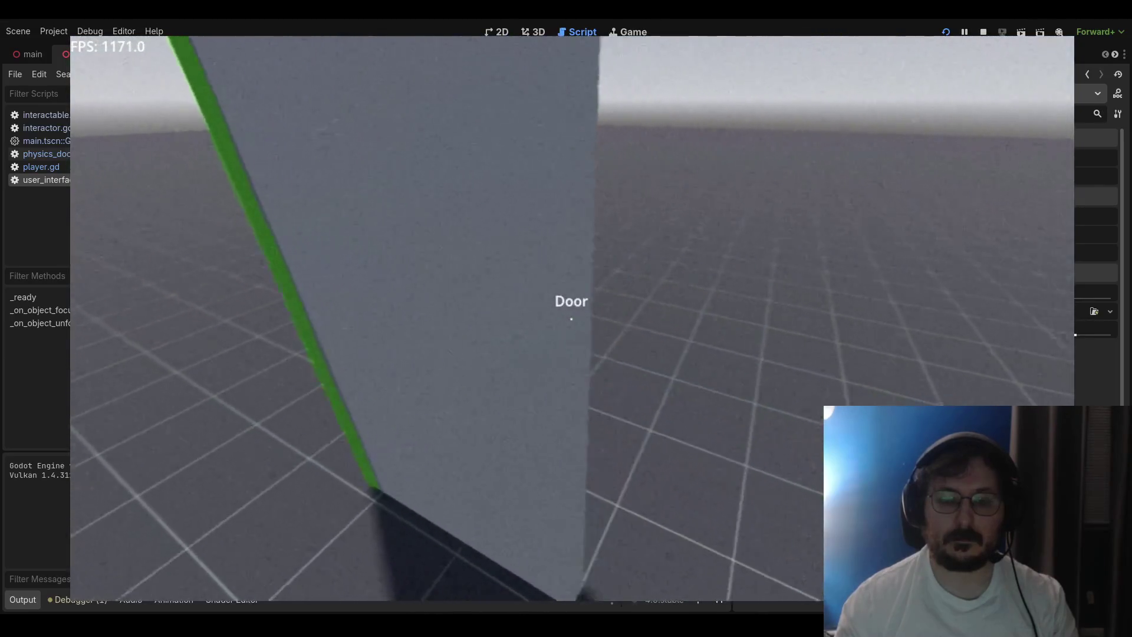
key("F8")
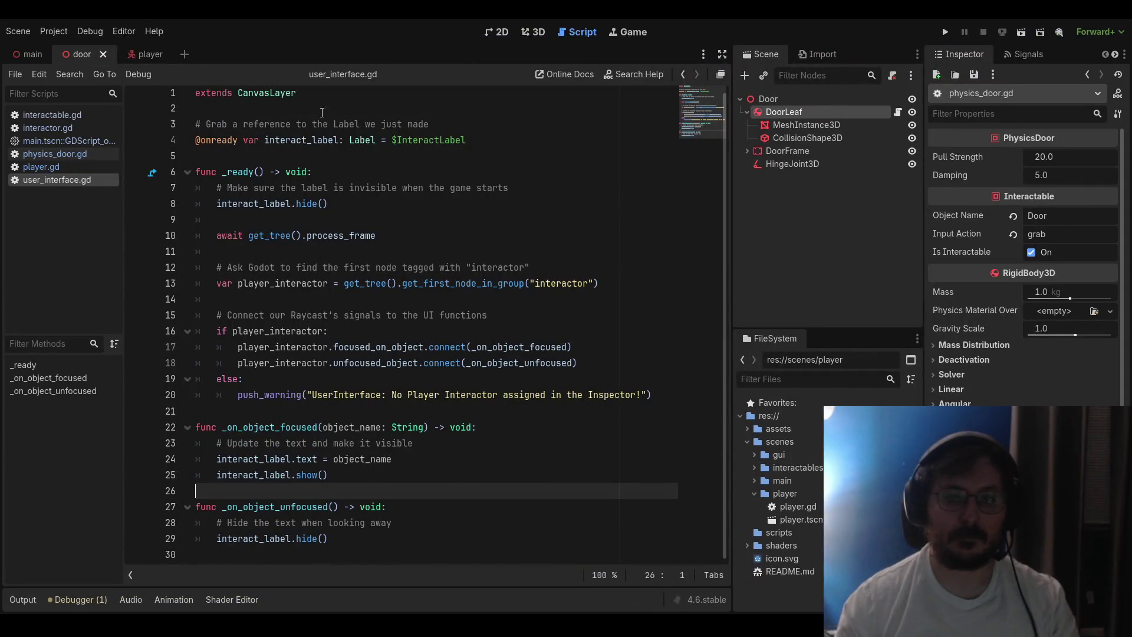
scroll(989, 361, "down", 3)
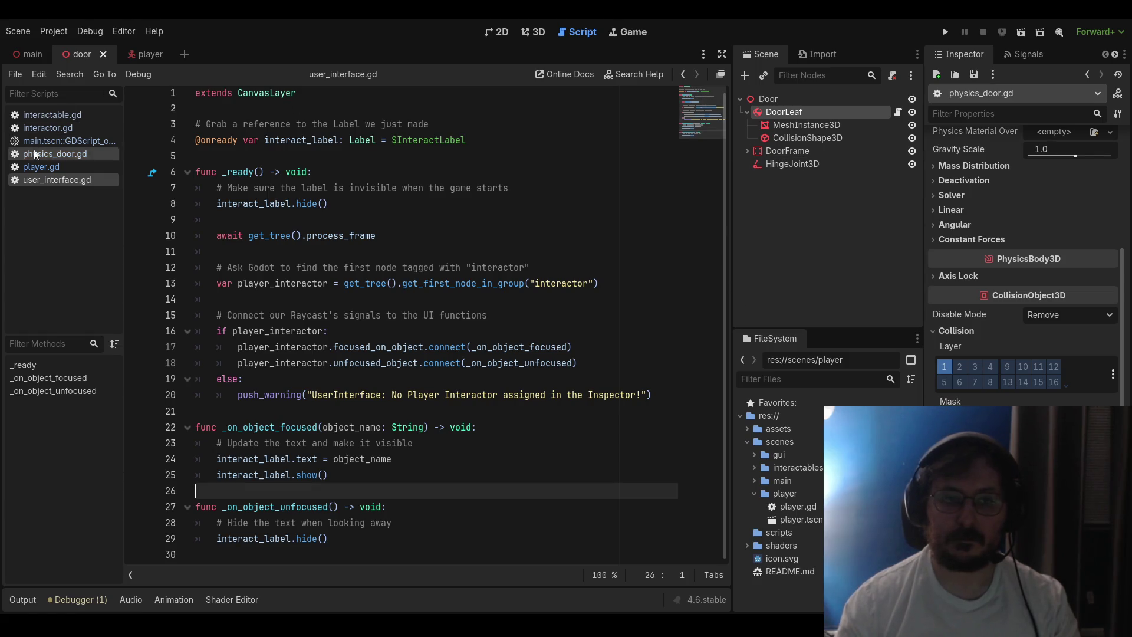
left_click(533, 35)
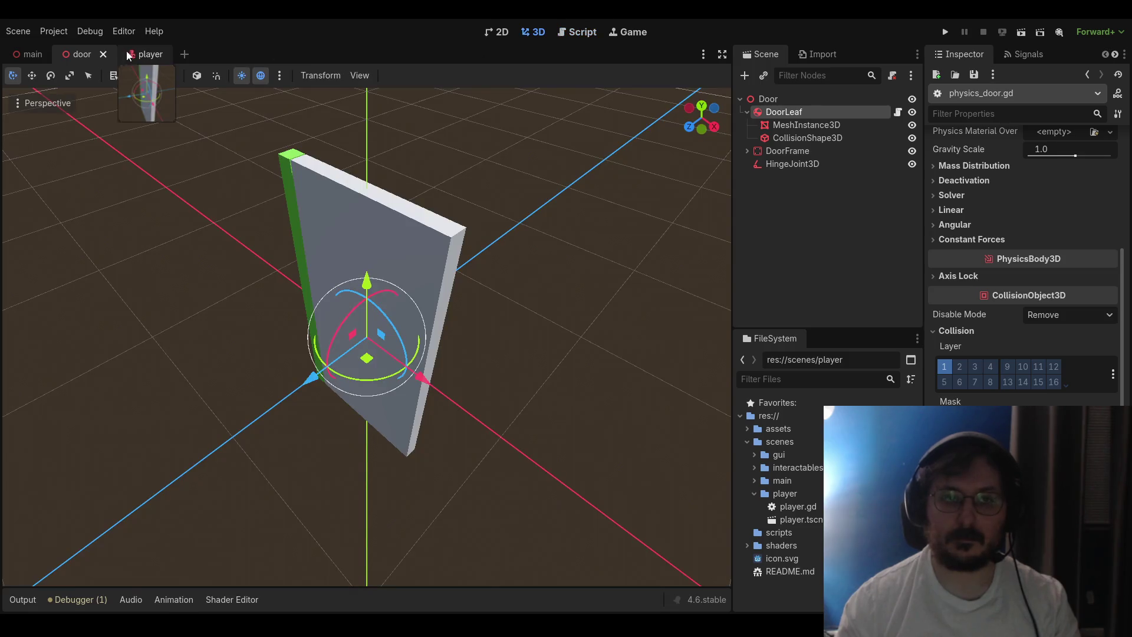
In the player scene, check the Interactor's collide-with settings, the collision shape and the mesh
left_click(128, 52)
left_click(949, 322)
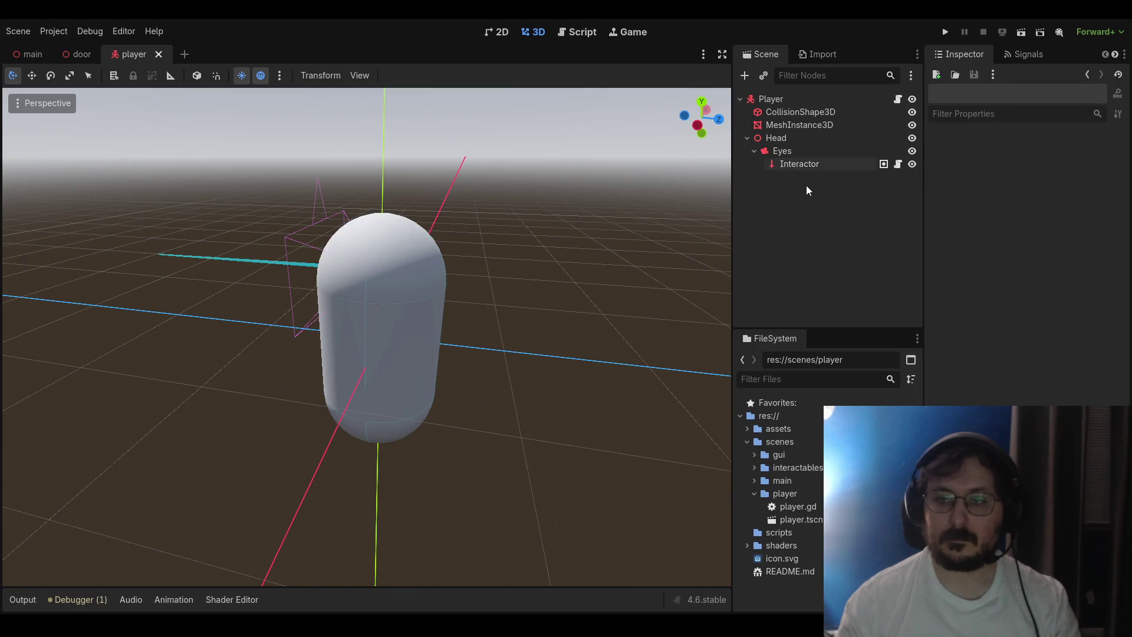
left_click(780, 113)
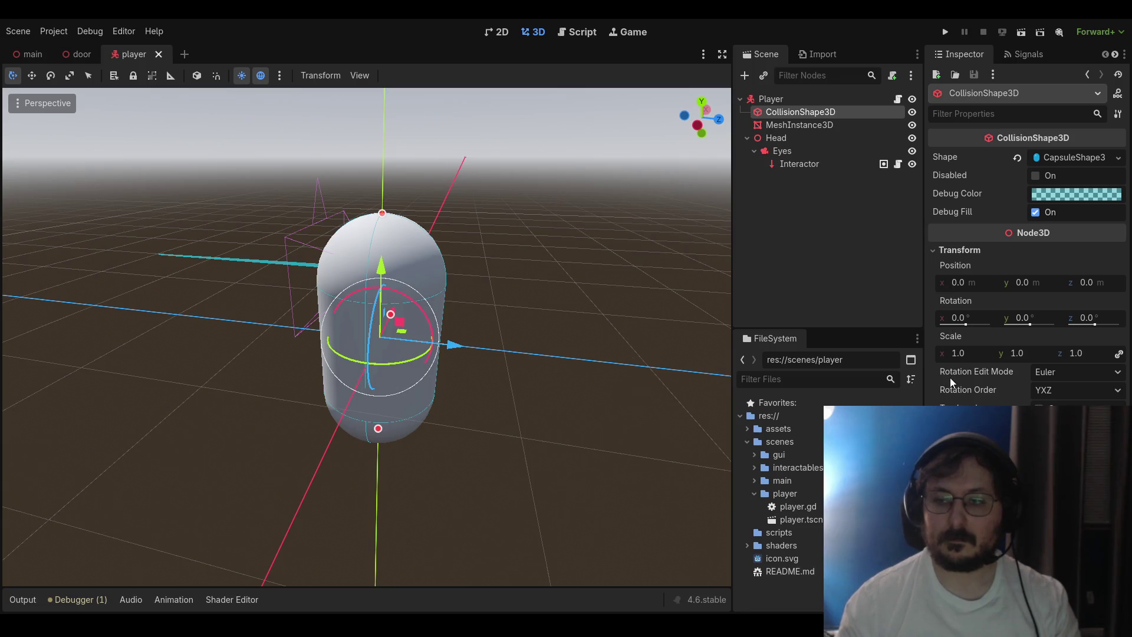
left_click(789, 125)
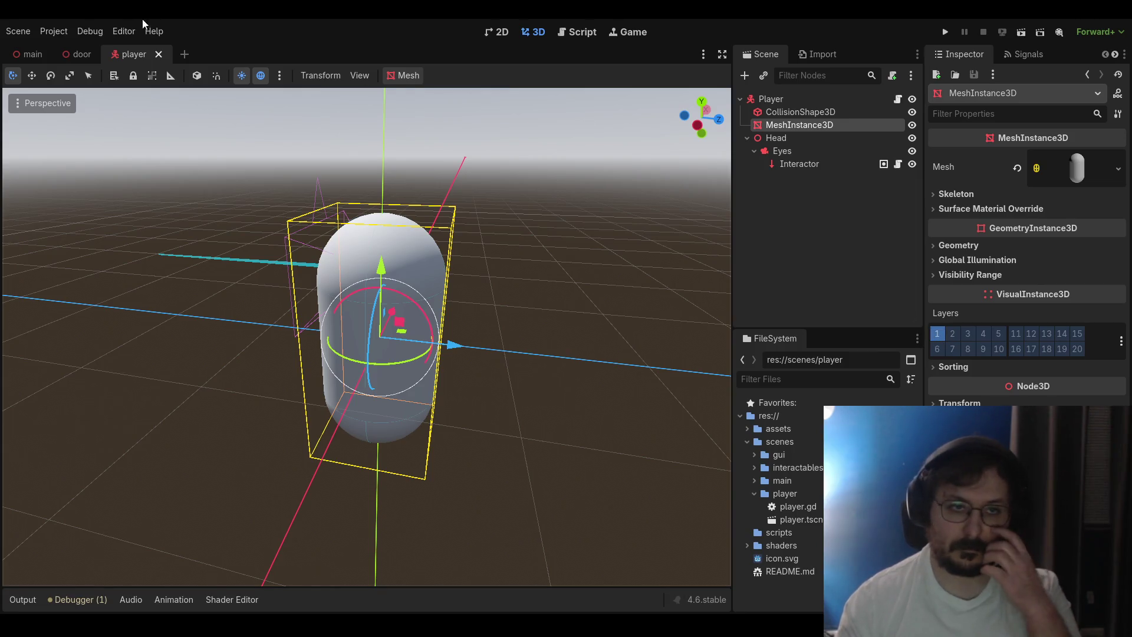
Change DoorLeaf's collision mask in the door scene and run the game
left_click(80, 54)
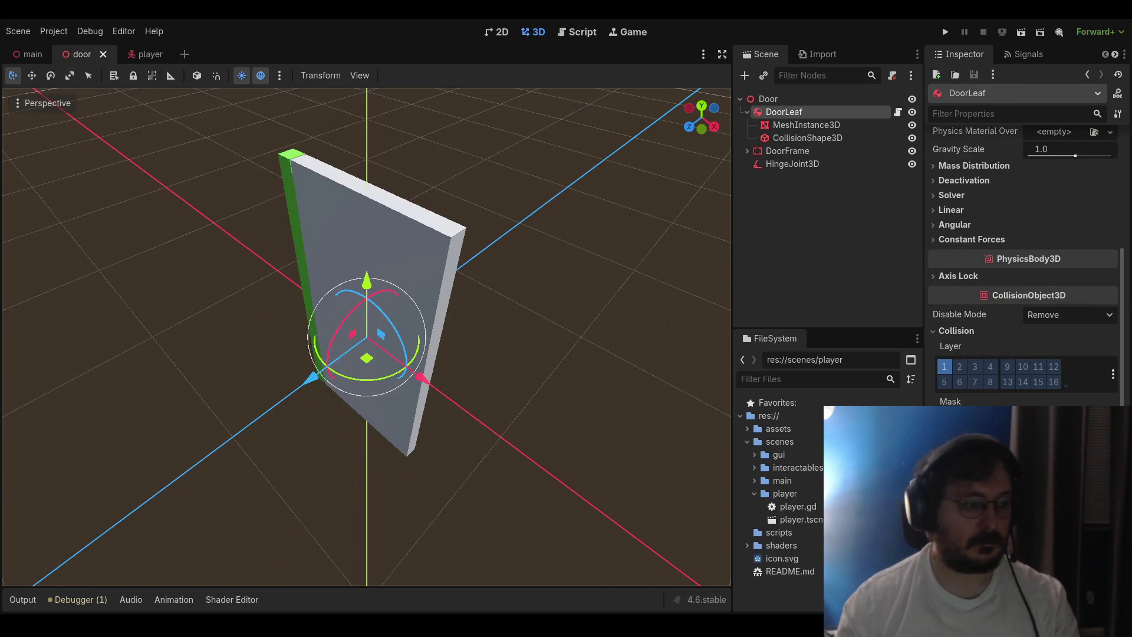
left_click(944, 421)
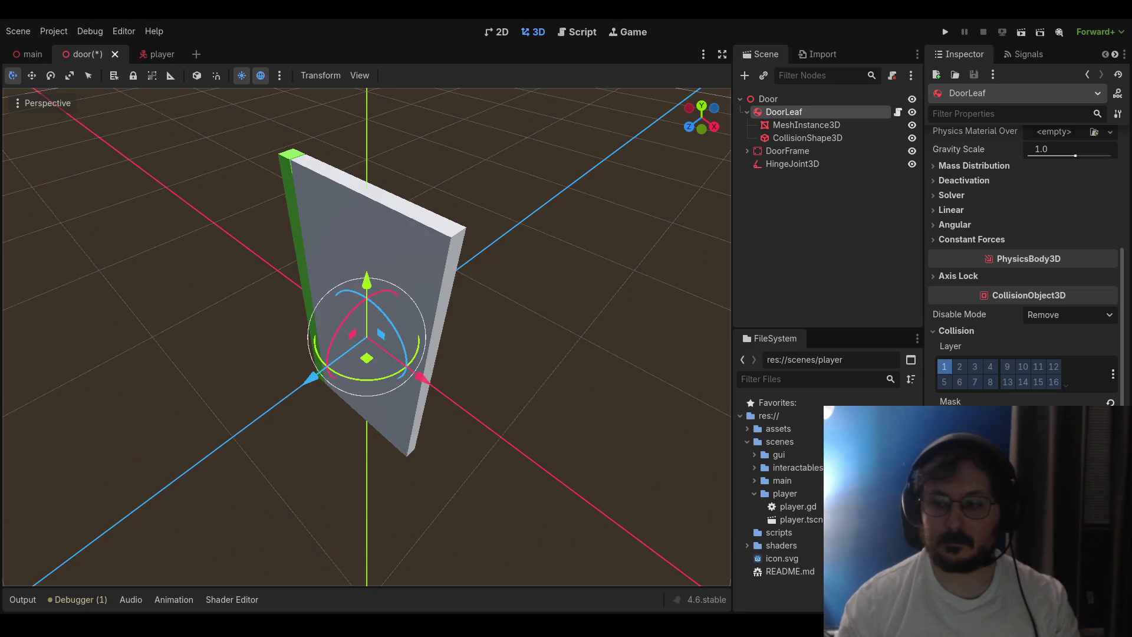
left_click(604, 247)
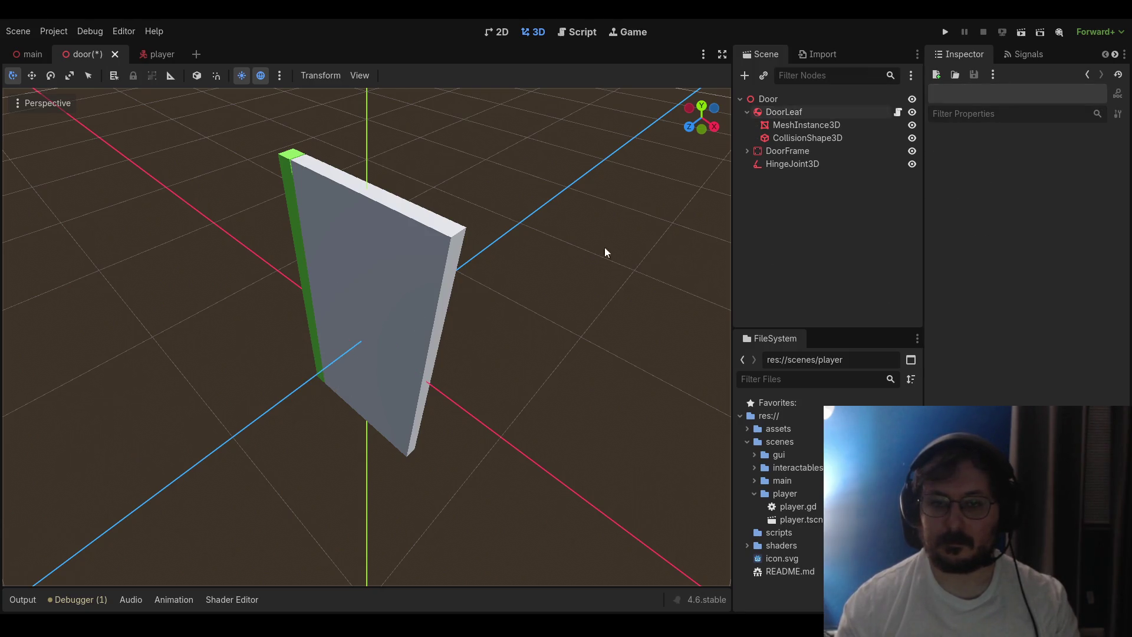
left_click(945, 32)
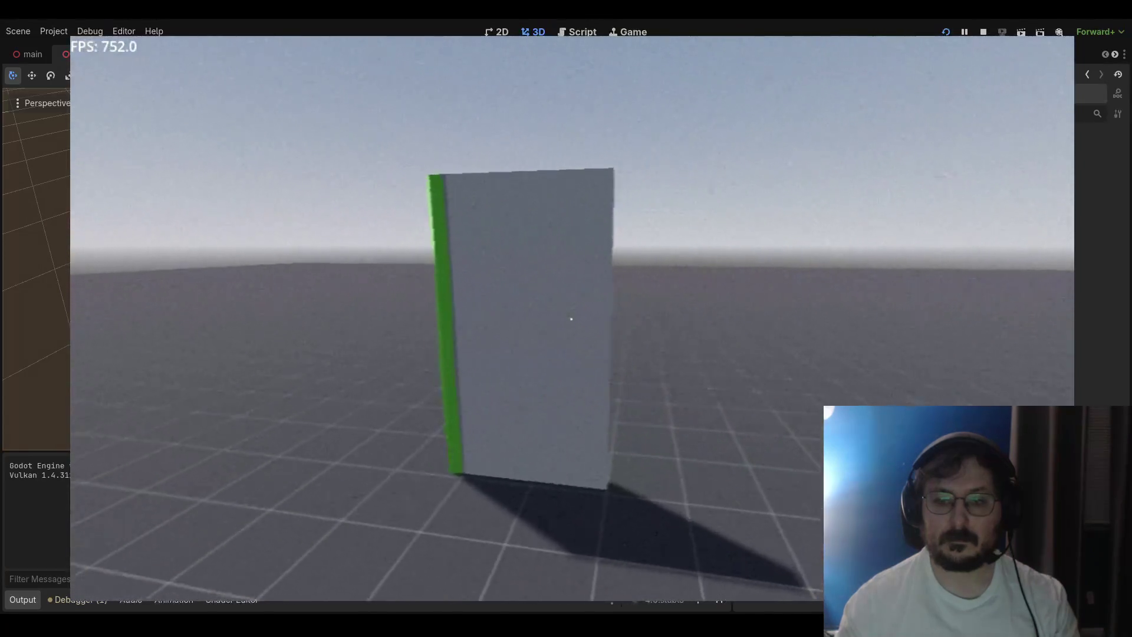
Walk up to the door to see the Door label, then stop the game
key("w")
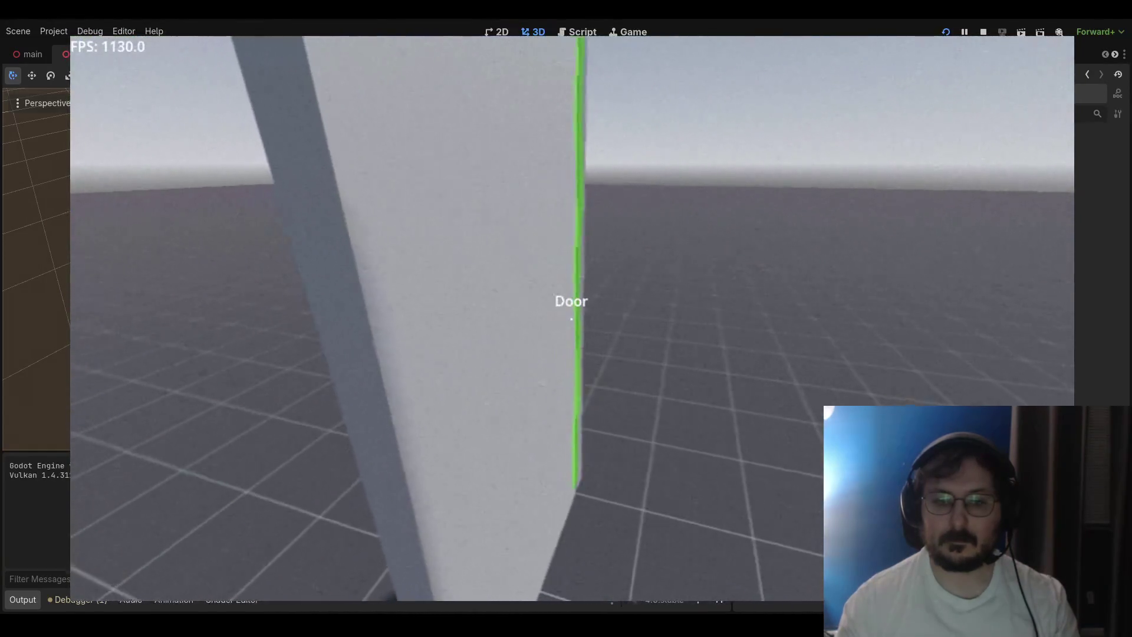
key("F8")
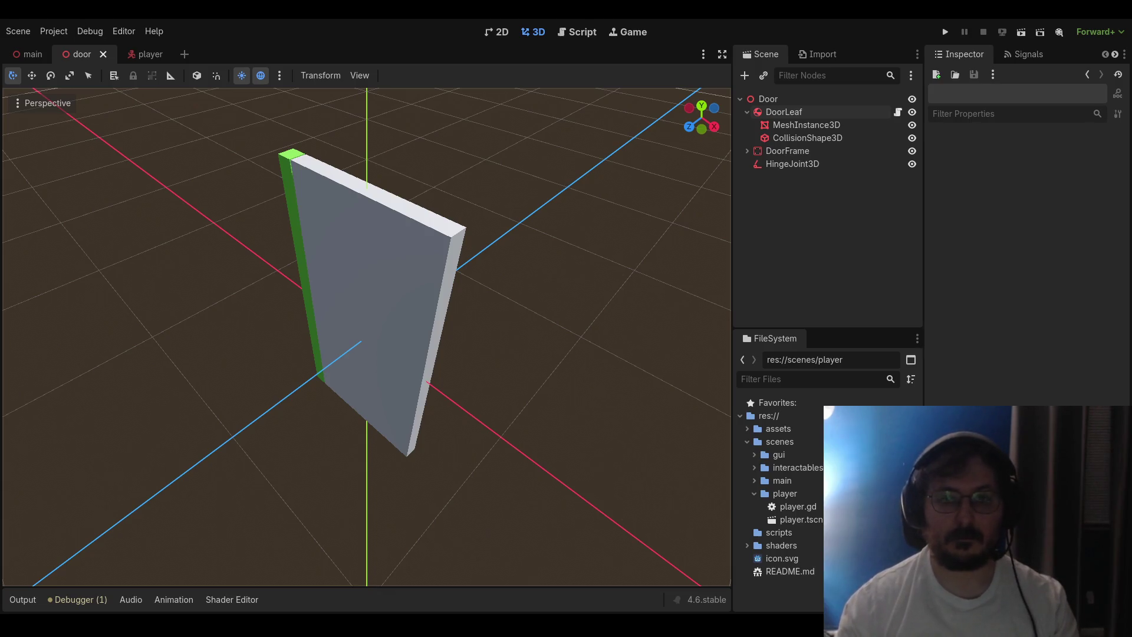
Untick DoorLeaf's extra collision layers so only layer 1 stays, and save the scene
left_click(784, 112)
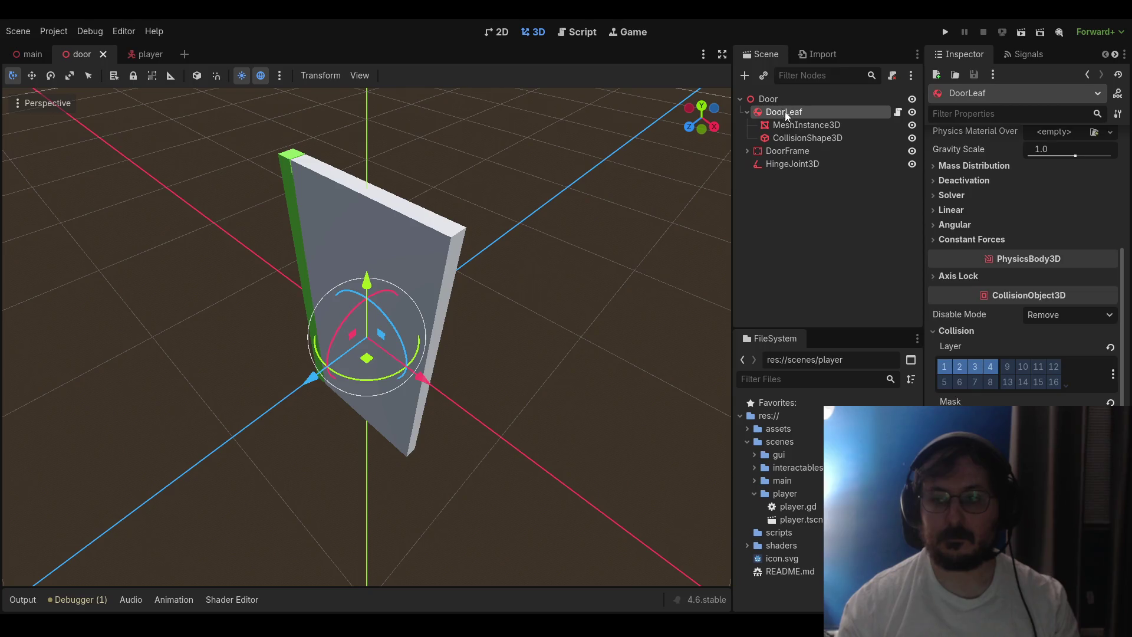
left_click(976, 366)
left_click(959, 367)
left_click(840, 278)
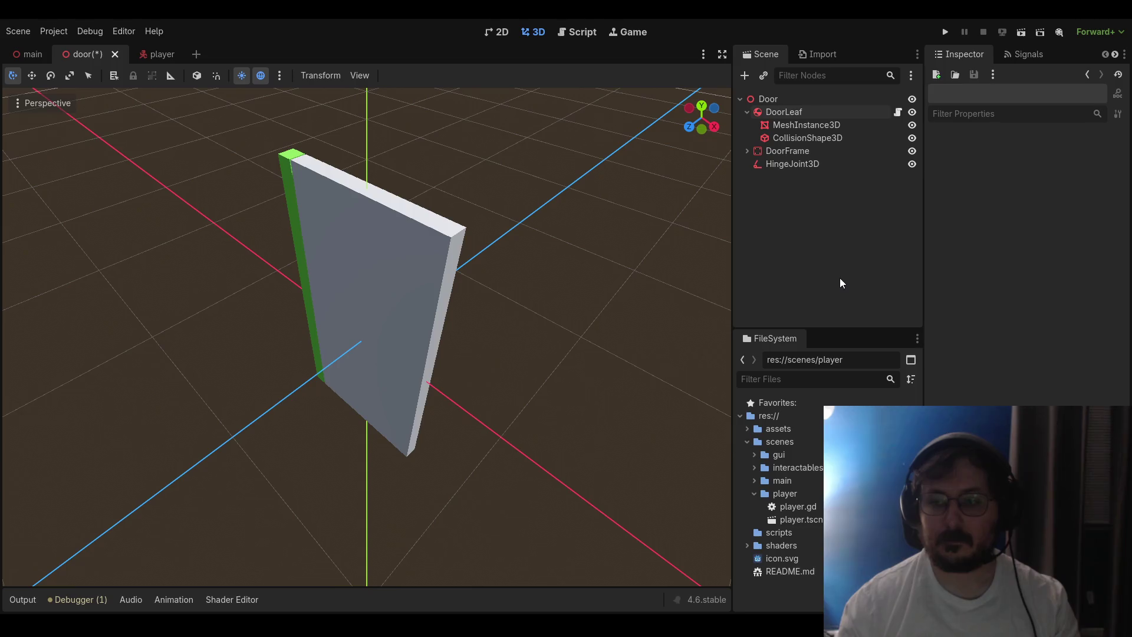
key("ctrl+s")
Reselect DoorLeaf and orbit the view to face the door from lower down
left_click(766, 99)
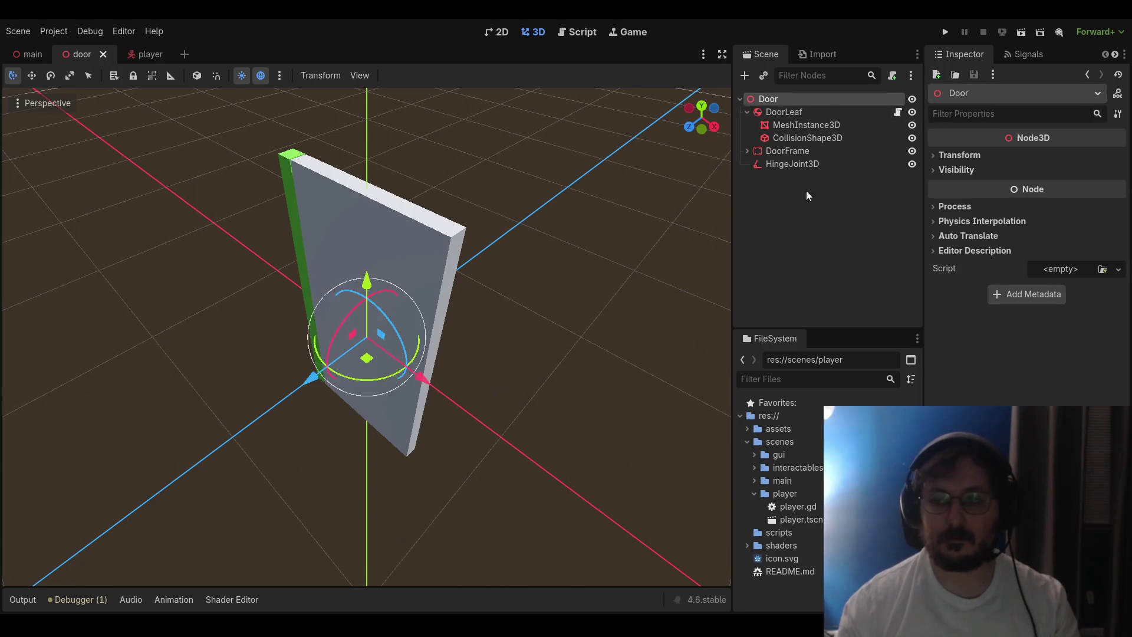
left_click(782, 113)
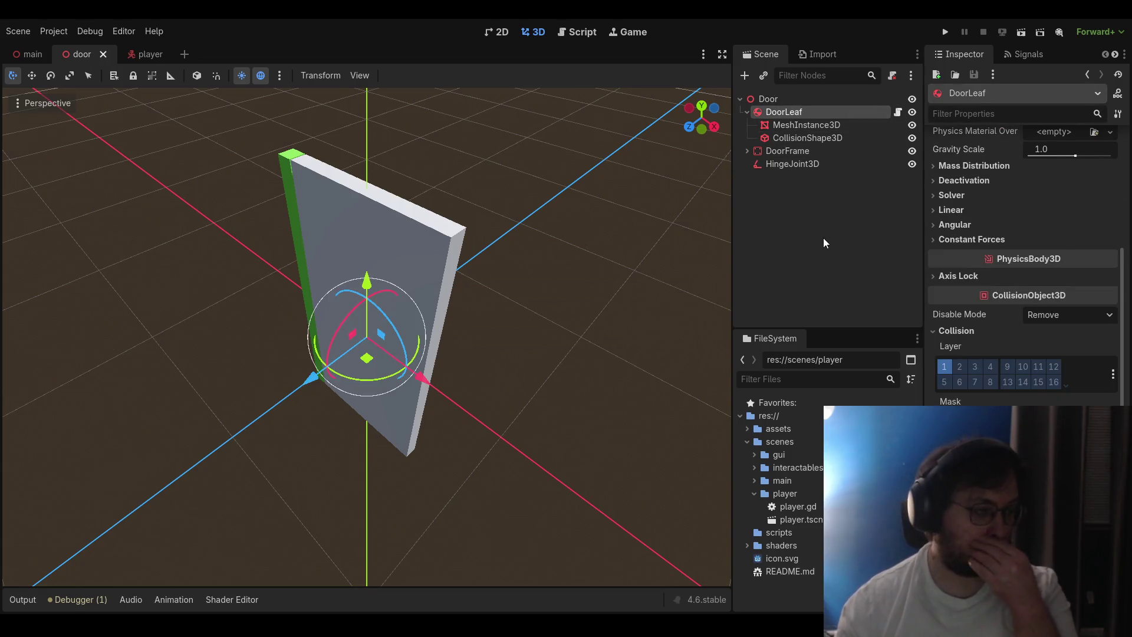
left_click_drag(483, 269, 468, 295)
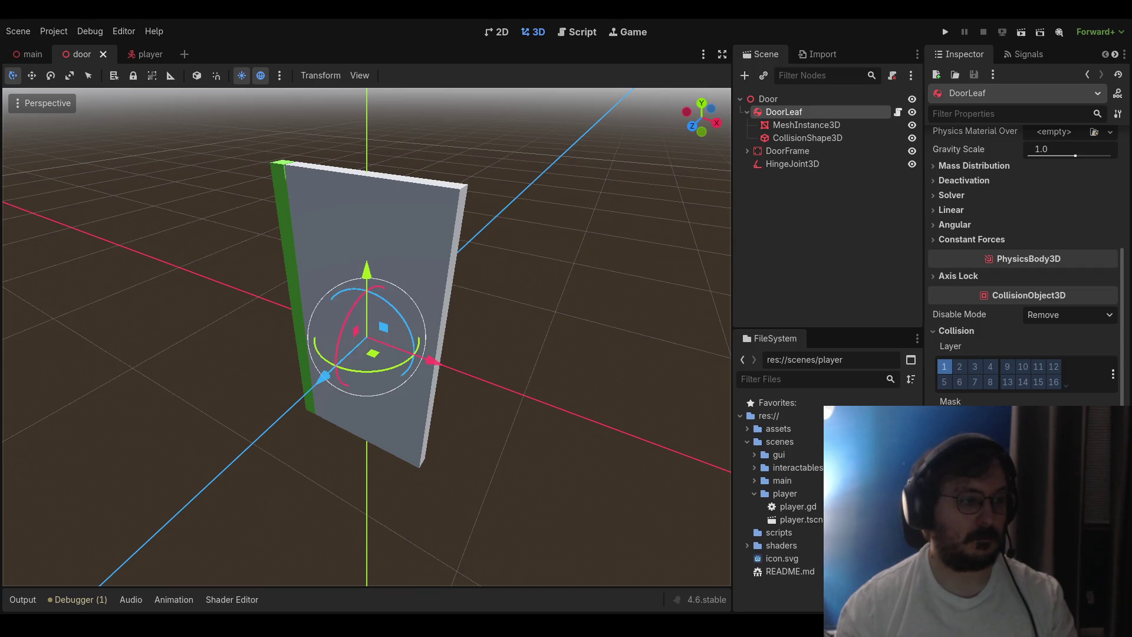
left_click_drag(164, 260, 154, 312)
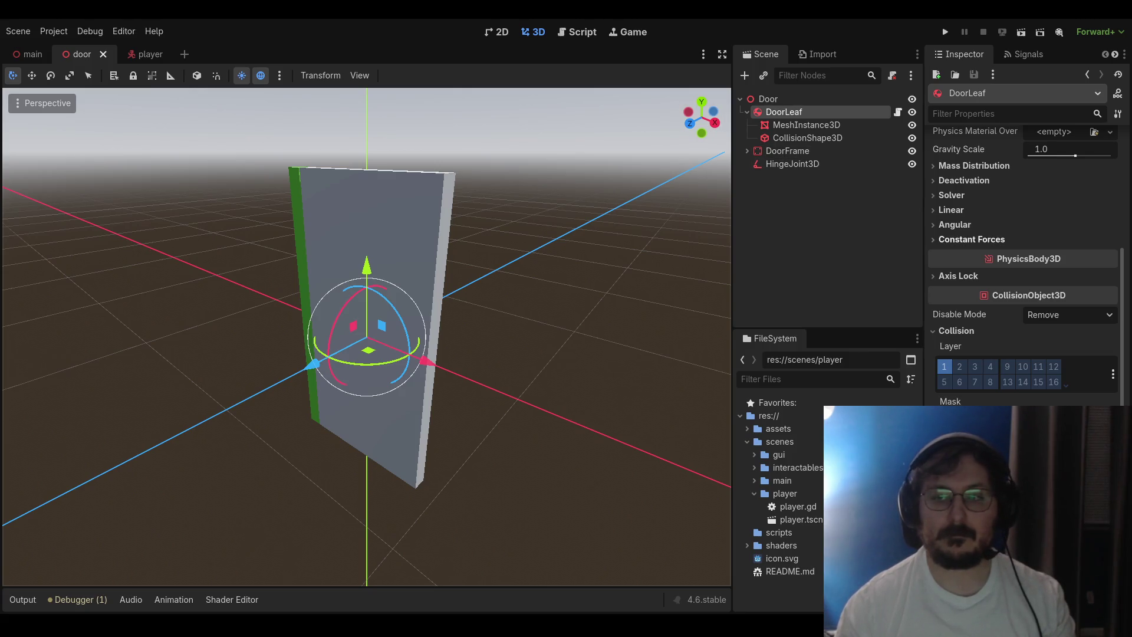
scroll(1026, 266, "up", 5)
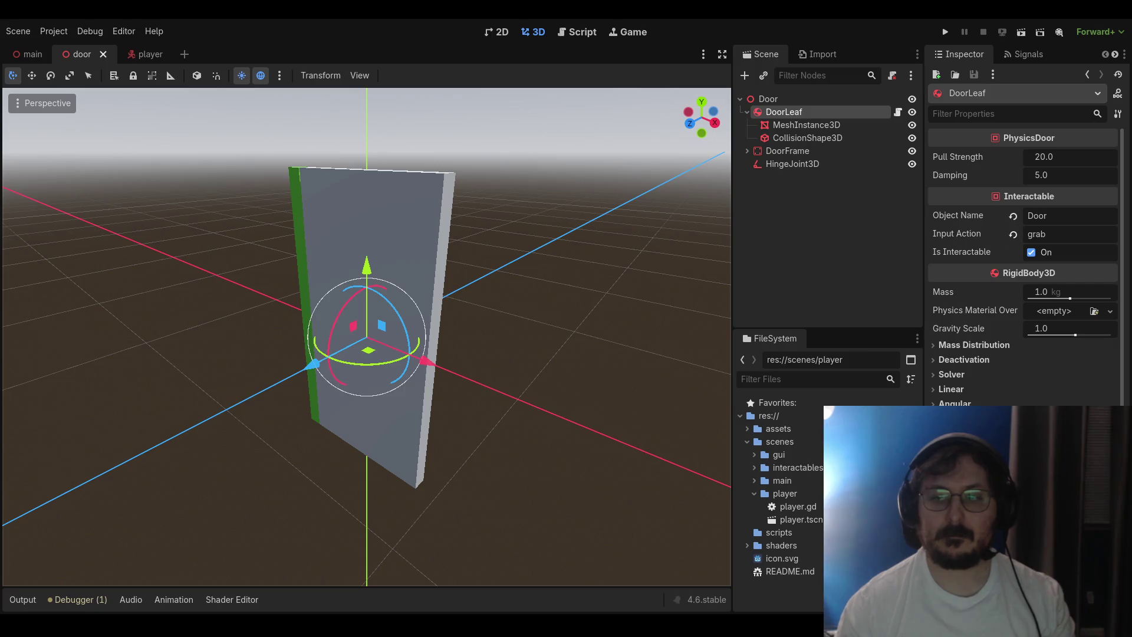
Revert DoorLeaf's Input Action to default 'interact', run the game and grab the door to swing it
left_click(1013, 234)
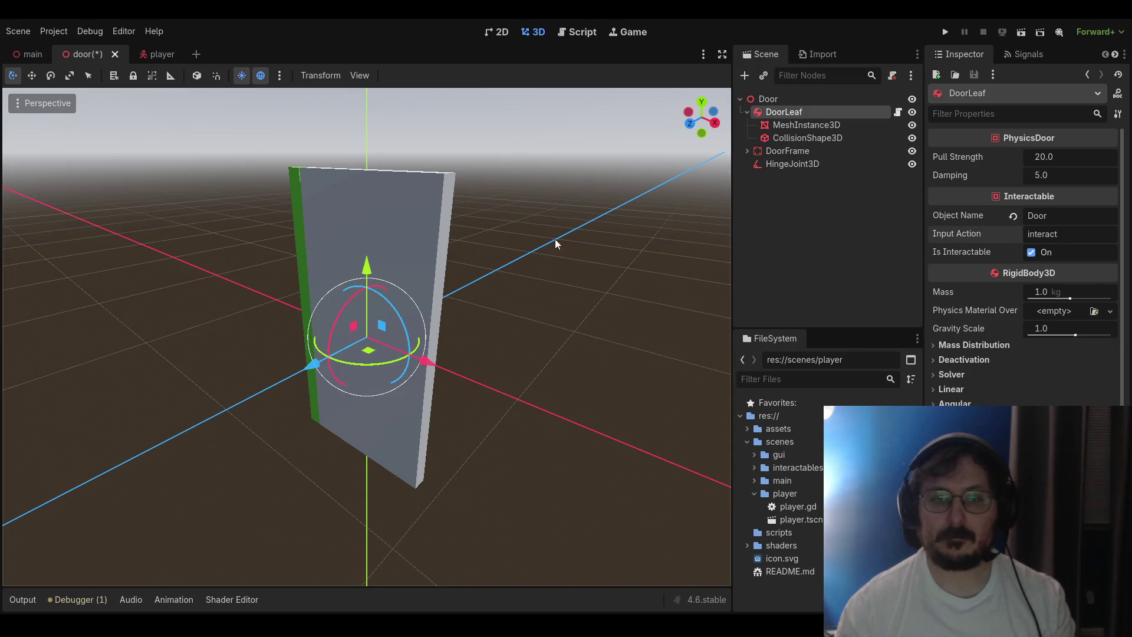
left_click_drag(556, 242, 576, 243)
left_click(946, 32)
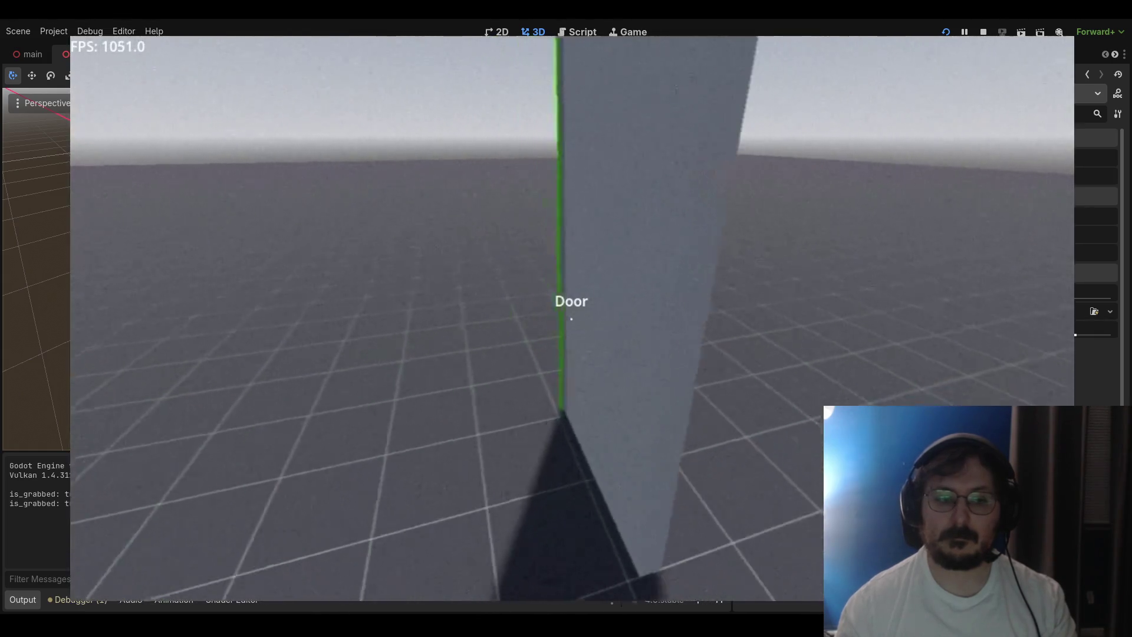
left_click_drag(571, 319, 571, 319)
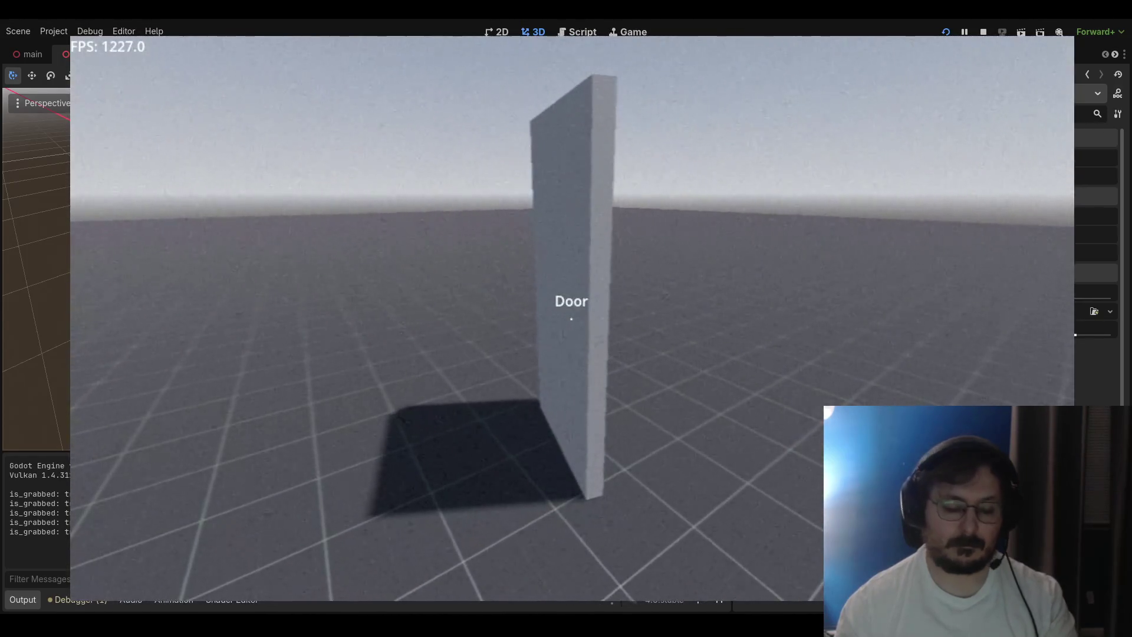
Stop the game and review the door script's hit_point and is_grabbed declarations
key("F8")
left_click(583, 36)
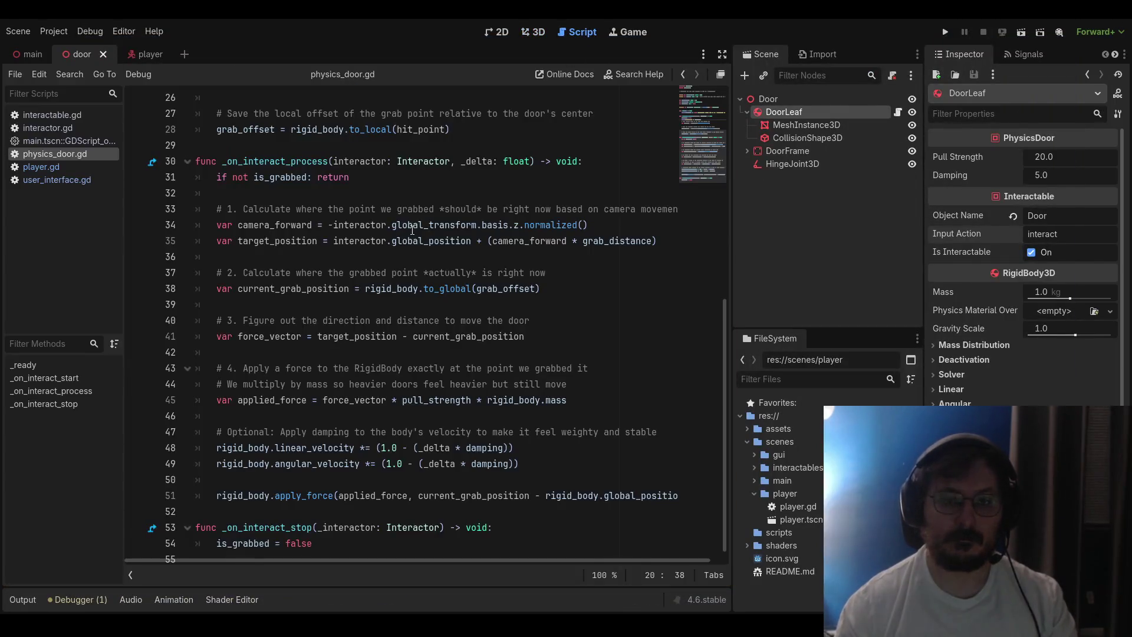
scroll(350, 373, "up", 5)
left_click(357, 242)
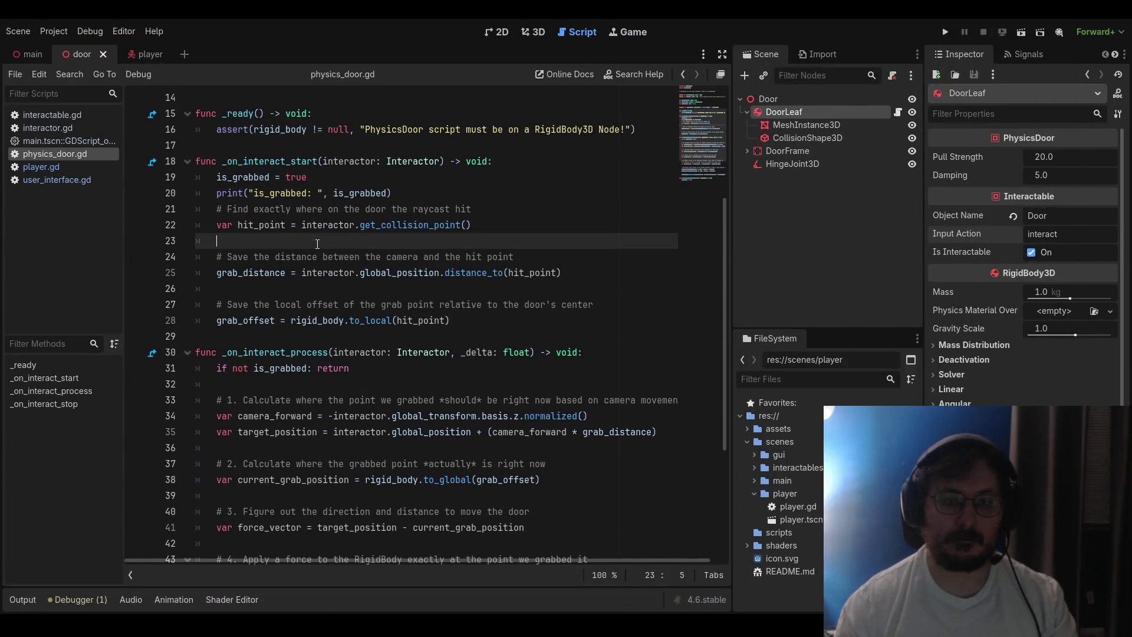
scroll(359, 260, "up", 3)
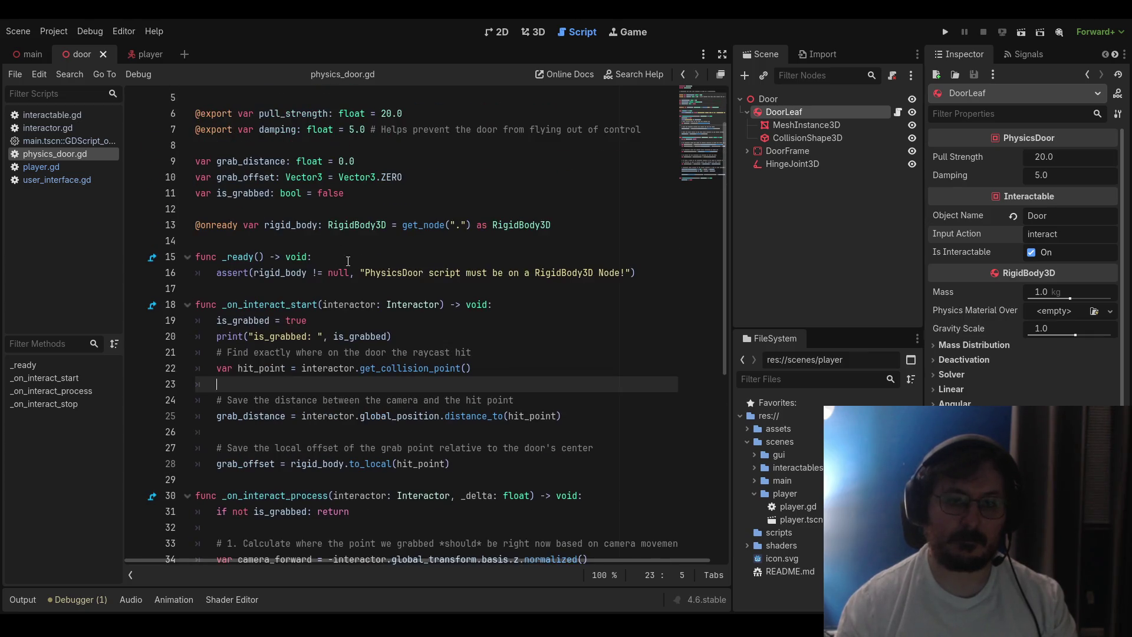
left_click(353, 198)
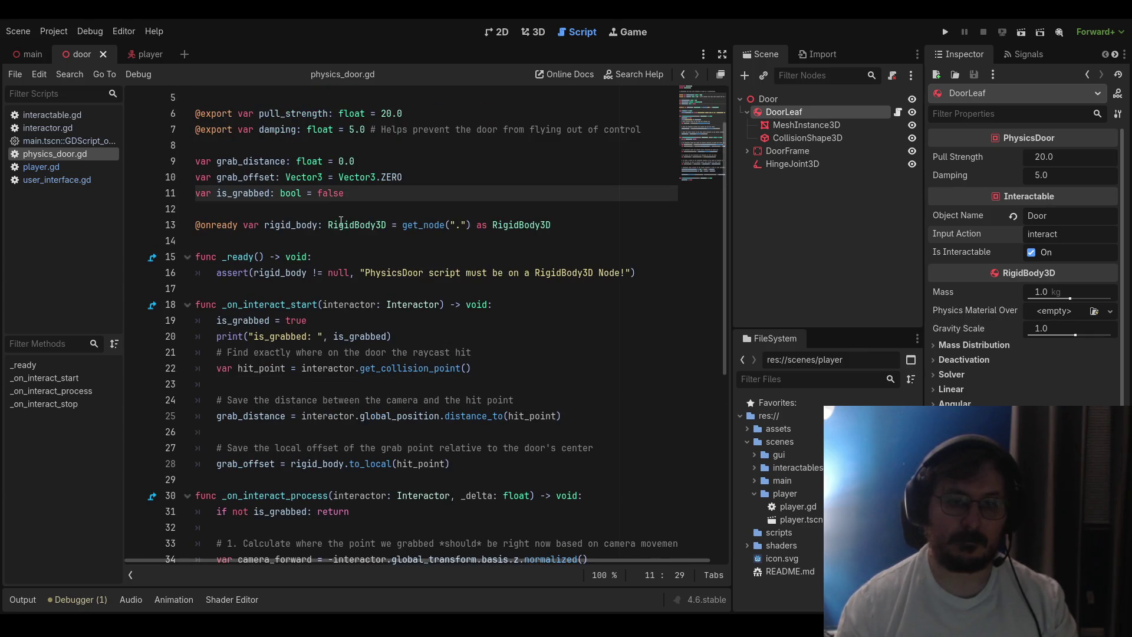
scroll(334, 227, "down", 3)
Review _on_interact_start setting is_grabbed to true, type 'on_interact', and switch to interactor.gd
scroll(332, 228, "up", 1)
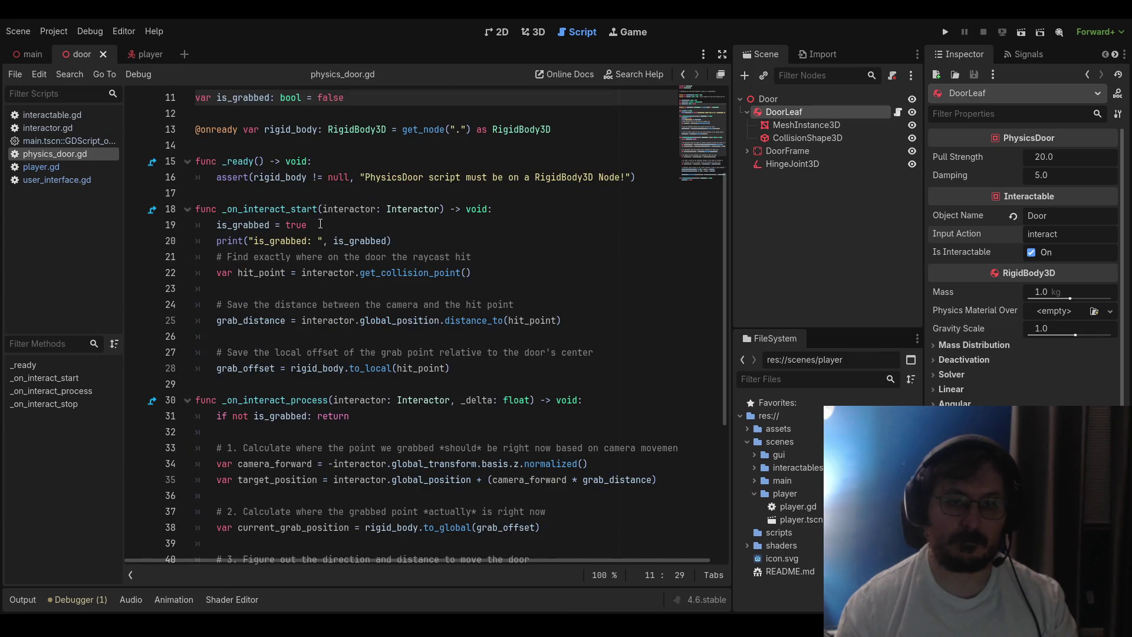
left_click(324, 211)
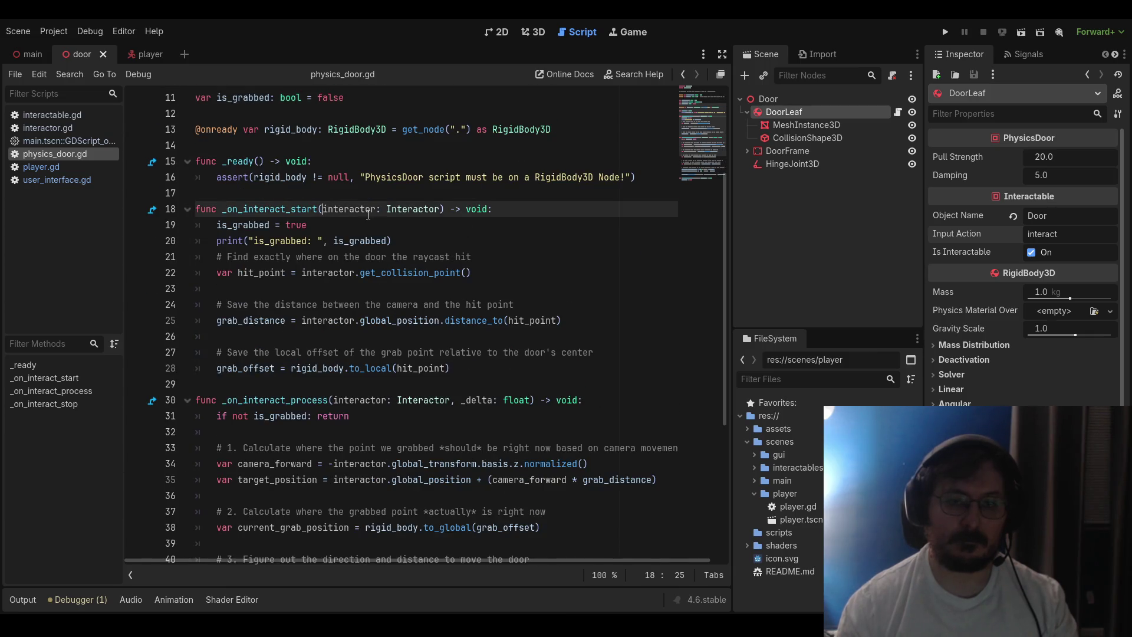
left_click(336, 230)
scroll(336, 230, "up", 2)
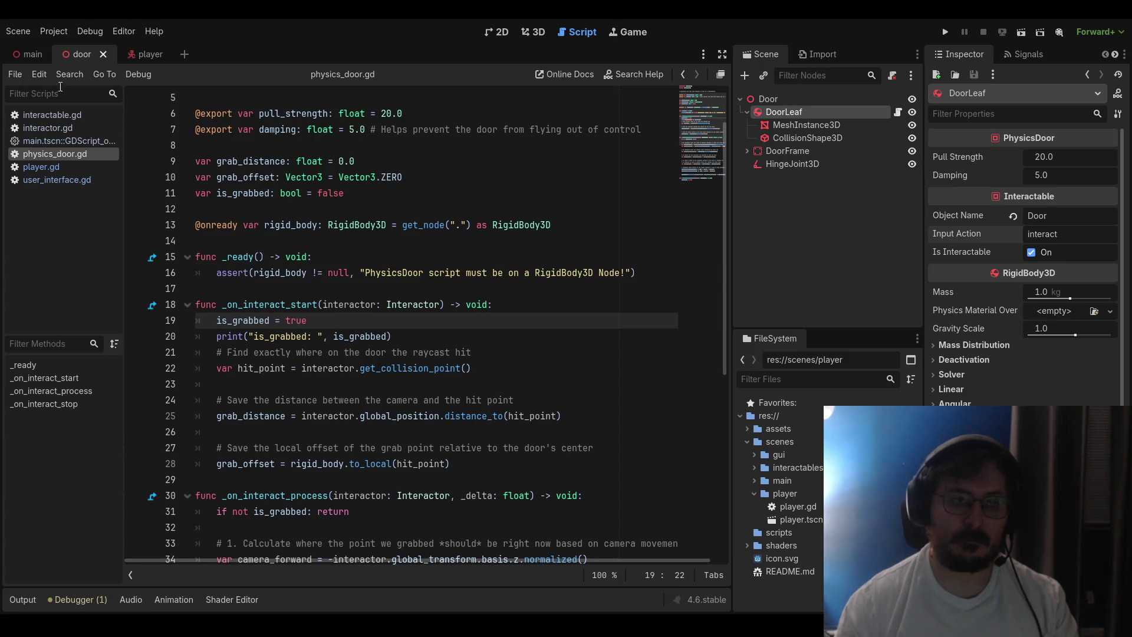
type("on_")
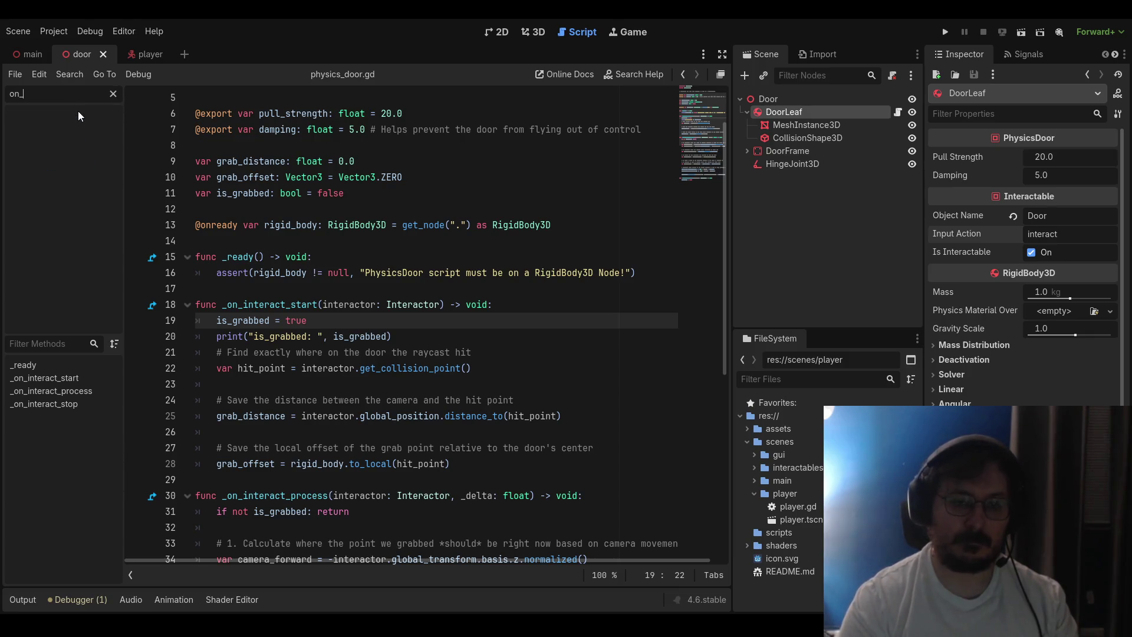
type("interact")
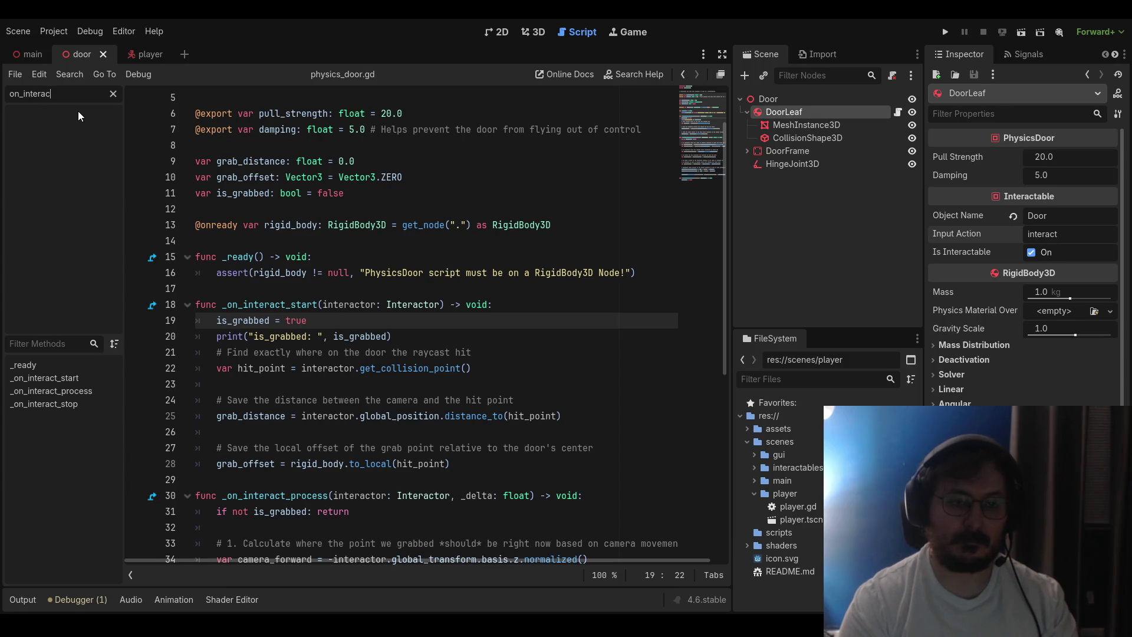
left_click(113, 94)
left_click(47, 127)
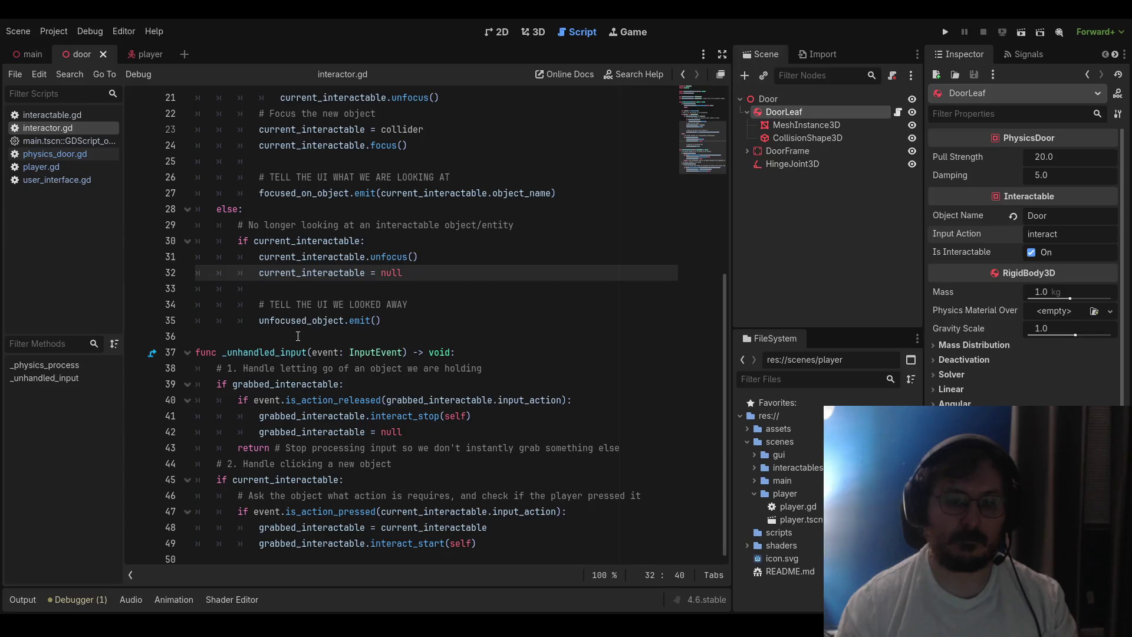
Examine how input_action is used in interactor.gd's release check on line 40
left_click(444, 435)
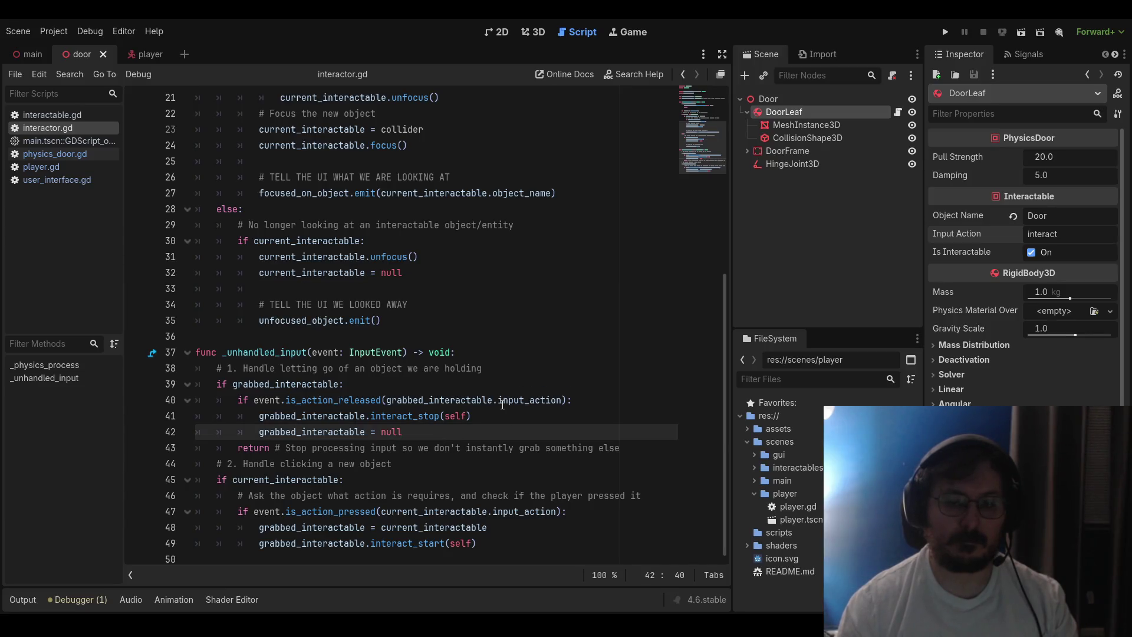
left_click_drag(498, 401, 561, 401)
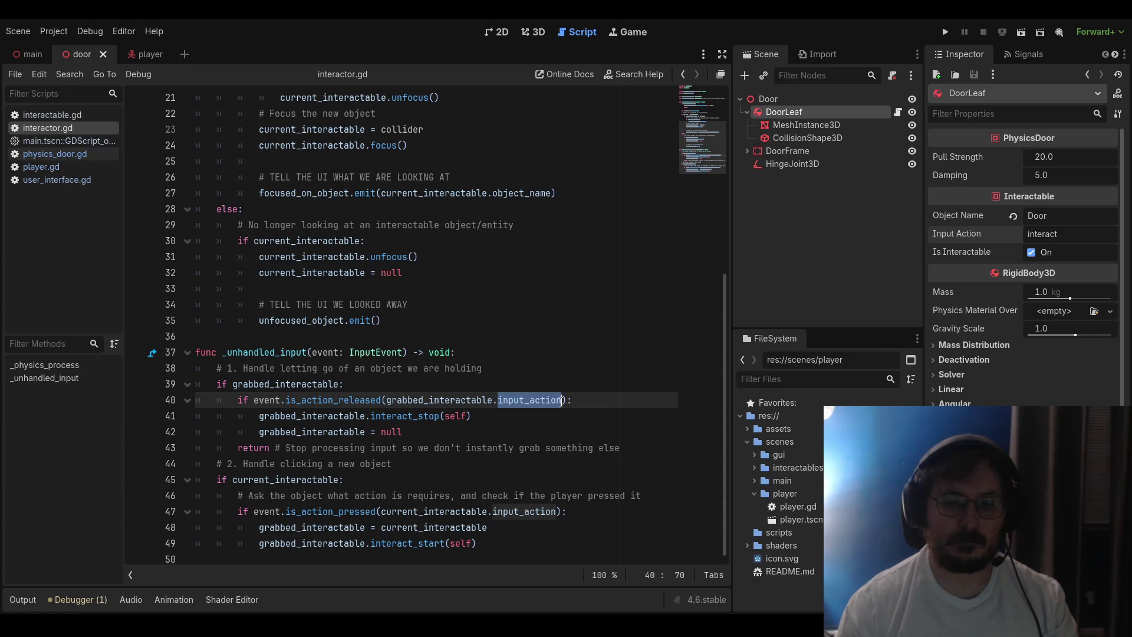
left_click(512, 423)
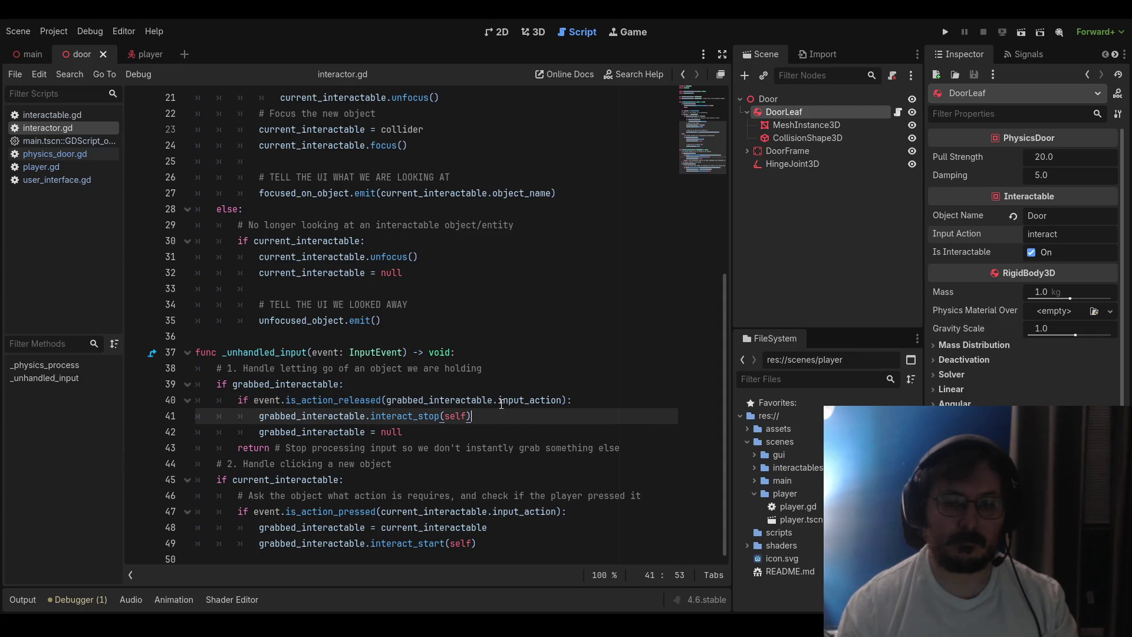
left_click(500, 402)
left_click_drag(500, 402, 563, 401)
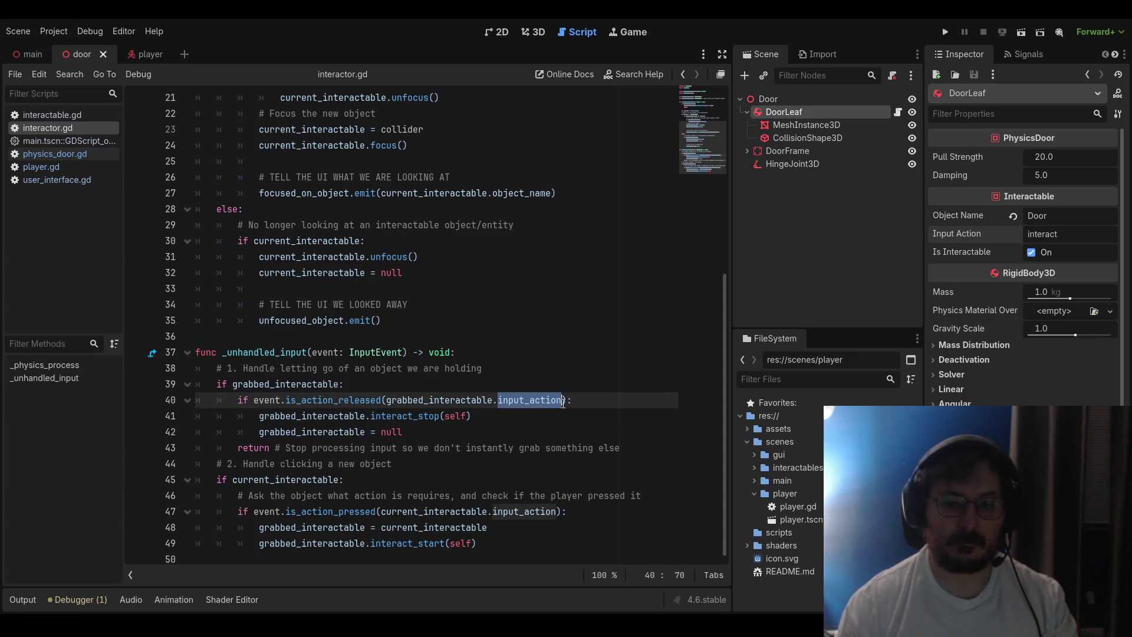
left_click(527, 418)
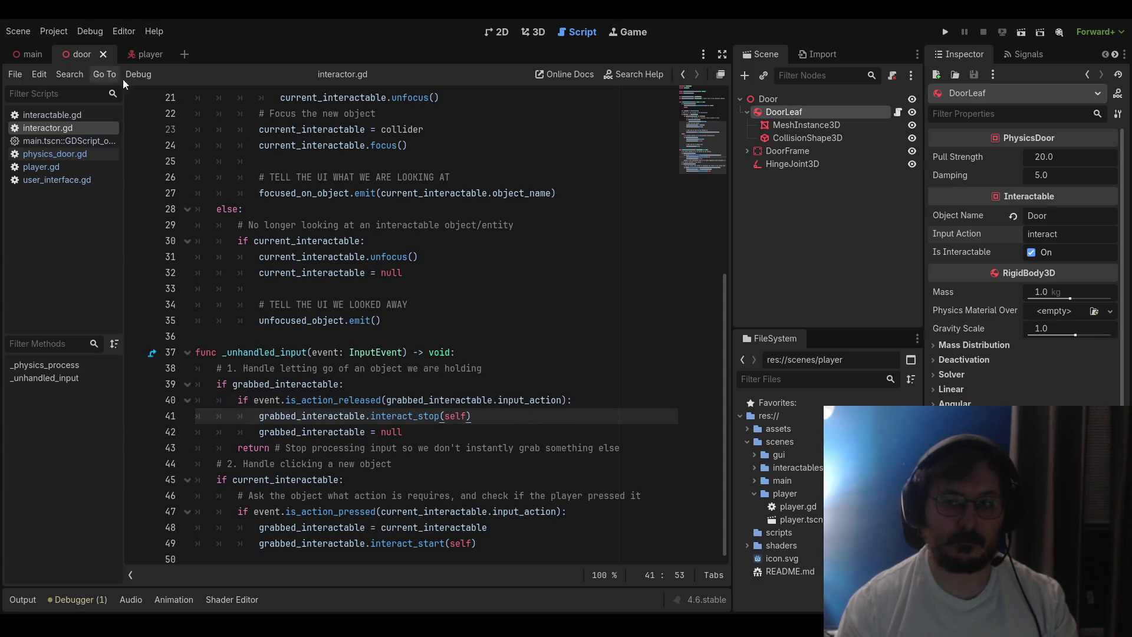
Change DoorLeaf's Input Action from 'interact' to 'grab', save the door scene and run it
left_click(778, 99)
left_click(783, 111)
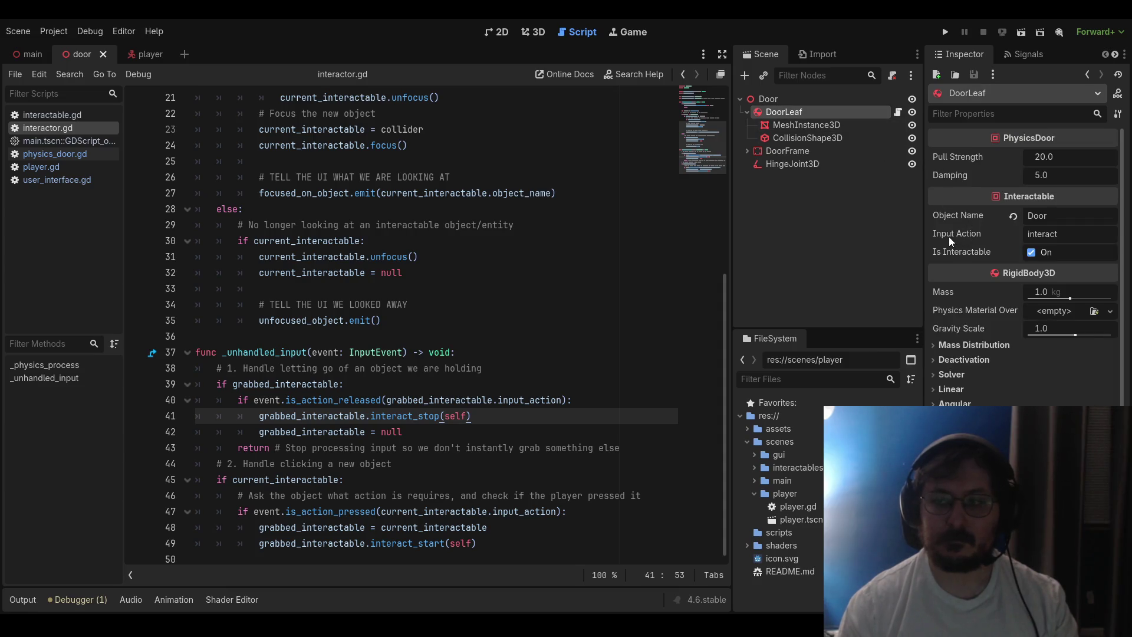
left_click_drag(1058, 235, 1025, 235)
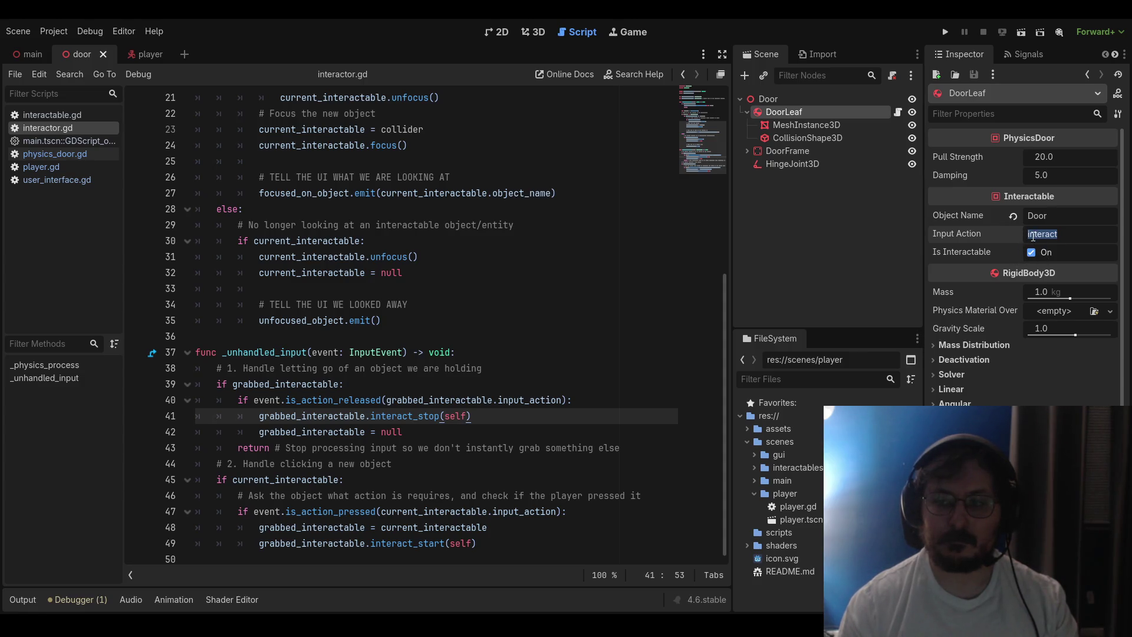
type("gran")
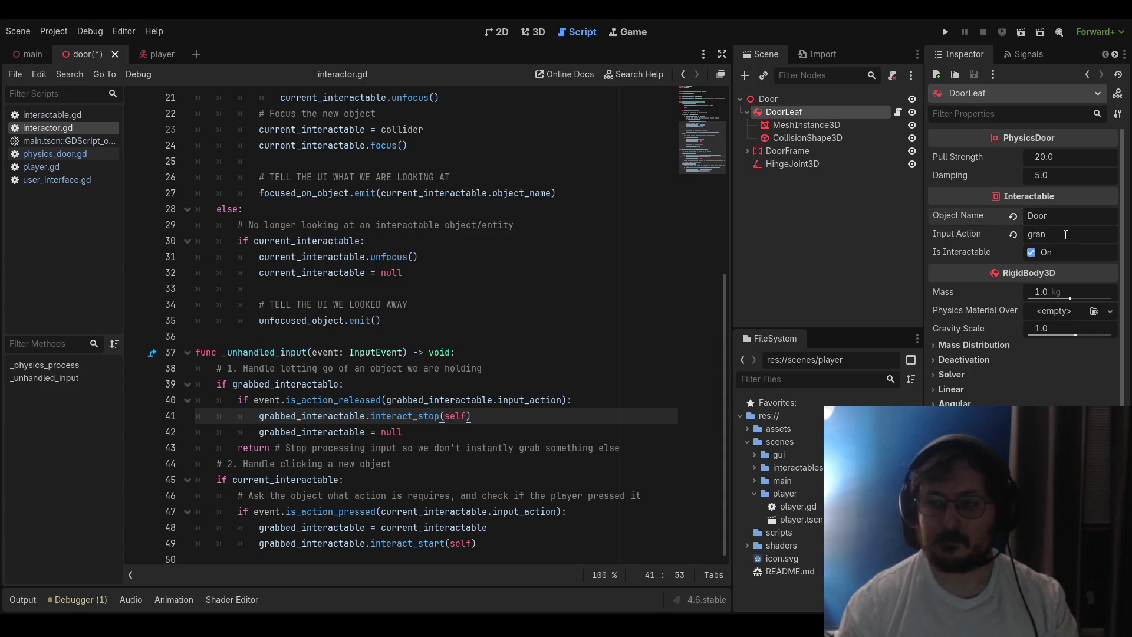
type("b")
key("BackSpace")
key("BackSpace")
type("b")
key("ctrl+s")
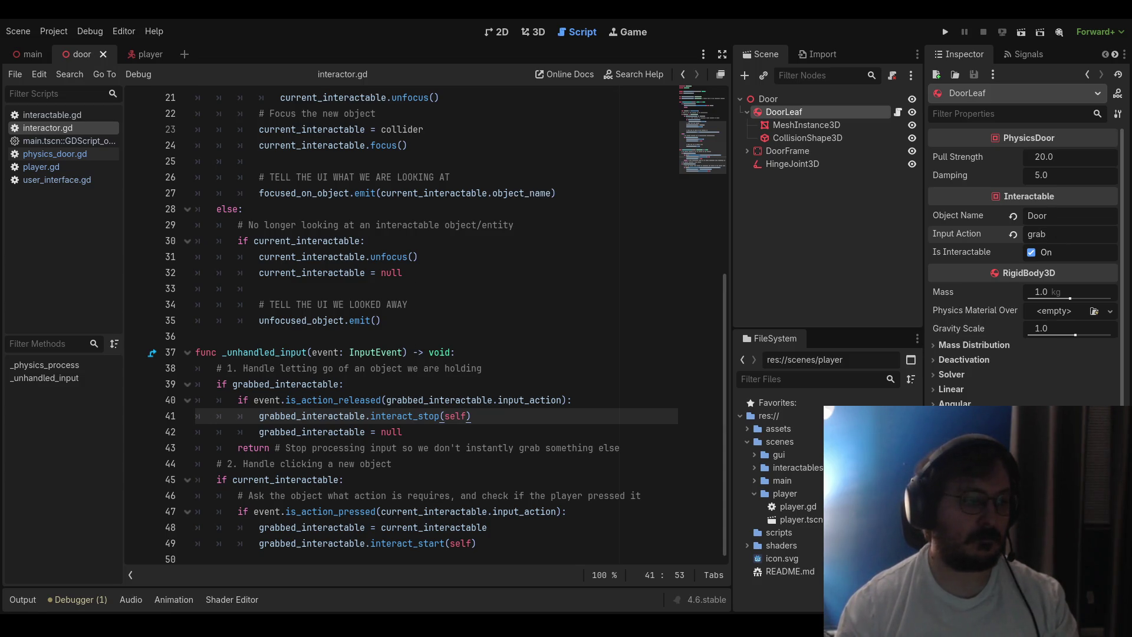
key("F5")
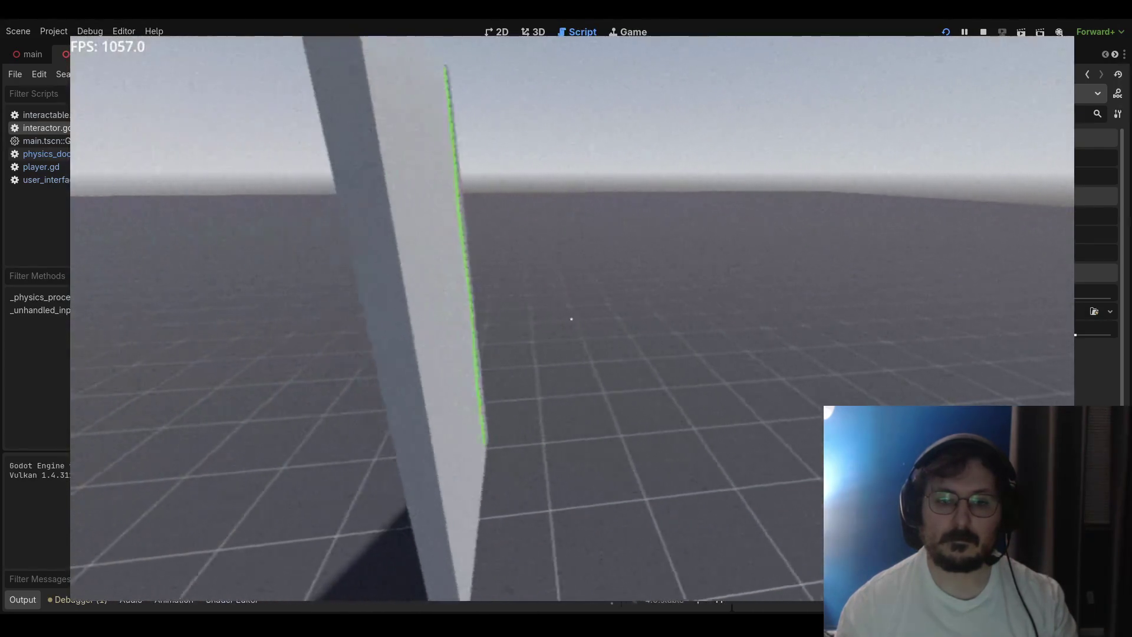
Face the door to see the Door label, stop the game, and review interactor.gd lines 34–48
key("a")
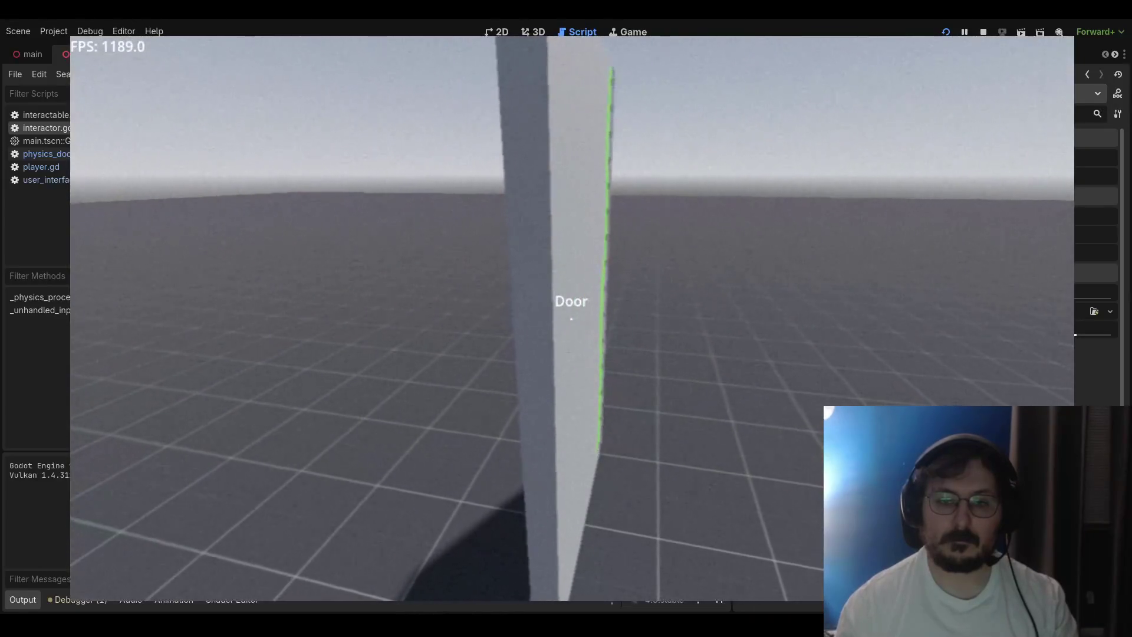
key("d")
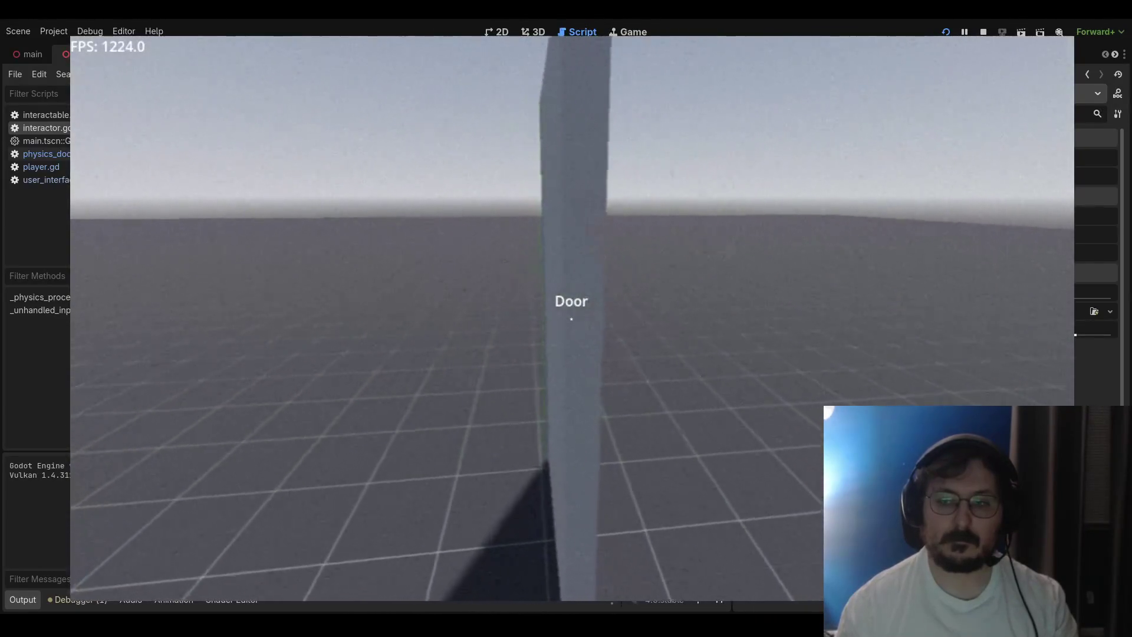
key("F8")
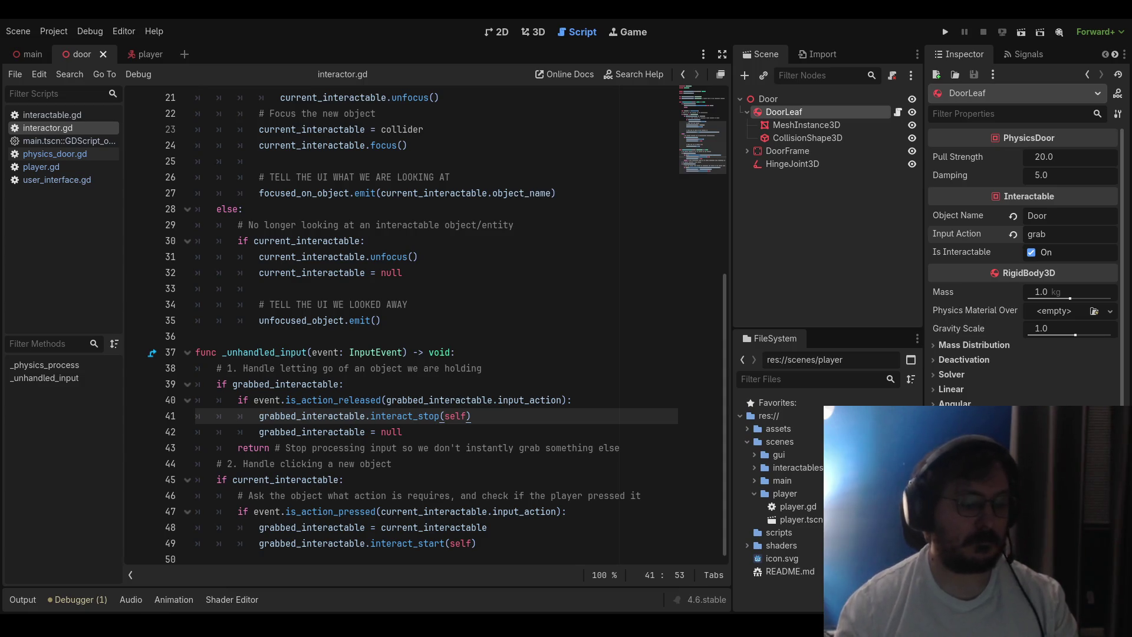
left_click(460, 304)
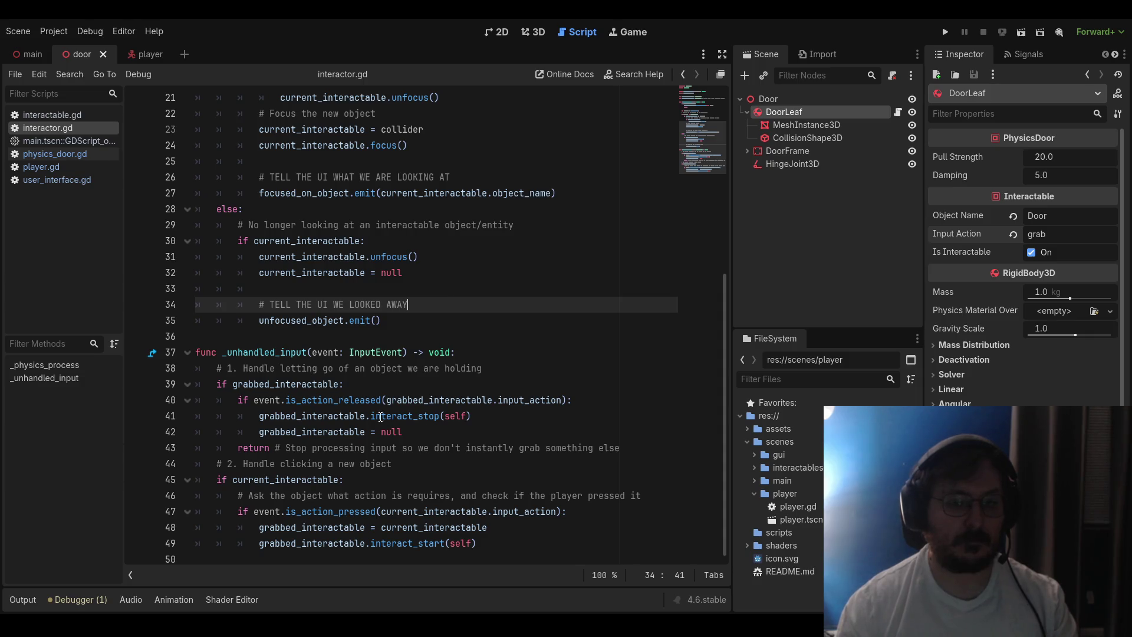
left_click(500, 523)
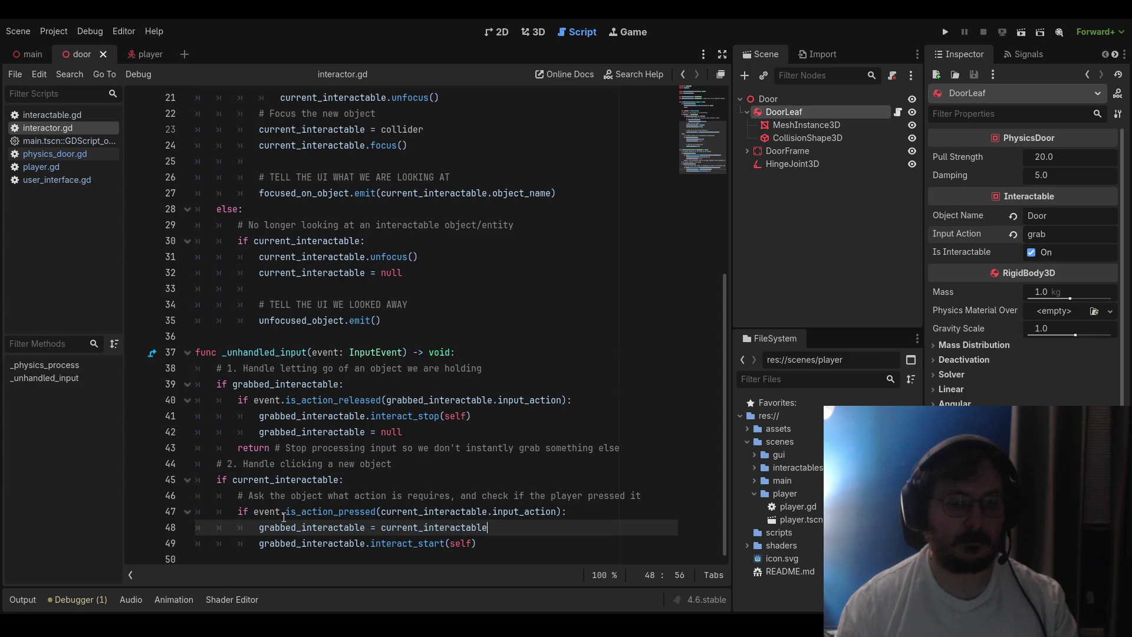
scroll(340, 498, "up", 7)
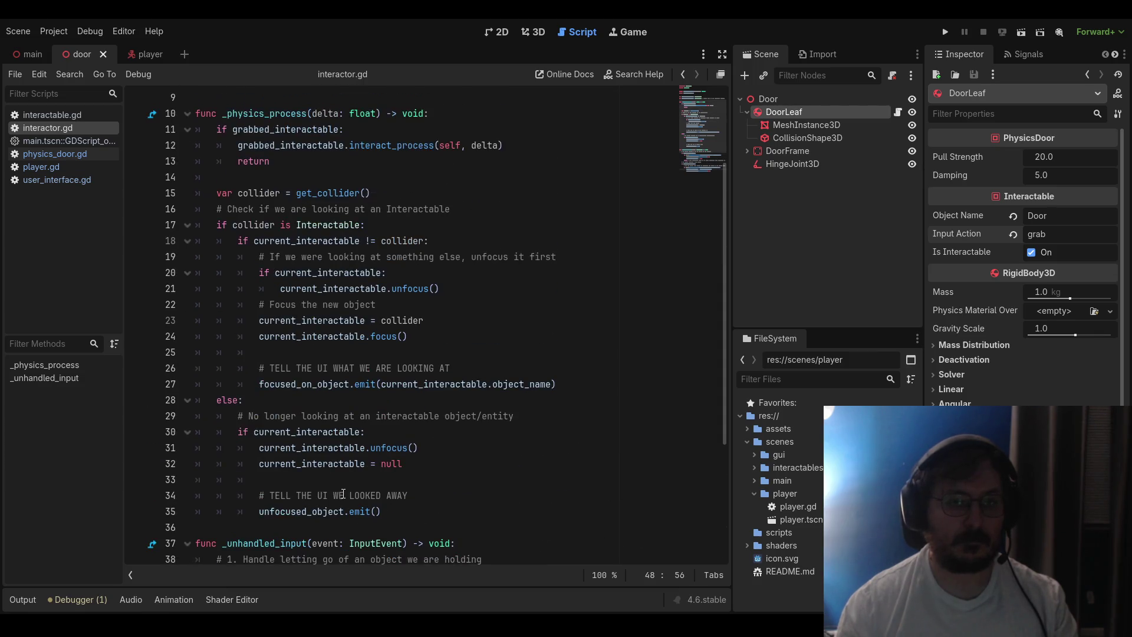
left_click(48, 115)
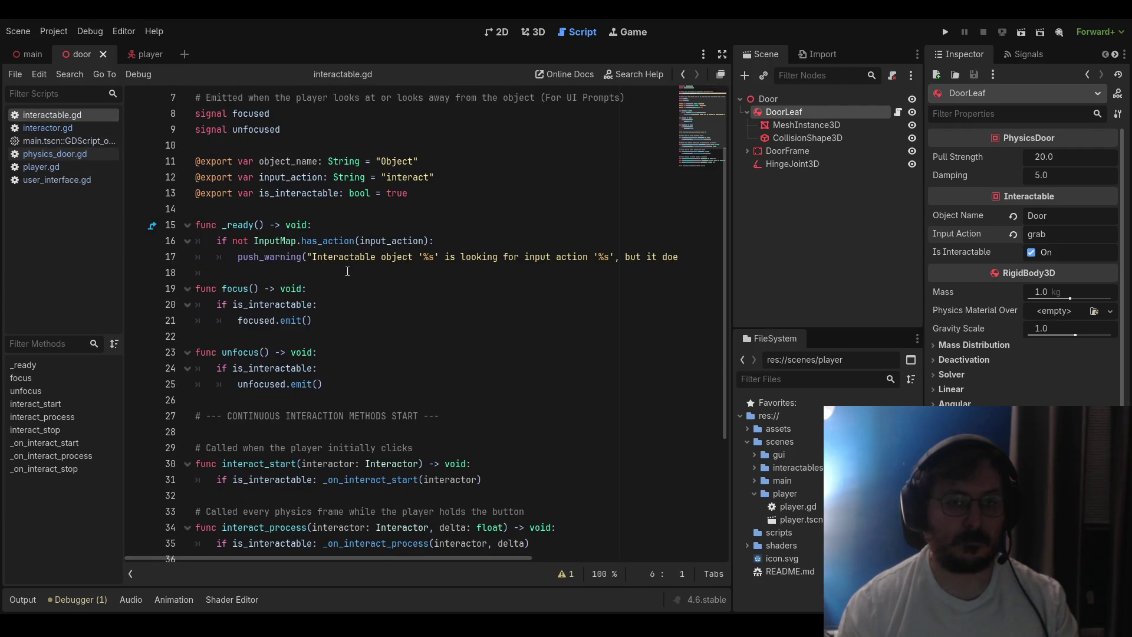
scroll(366, 271, "up", 2)
left_click(361, 306)
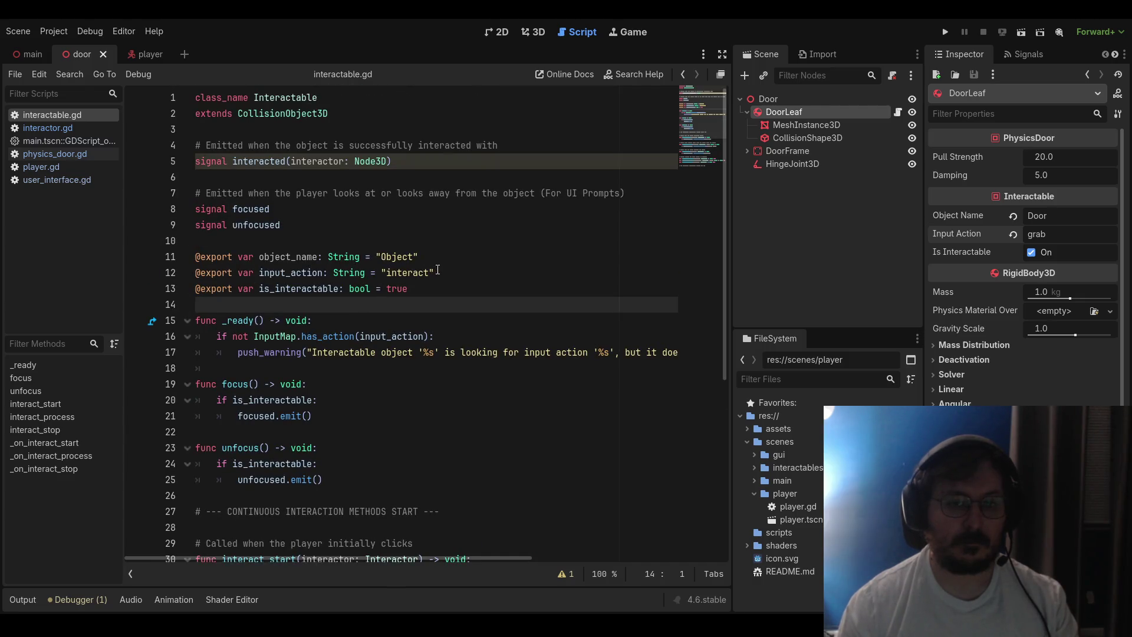
left_click_drag(436, 272, 185, 268)
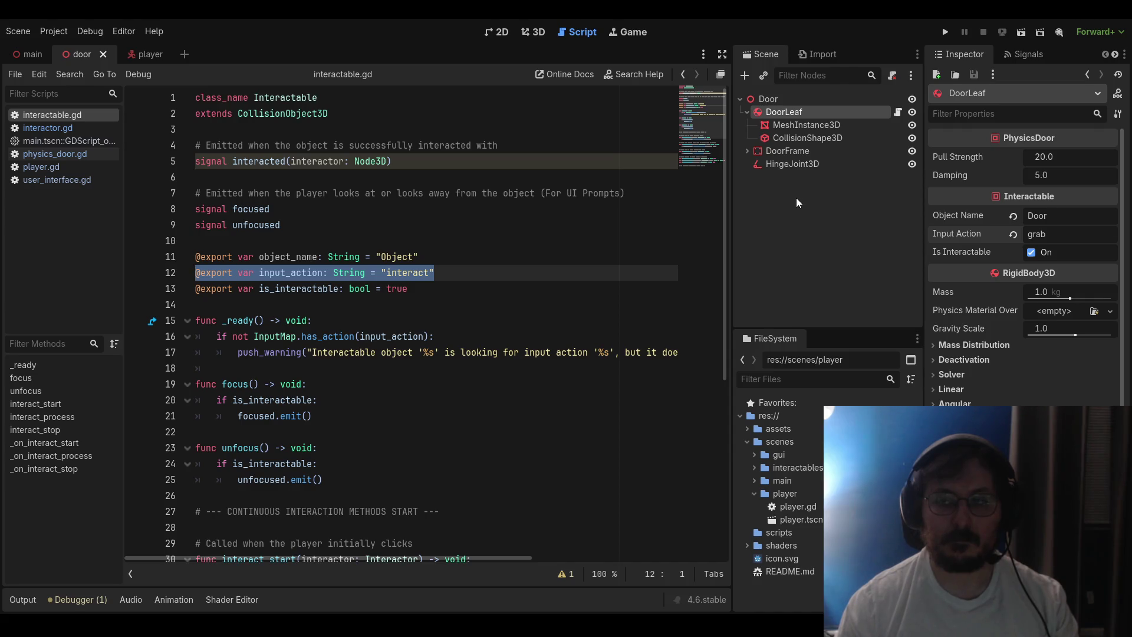
Comment out interactable.gd's input_action export line and test-run the project
left_click(454, 288)
left_click_drag(449, 275, 197, 276)
key("ctrl+k")
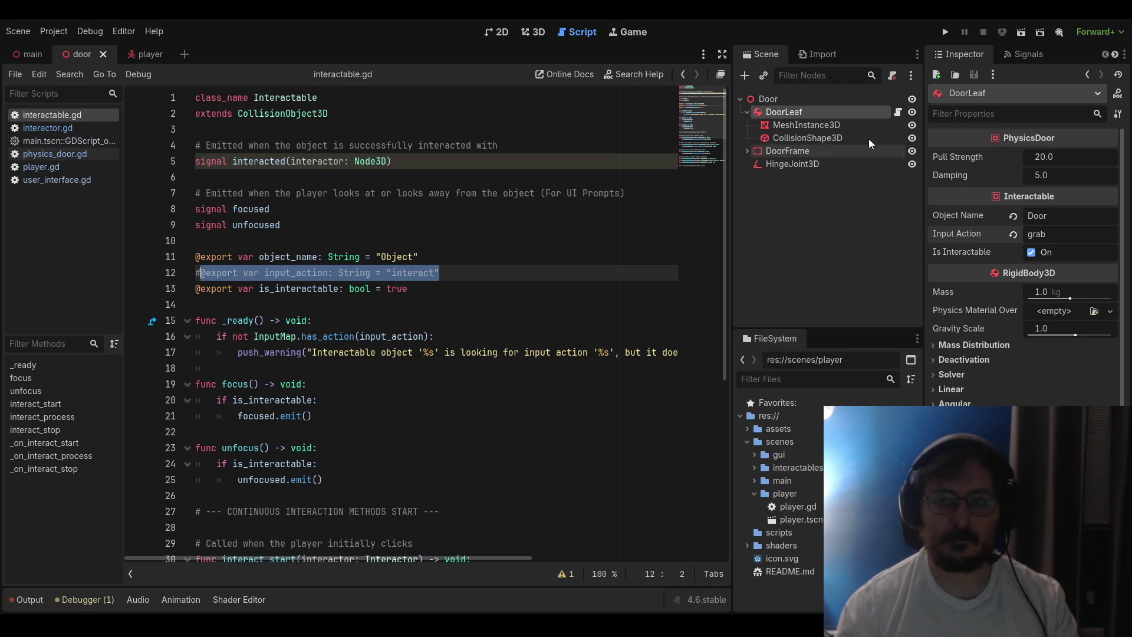
left_click(945, 32)
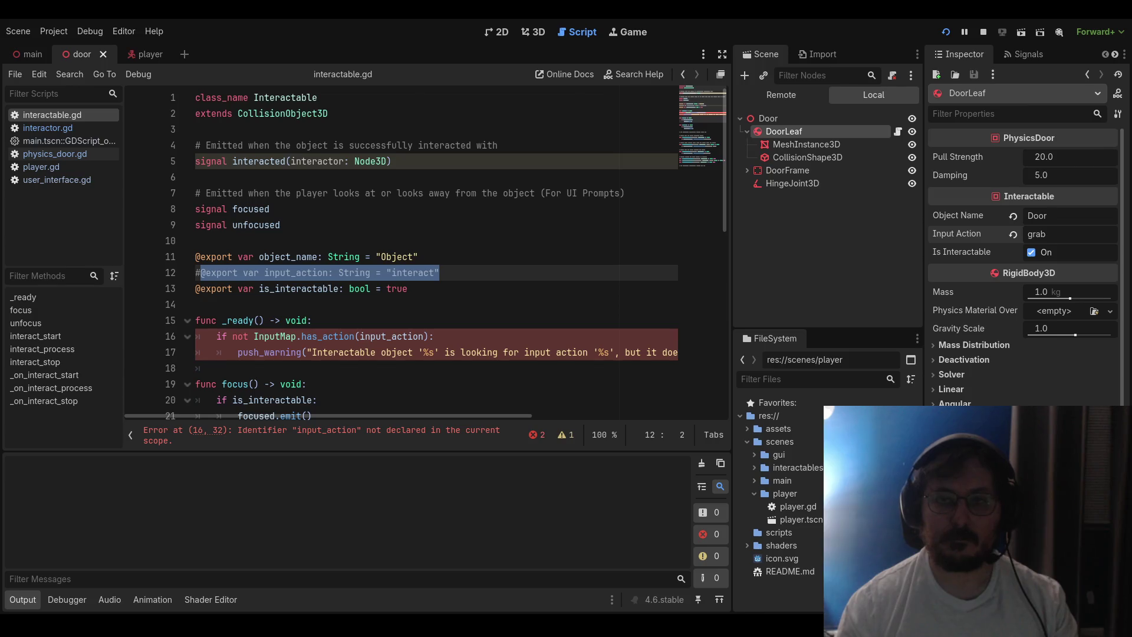
left_click(539, 175)
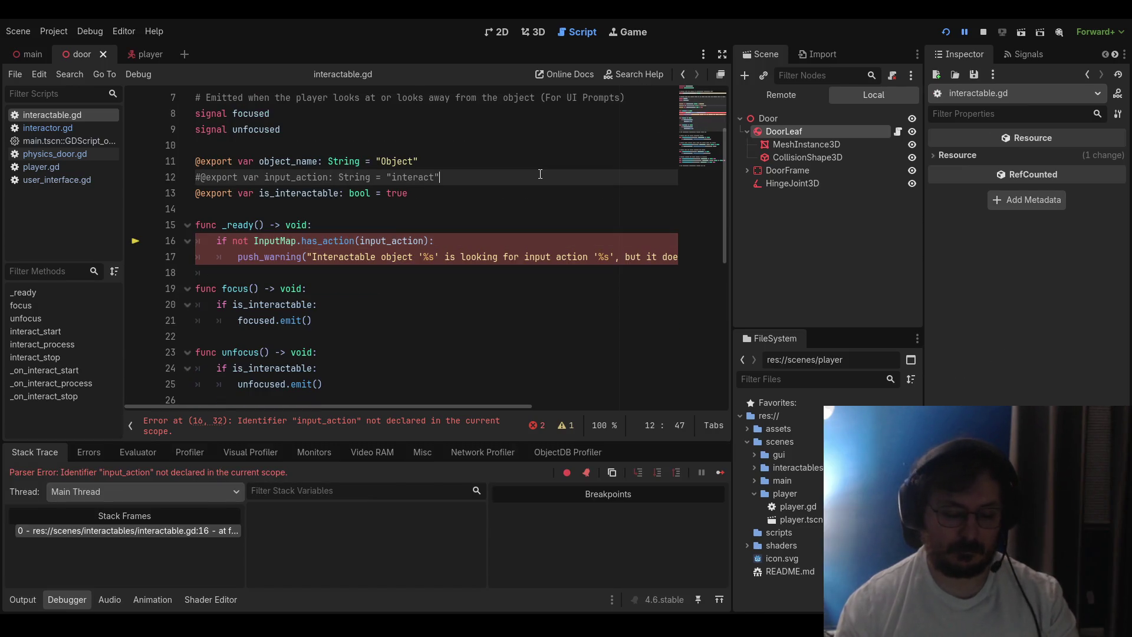
key("F8")
Uncomment the line, delete 'interact' so input_action defaults to an empty string, and test-run again
scroll(487, 195, "up", 2)
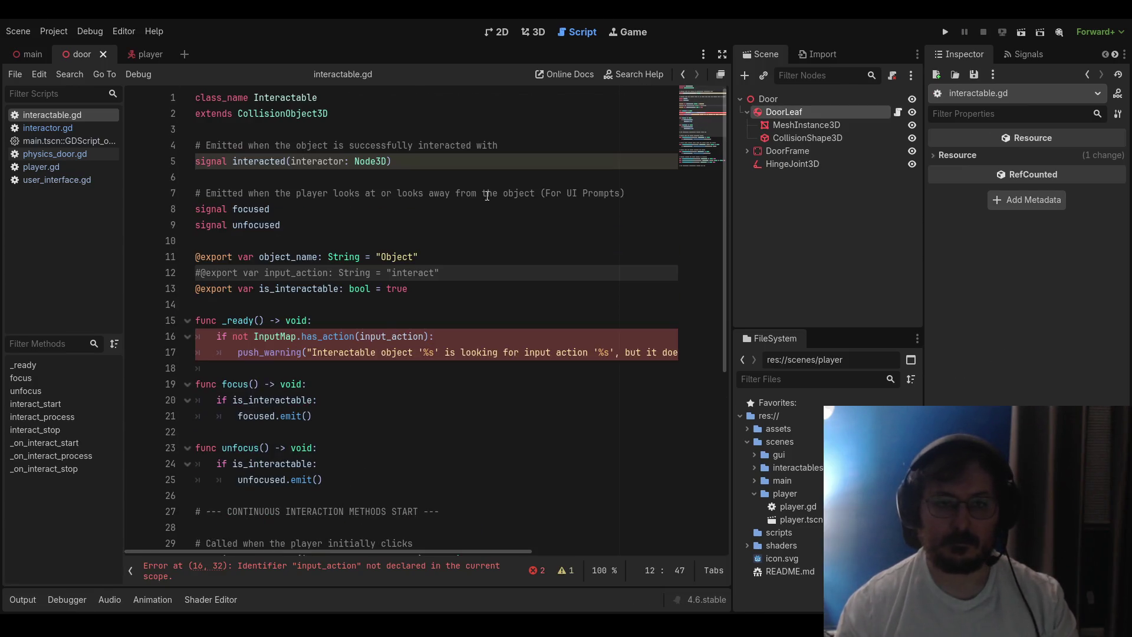
left_click(382, 319)
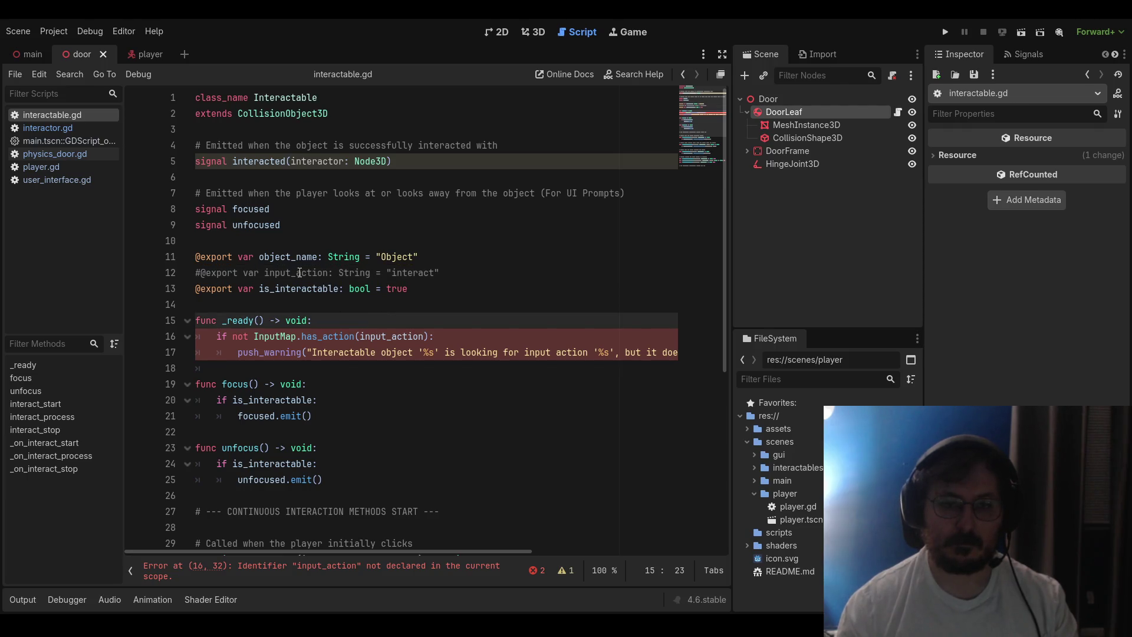
double_click(446, 273)
key("shift+Home")
key("ctrl+k")
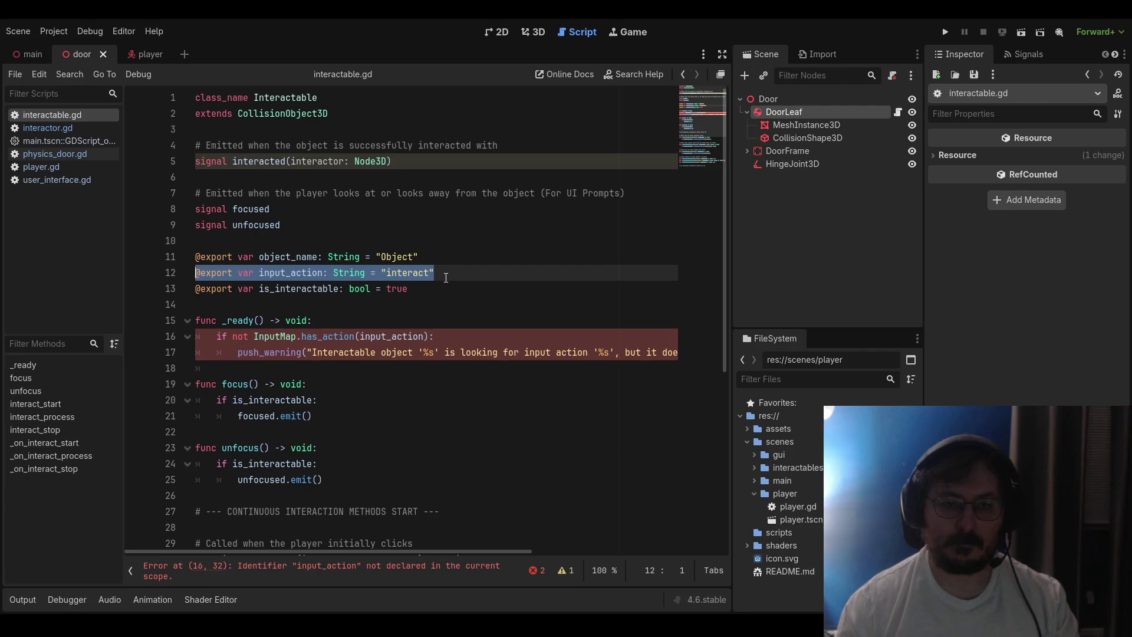
double_click(407, 273)
key("BackSpace")
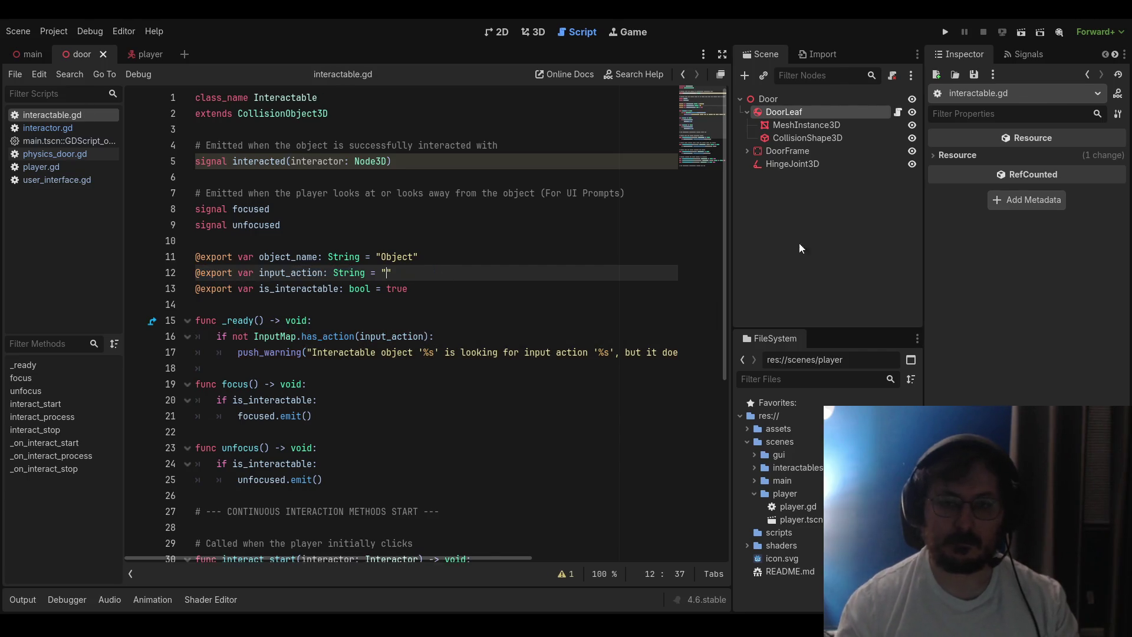
left_click(947, 31)
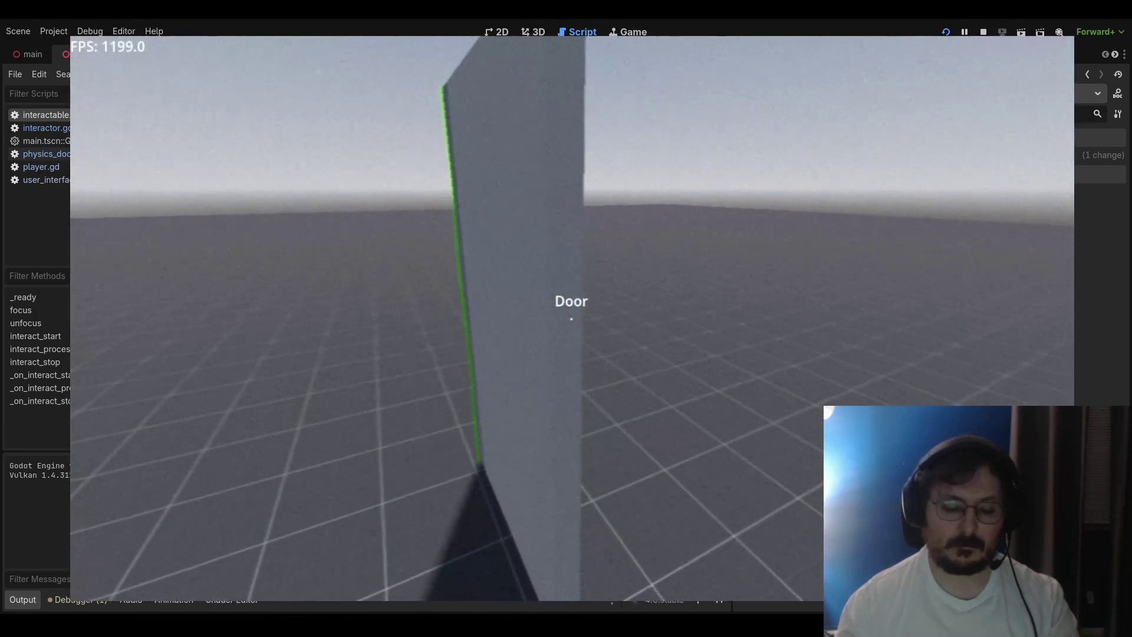
key("F8")
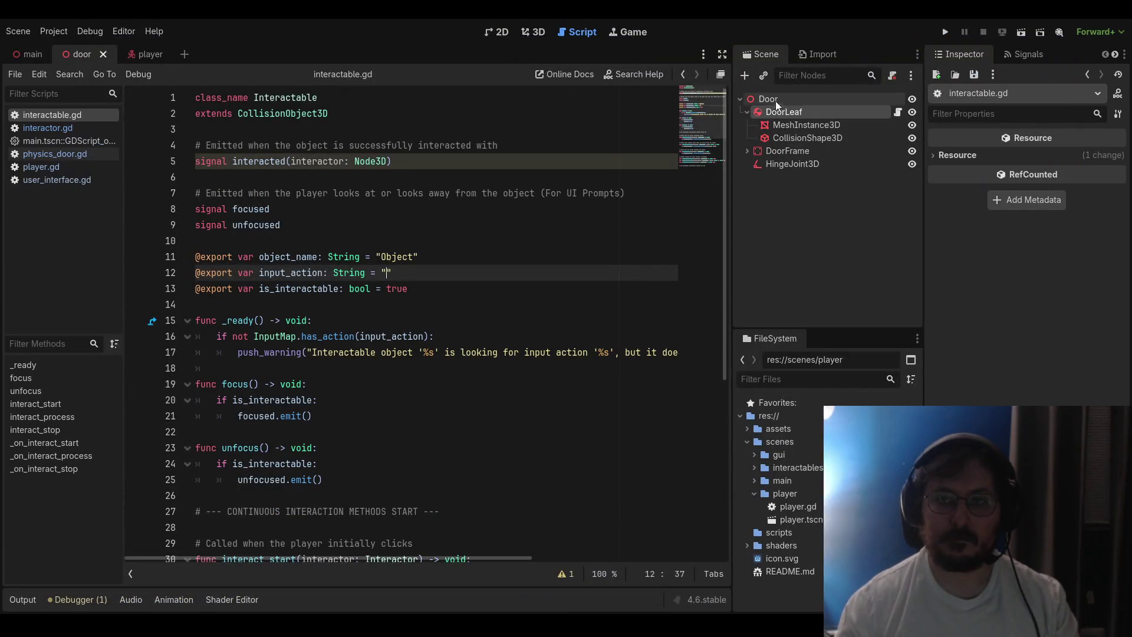
Delete 'grab' from DoorLeaf's Input Action field and save the door scene
left_click(771, 102)
left_click(798, 115)
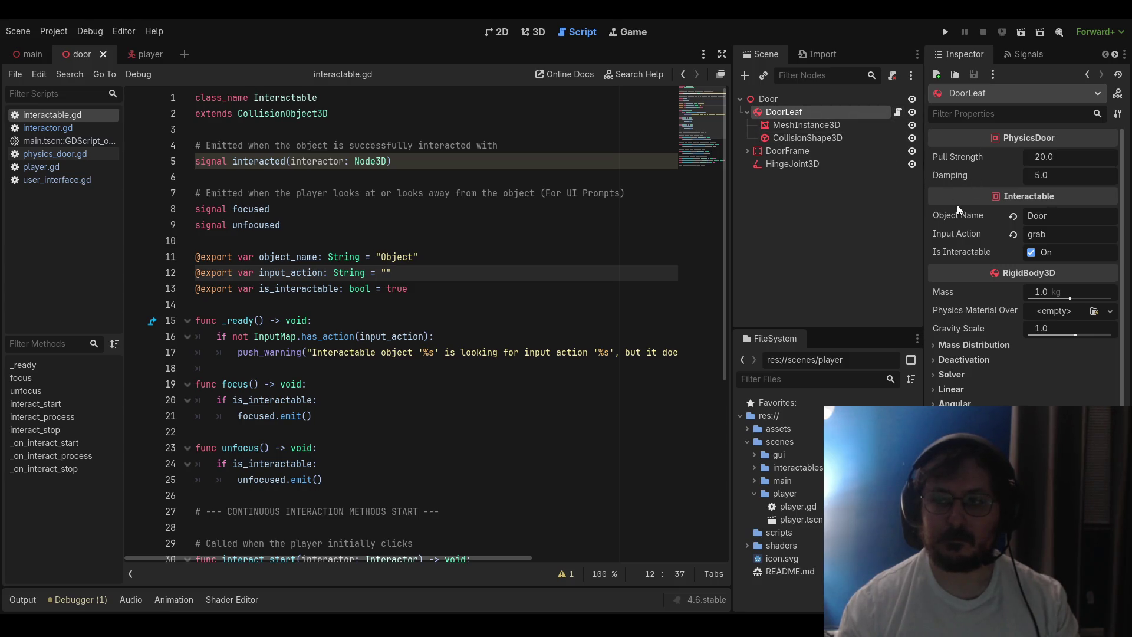
double_click(1041, 234)
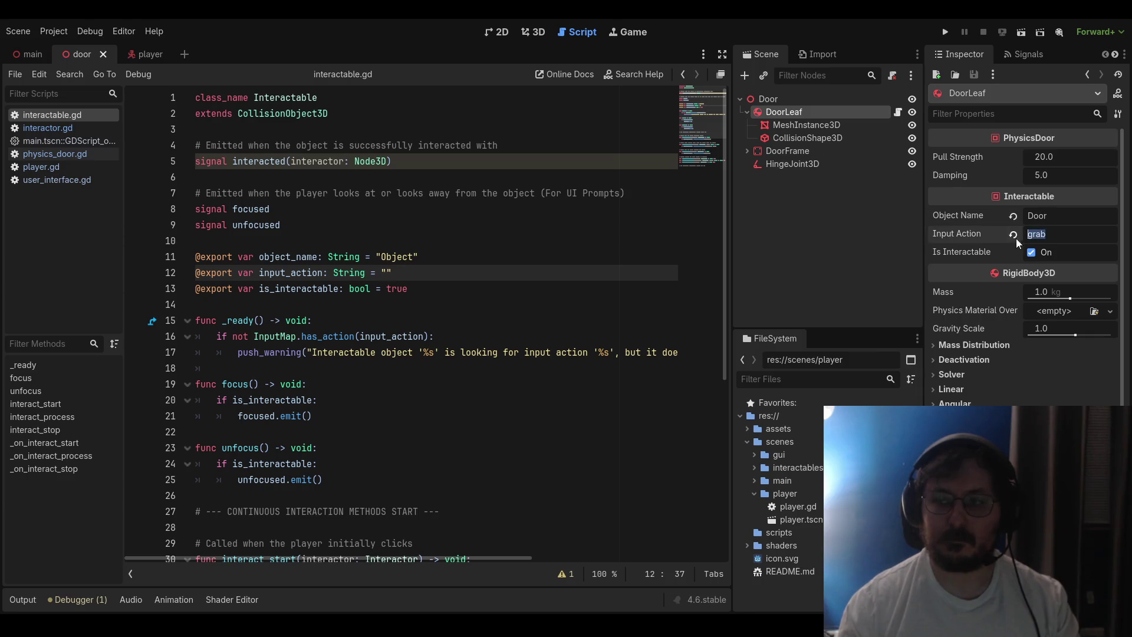
key("BackSpace")
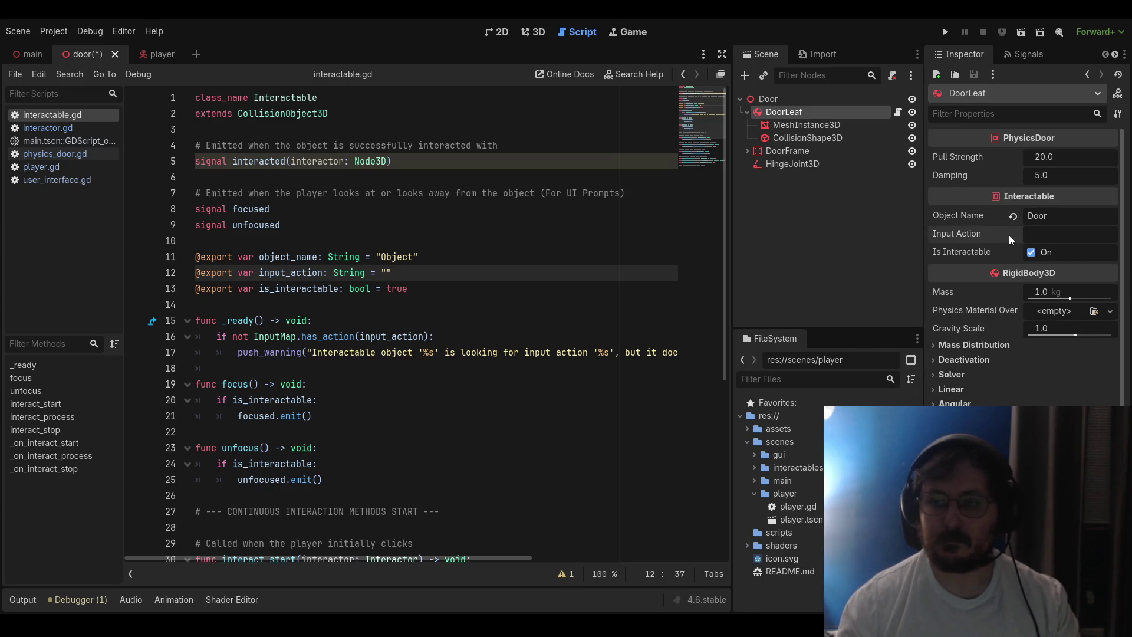
left_click(435, 209)
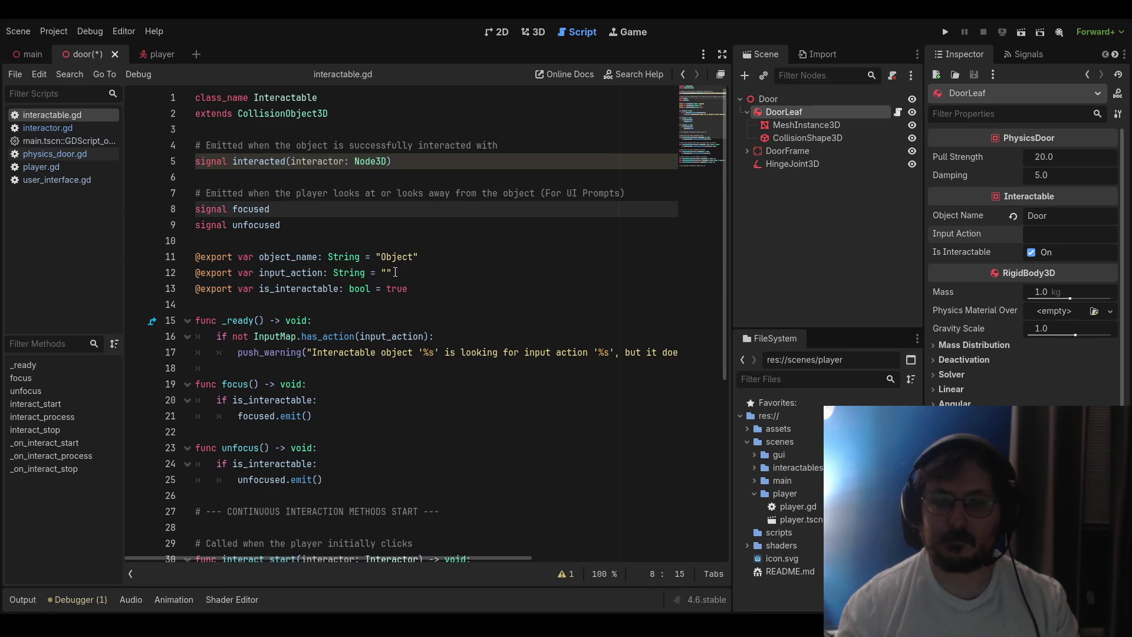
left_click(436, 272)
key("ctrl+s")
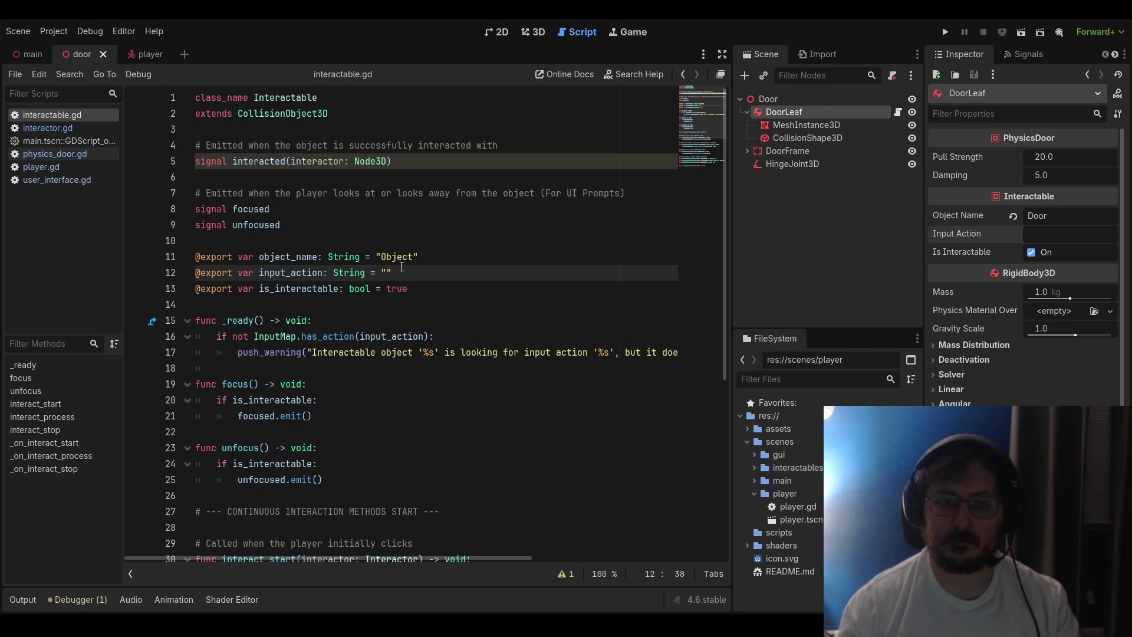
Inspect the missing-action warning code in interactable.gd's _ready function
scroll(518, 344, "down", 4)
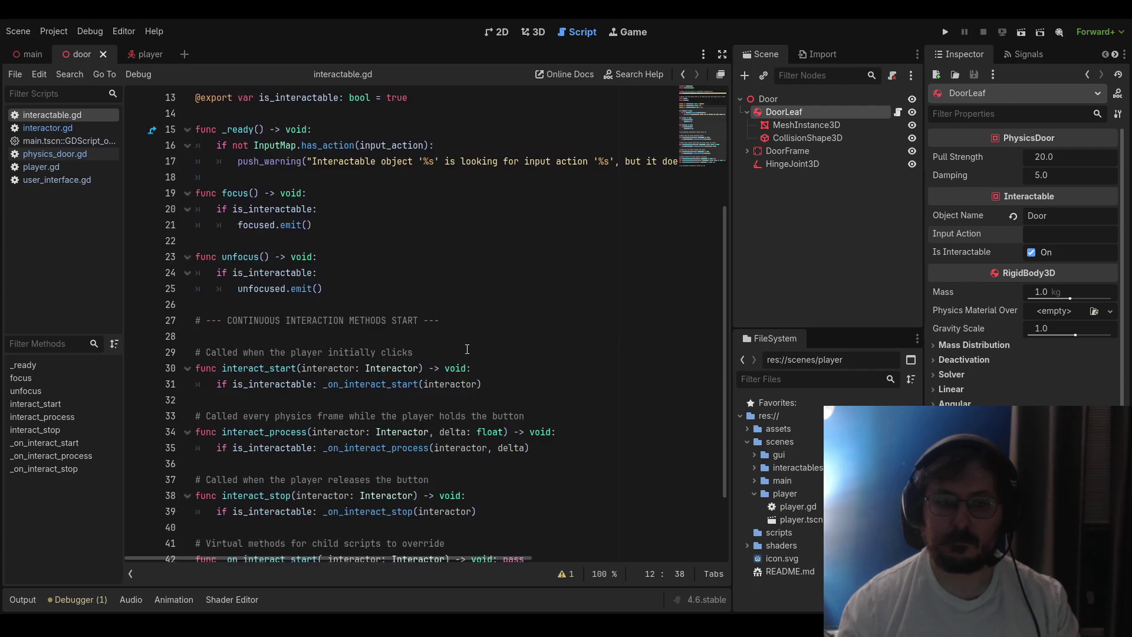
scroll(379, 361, "up", 3)
scroll(403, 563, "right", 5)
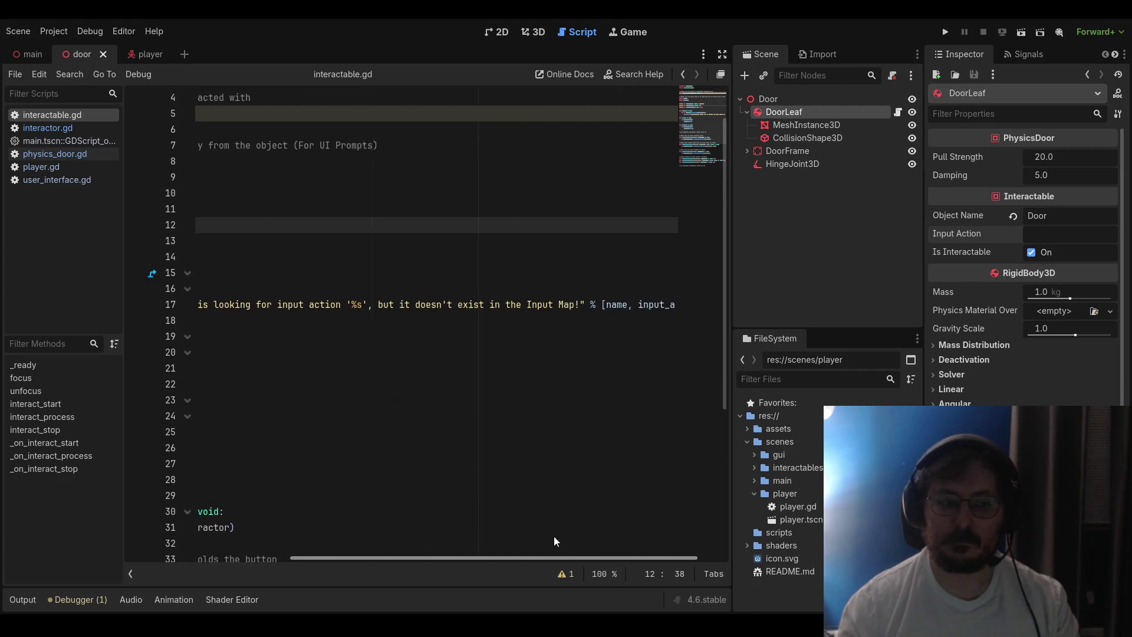
scroll(528, 565, "right", 1)
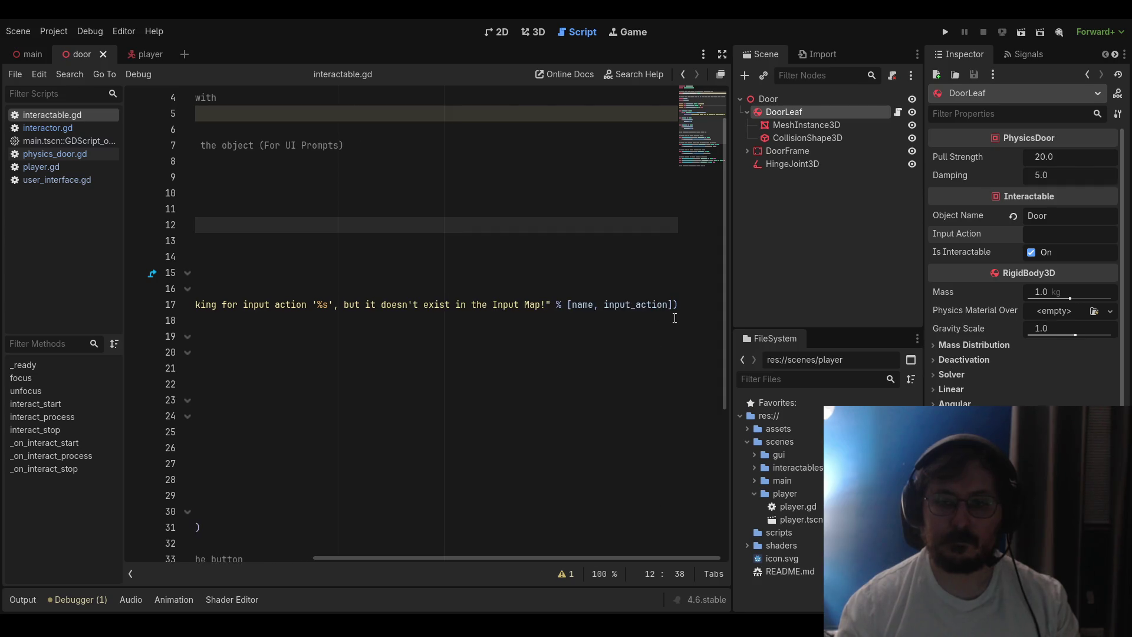
mouse_move(678, 305)
left_mouse_down()
mouse_move(201, 304)
mouse_move(89, 289)
mouse_move(59, 225)
left_mouse_up()
left_click(212, 320)
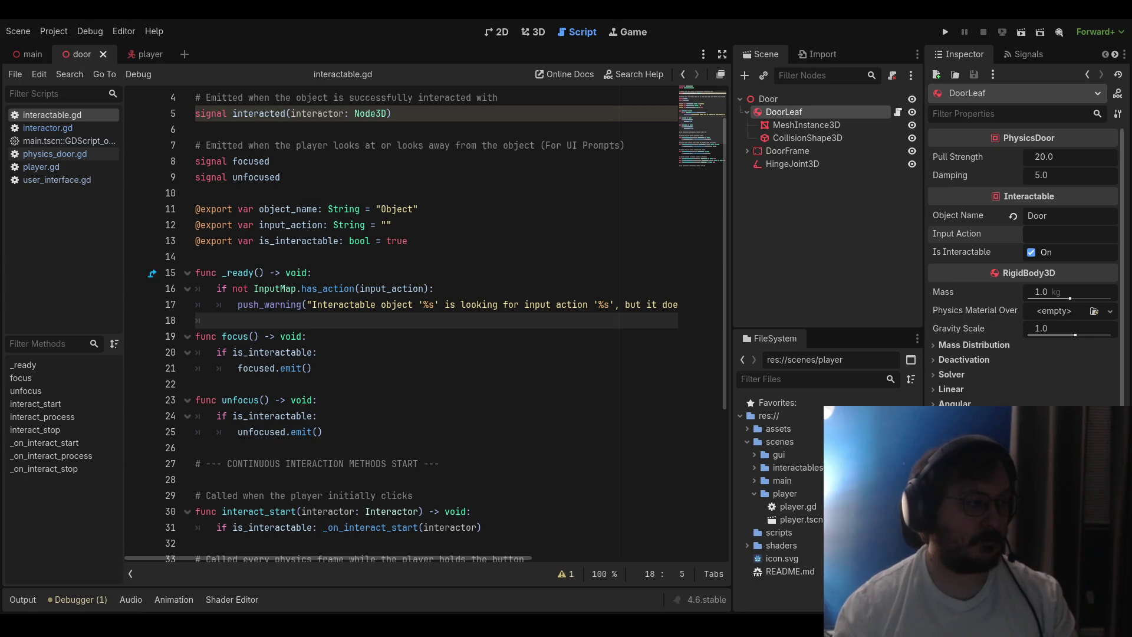
left_click(382, 241)
Set input_action's default value to "interact" on line 12 of interactable.gd, then bring up physics_door.gd
left_click(382, 225)
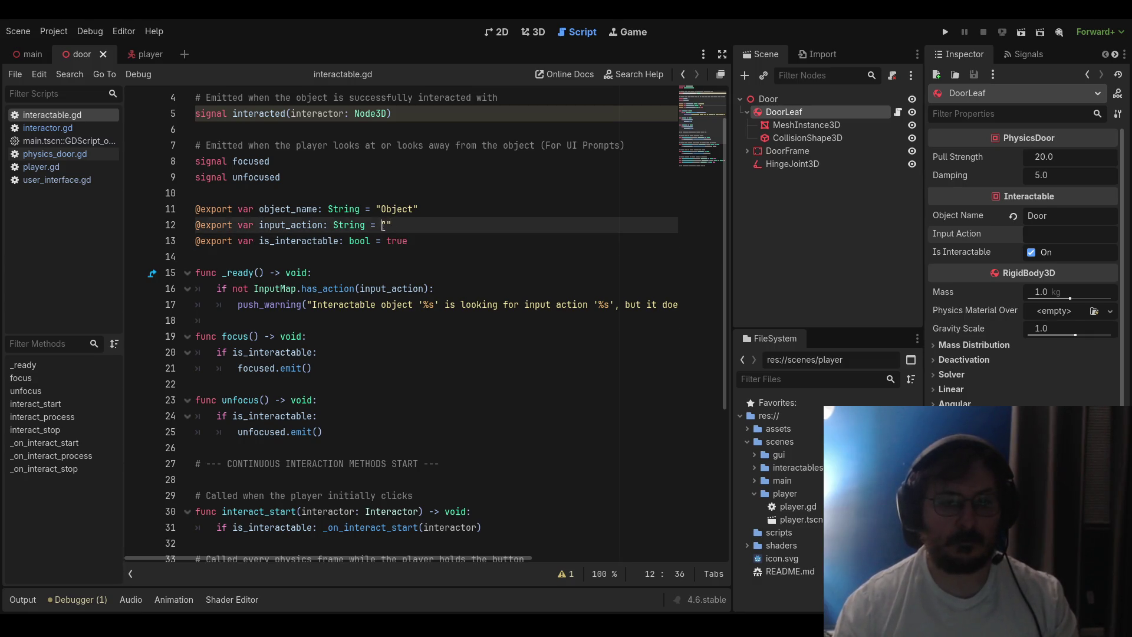
left_click(399, 227)
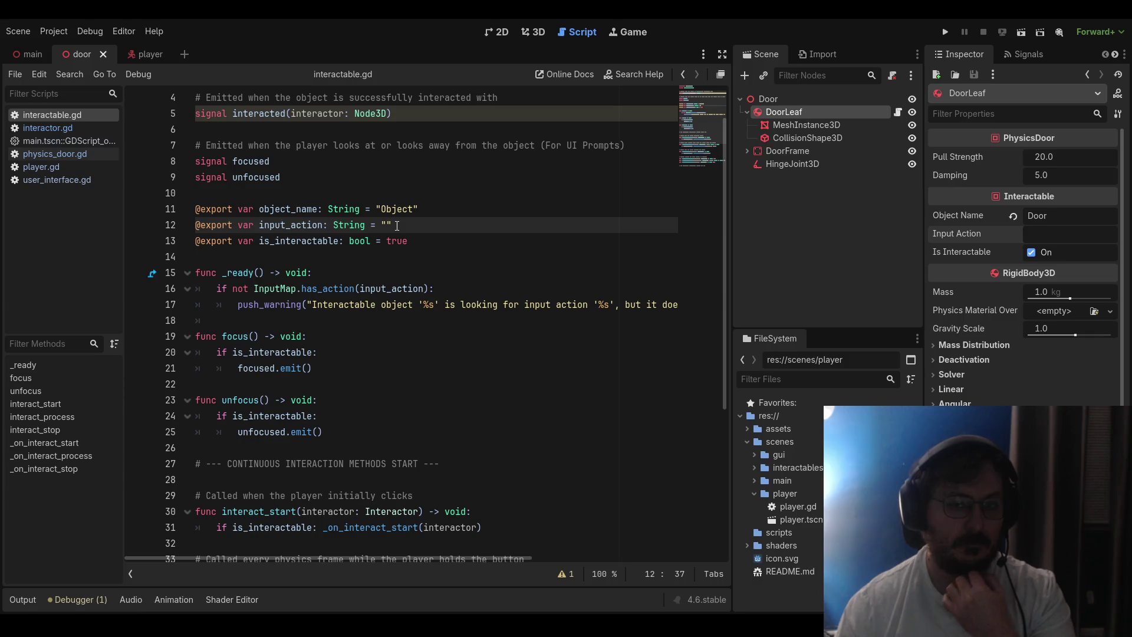
type("inte")
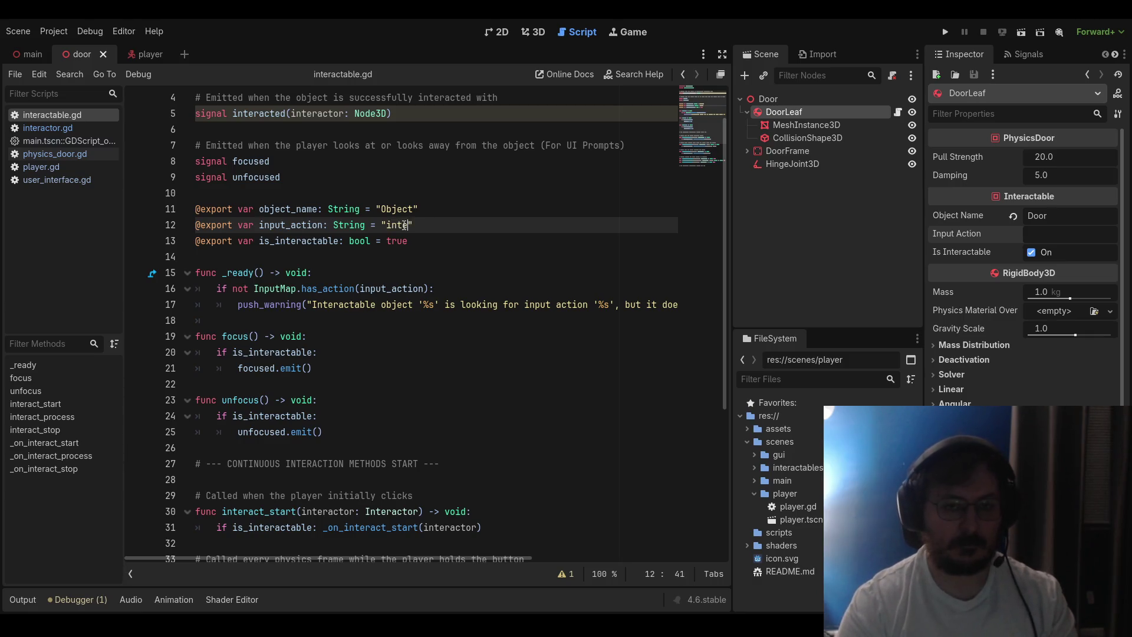
type("ract")
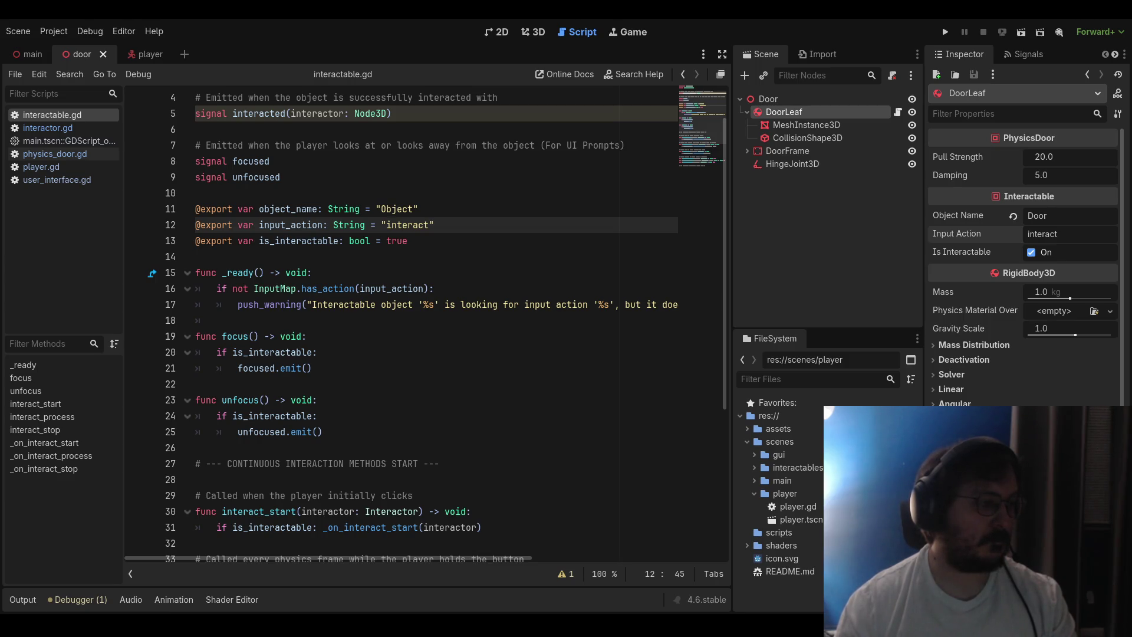
scroll(401, 325, "down", 4)
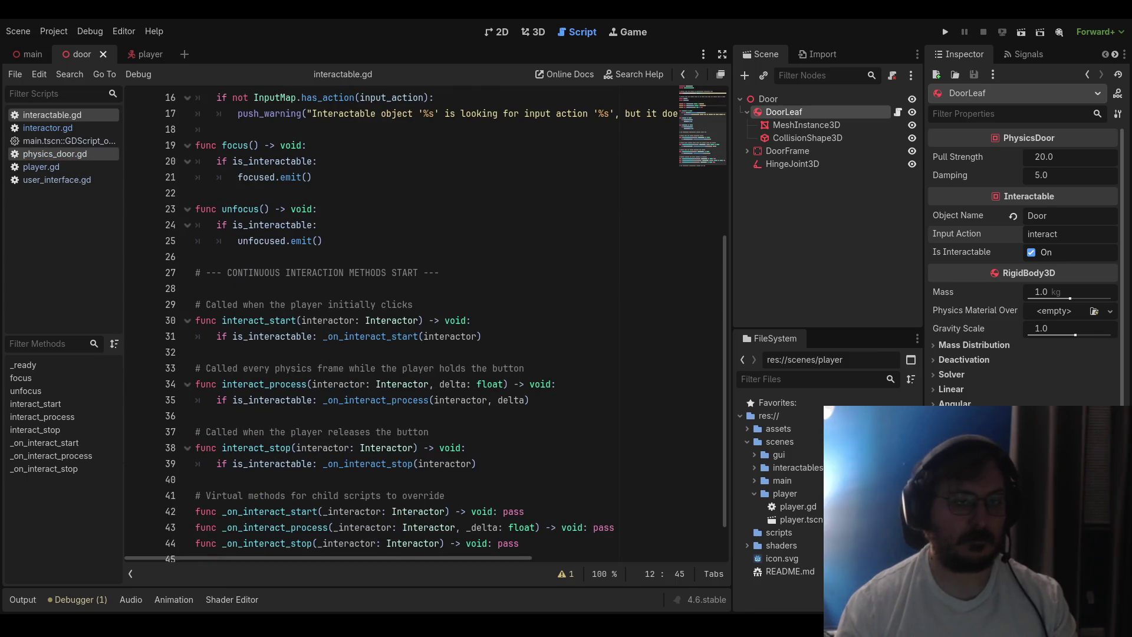
left_click(55, 154)
Scroll through the physics_door.gd script to review it
scroll(314, 316, "down", 6)
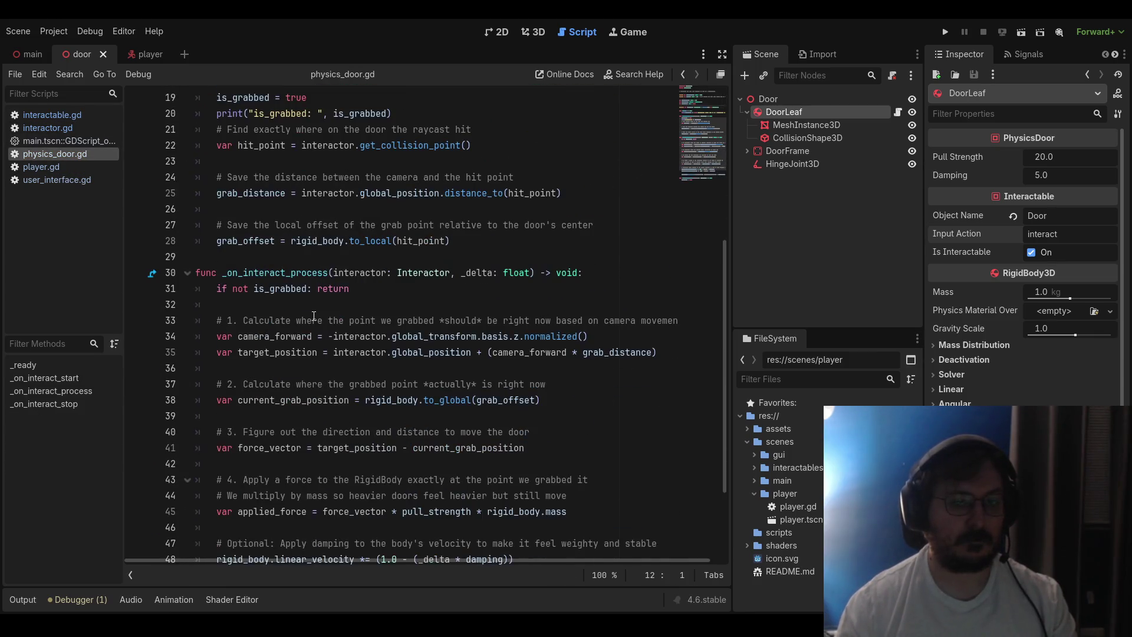
scroll(314, 317, "down", 3)
scroll(300, 324, "up", 8)
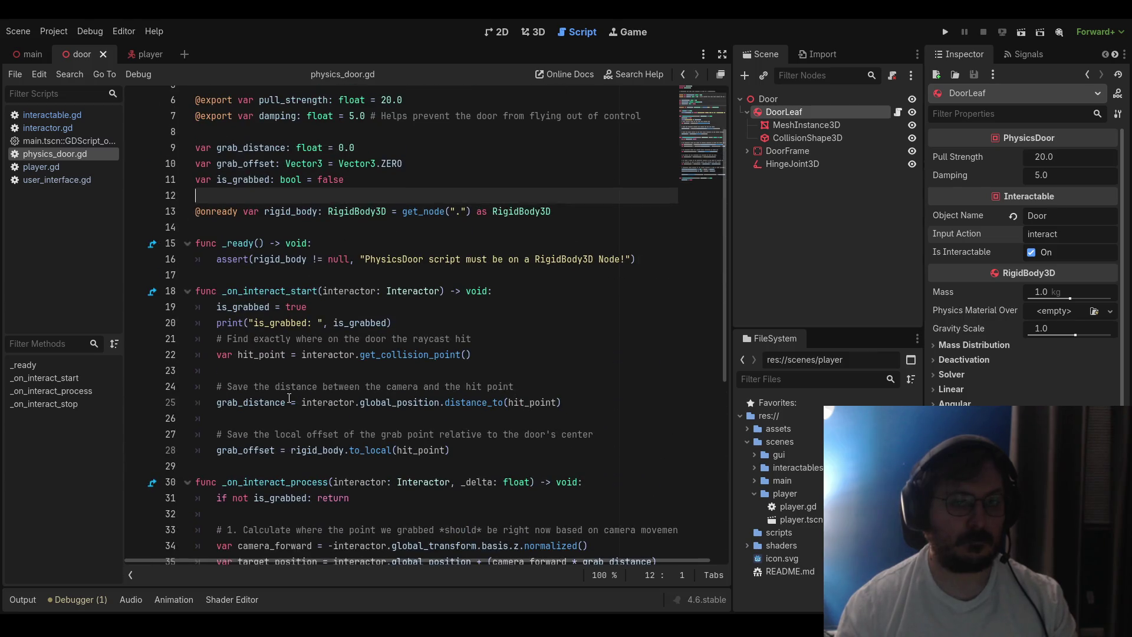
scroll(275, 401, "down", 7)
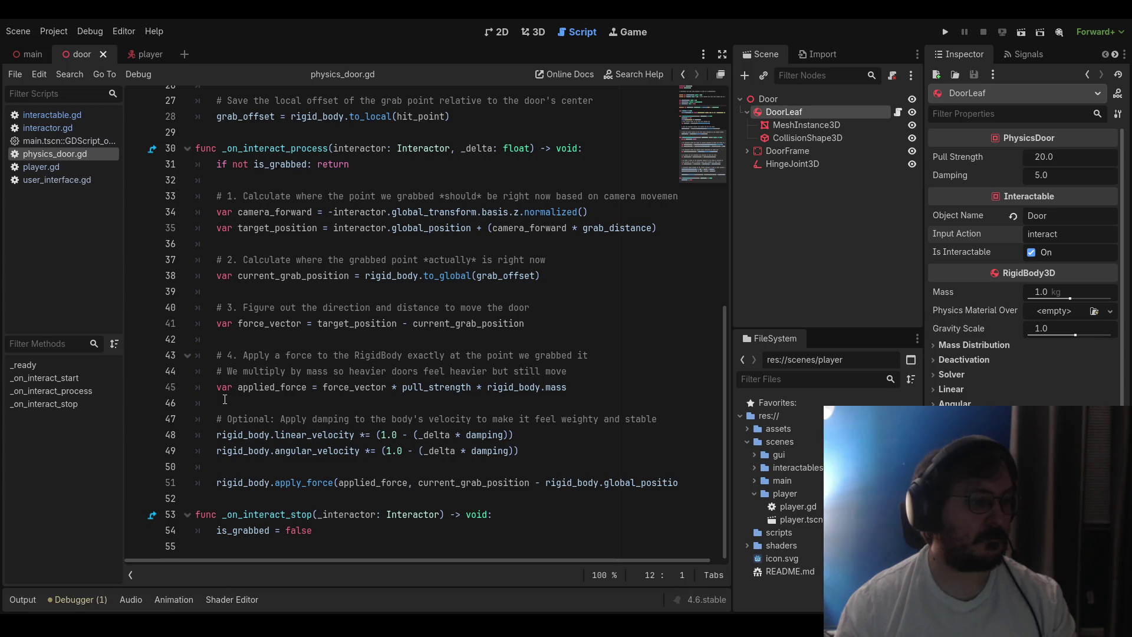
Review the player.gd script, scrolling up and down through its code
left_click(46, 170)
scroll(246, 259, "down", 12)
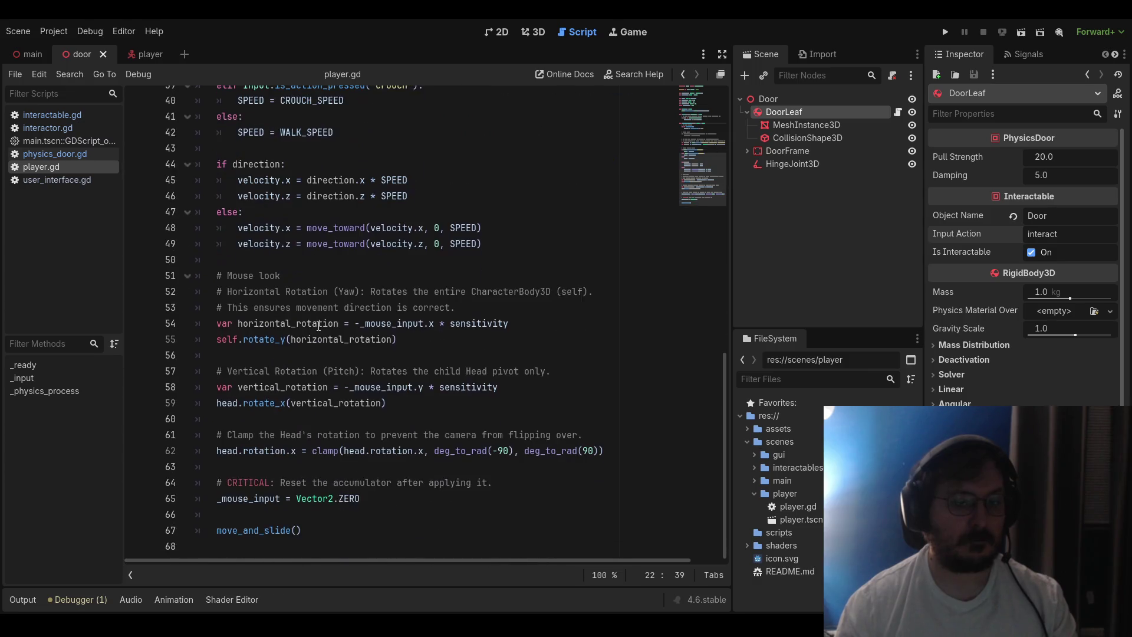
scroll(313, 329, "up", 8)
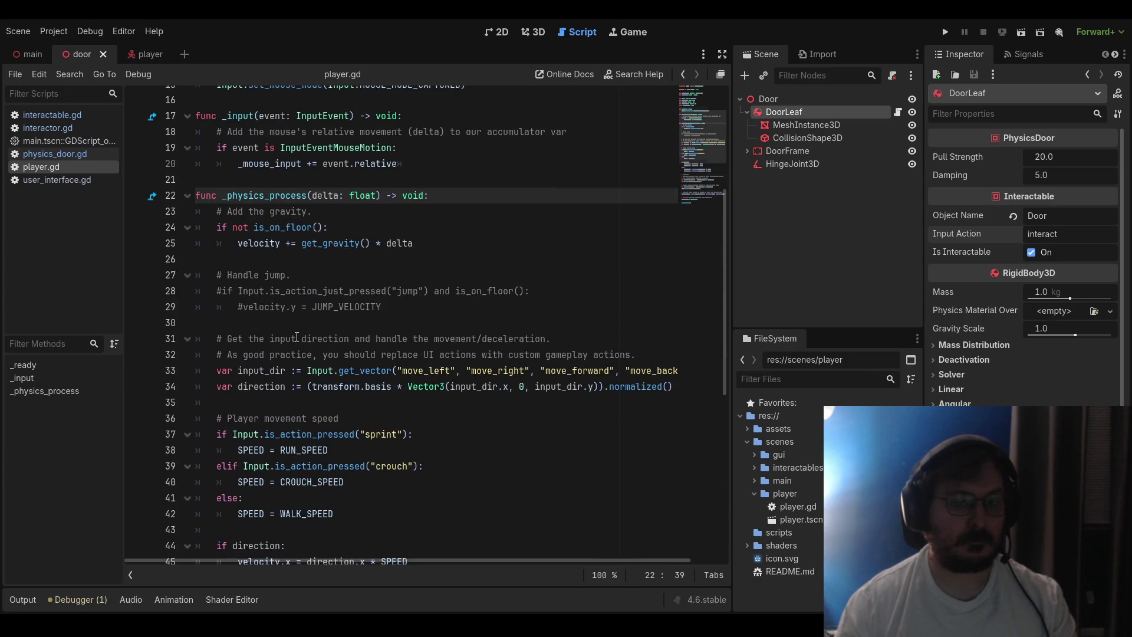
scroll(297, 336, "up", 3)
scroll(297, 337, "down", 2)
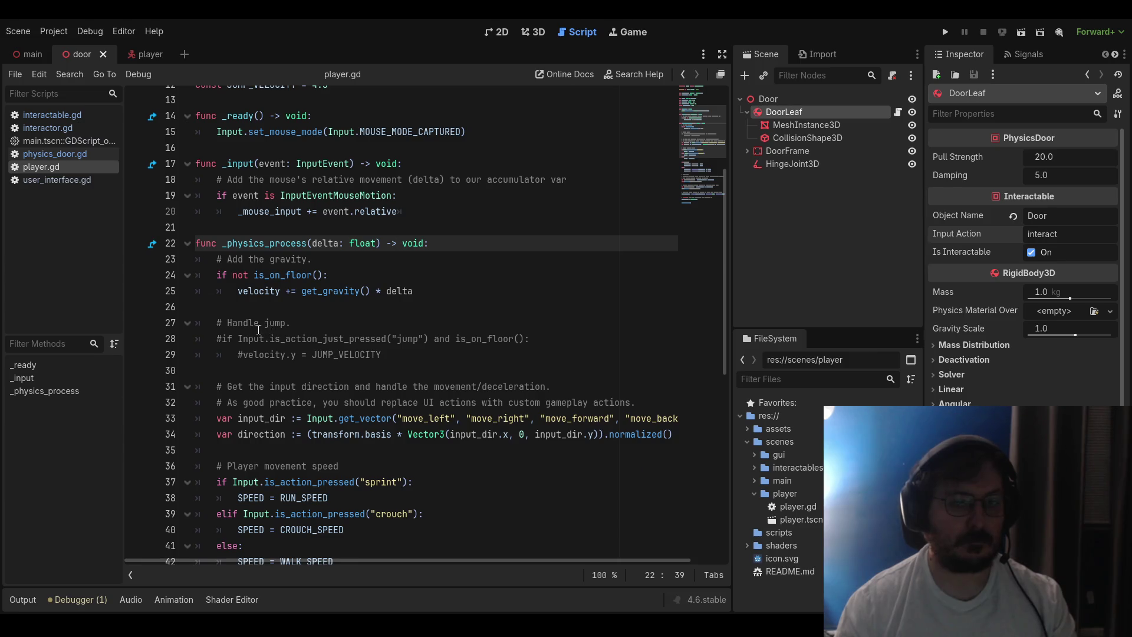
scroll(251, 331, "up", 2)
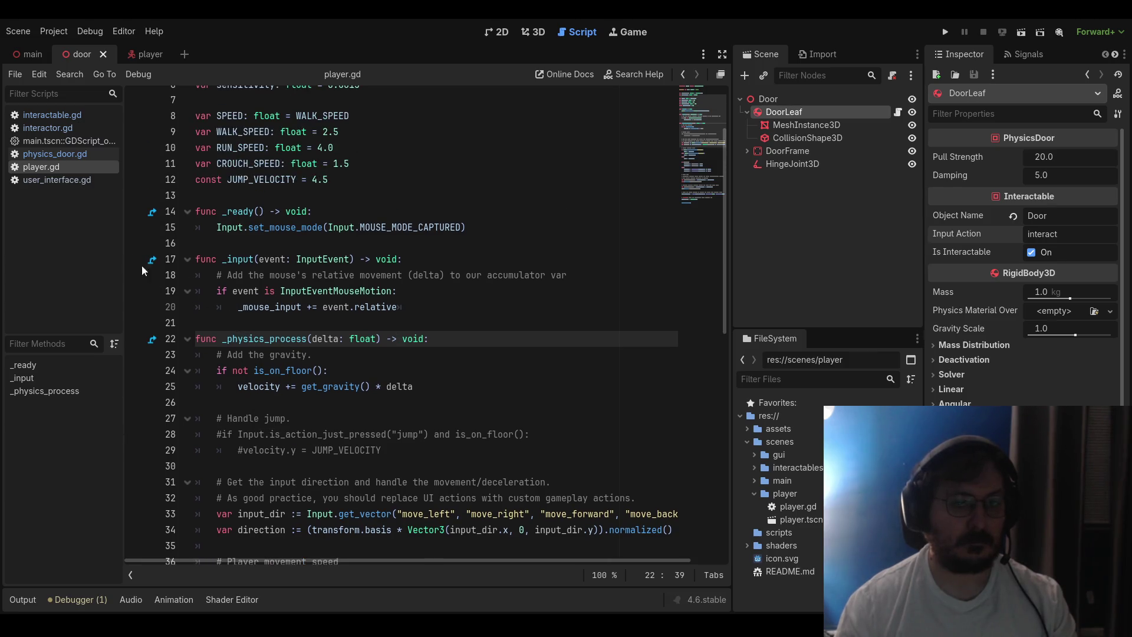
Look over interactable.gd and the FPS label script, ending on interactor.gd
left_click(55, 116)
scroll(275, 251, "down", 2)
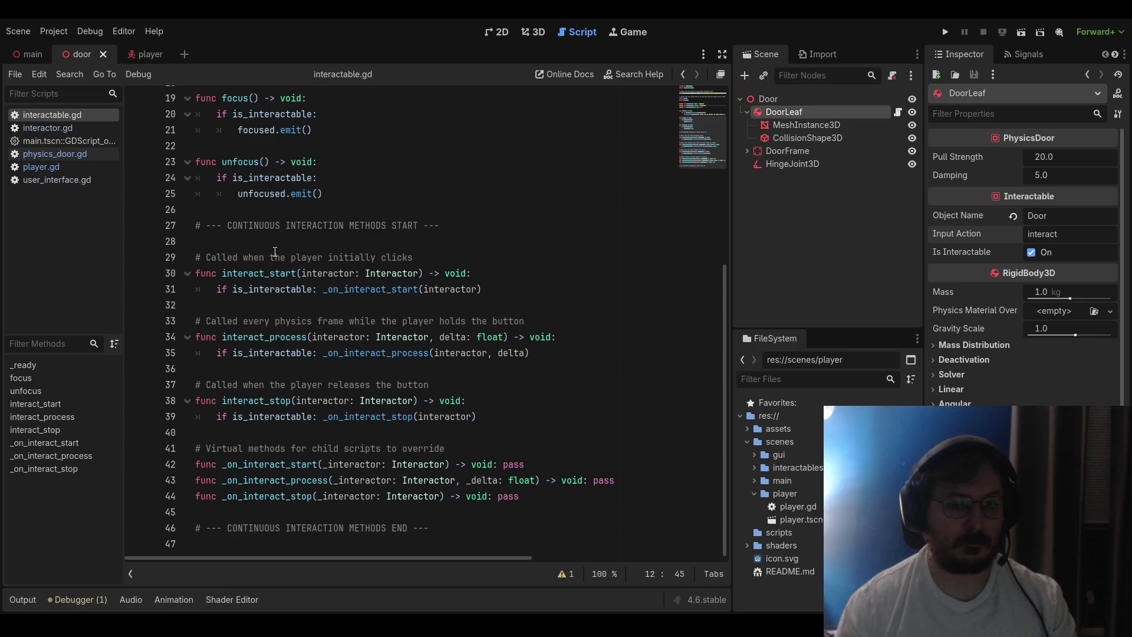
scroll(275, 252, "up", 6)
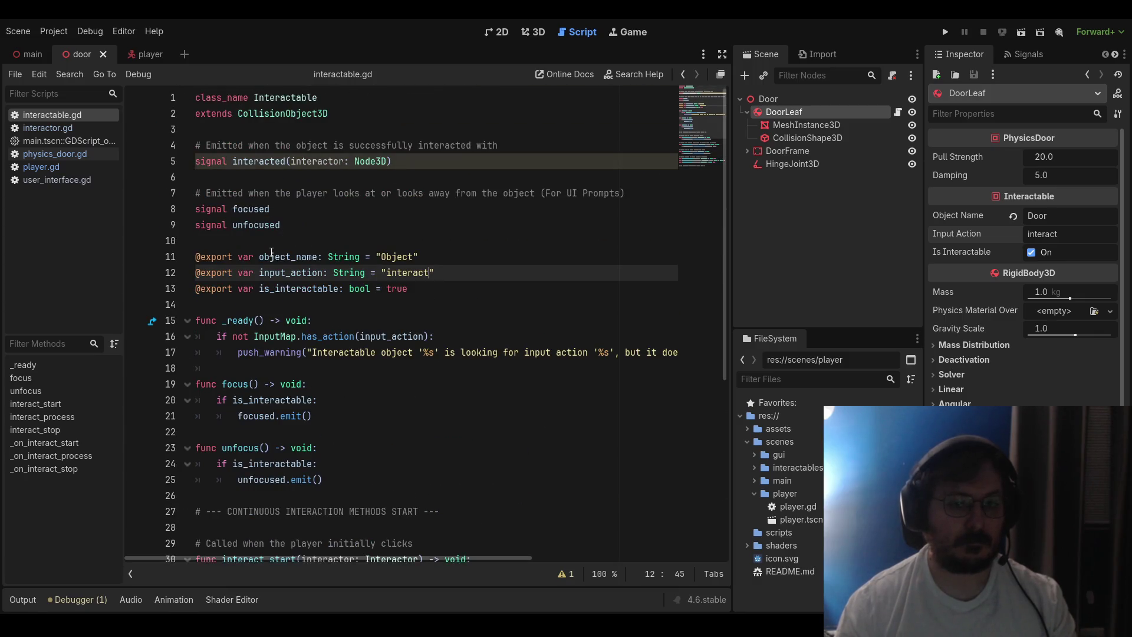
left_click(64, 141)
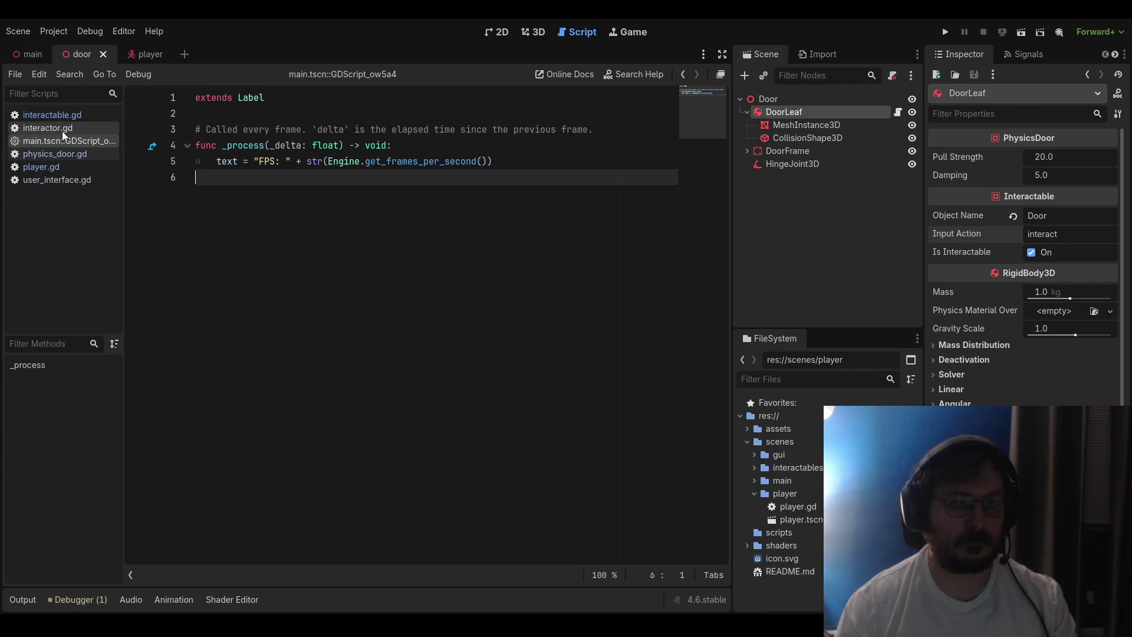
left_click(63, 128)
left_click(62, 116)
left_click(59, 128)
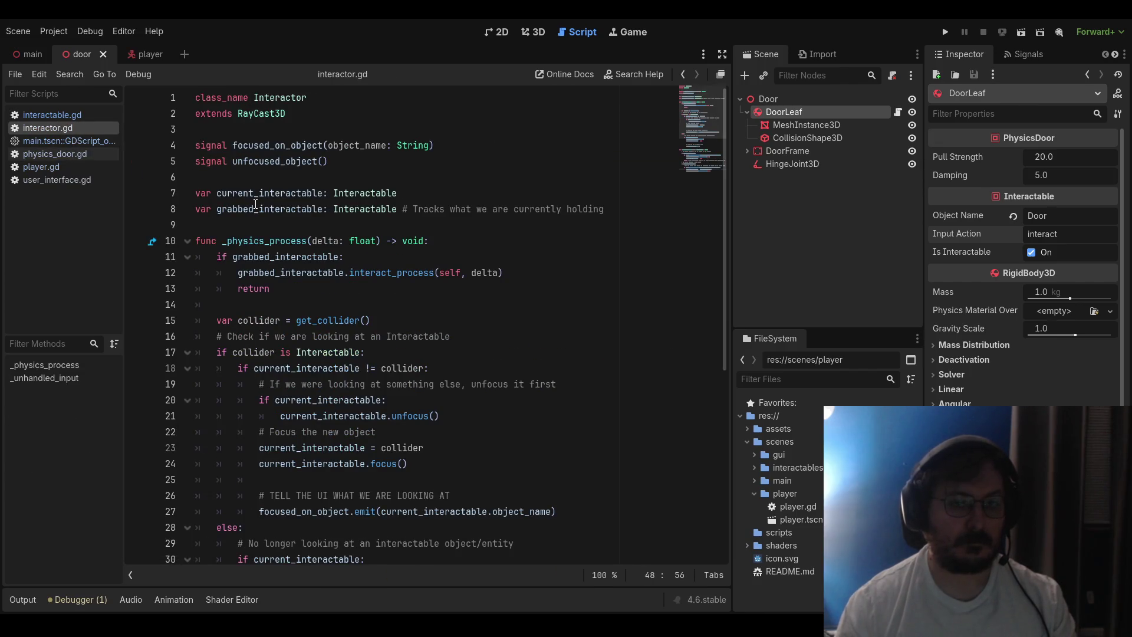
scroll(256, 204, "down", 7)
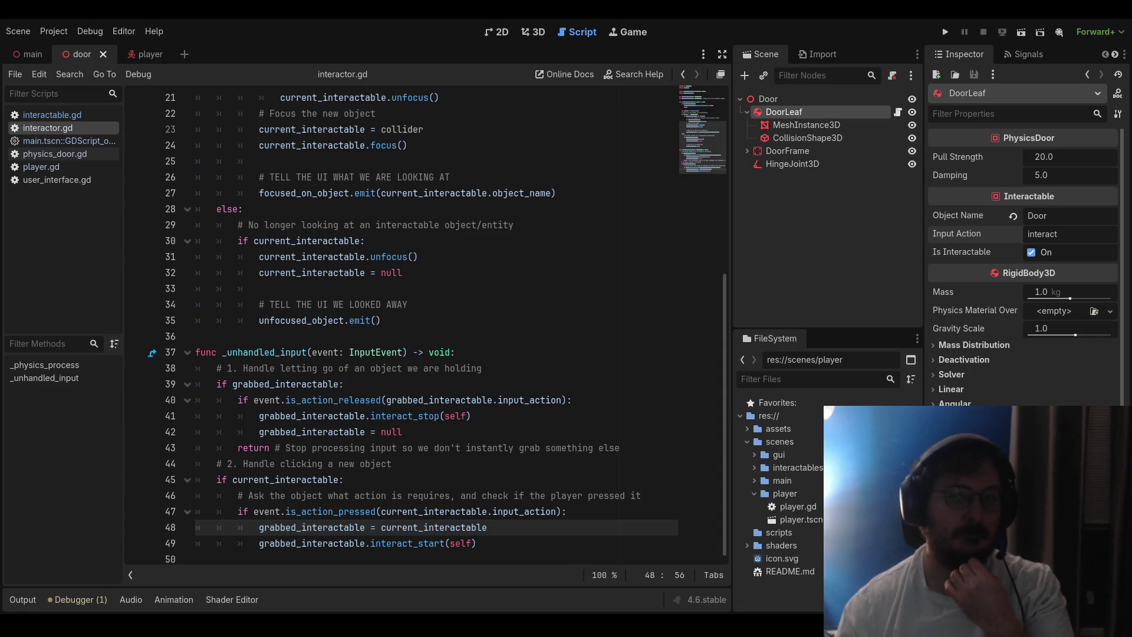
Return to the door scene's 3D viewport and deselect the DoorLeaf
key("ctrl+F2")
scroll(539, 224, "up", 2)
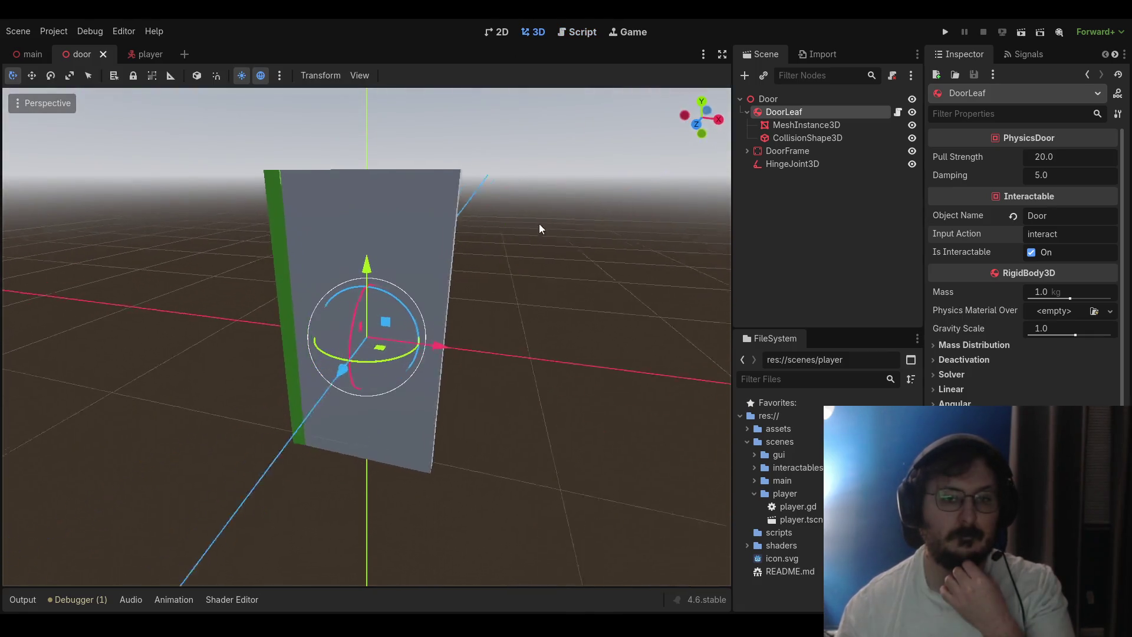
scroll(490, 249, "down", 2)
left_click(512, 254)
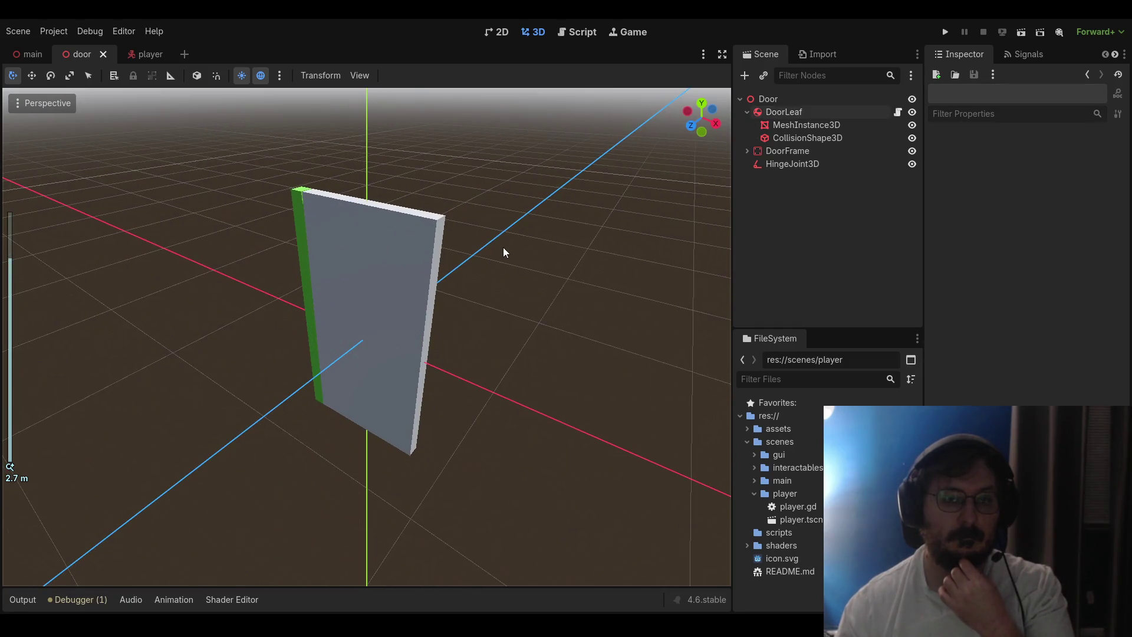
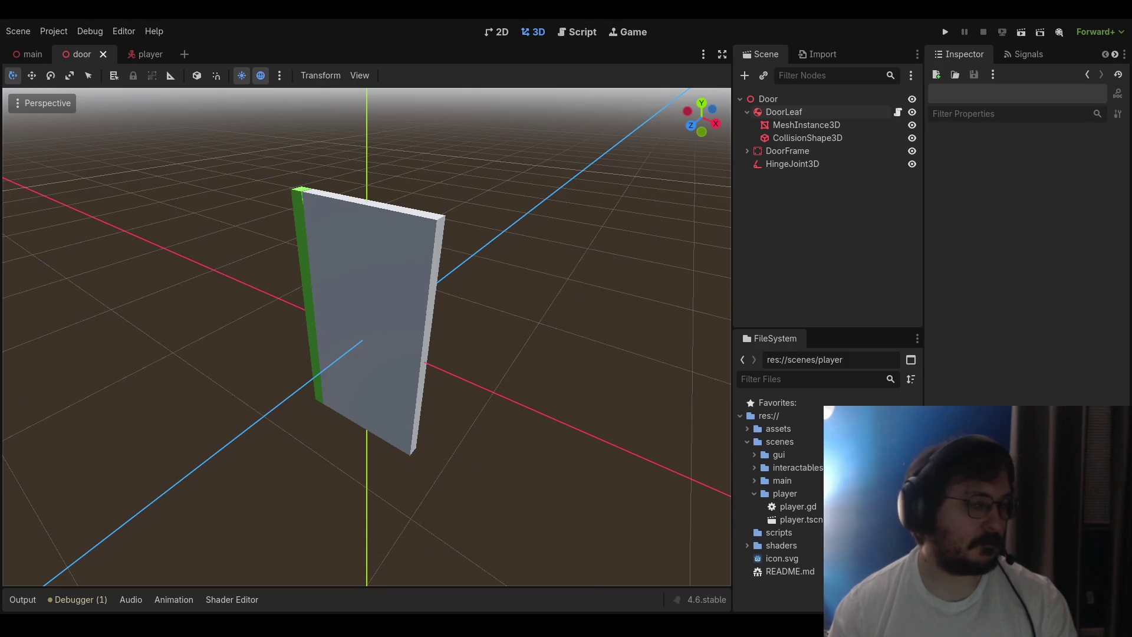
Rename _unhandled_input to _input on line 37 of interactor.gd and run the project
left_click(577, 31)
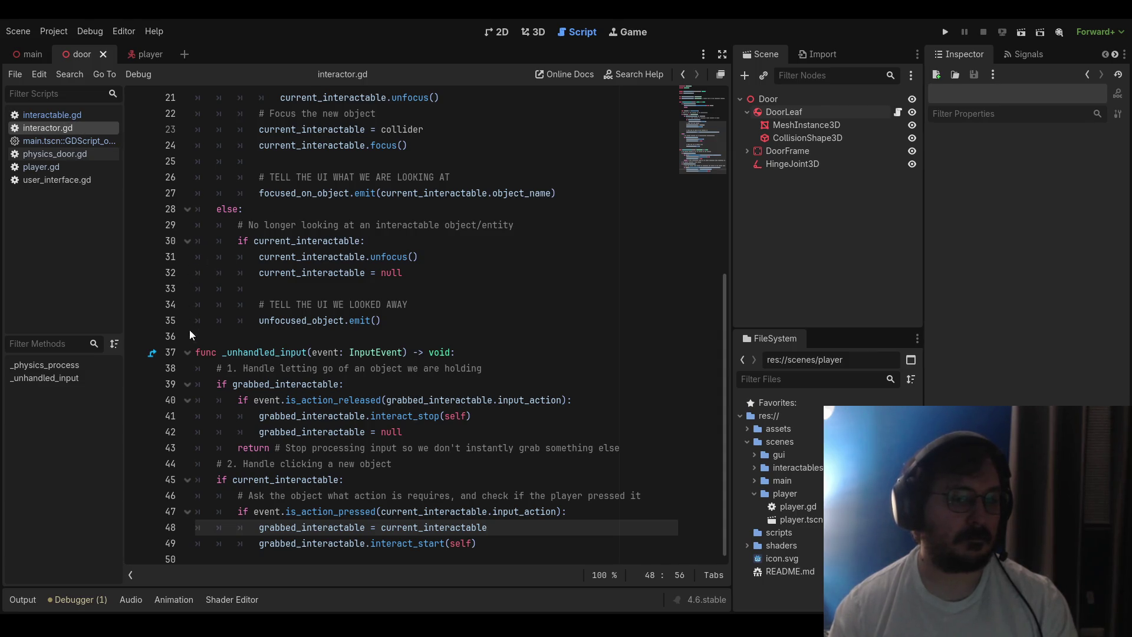
left_click(212, 332)
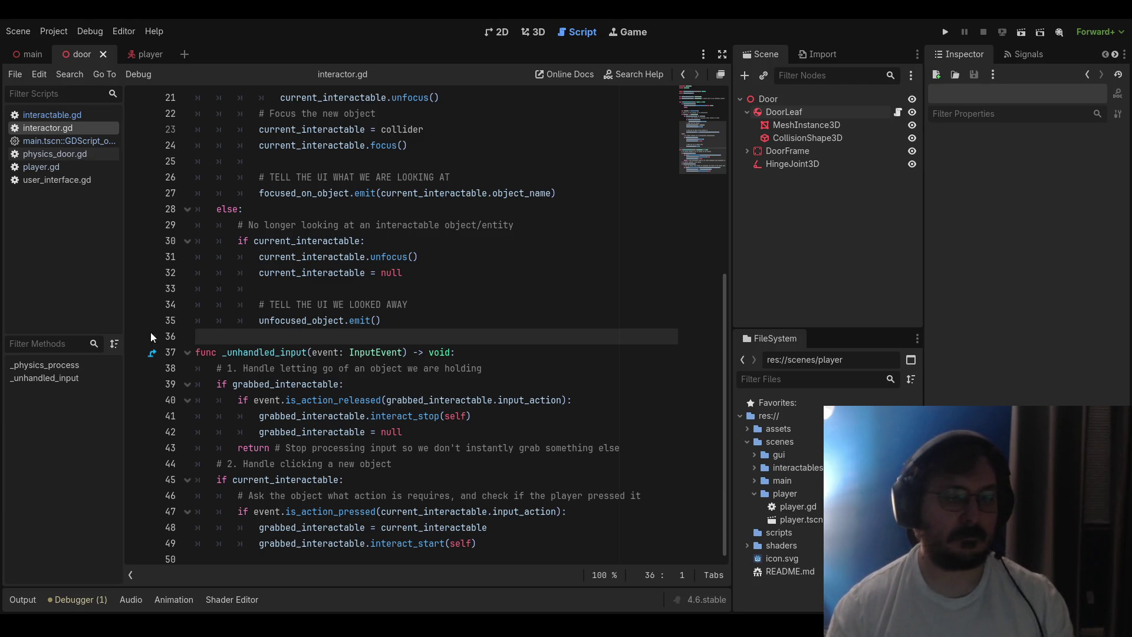
double_click(275, 352)
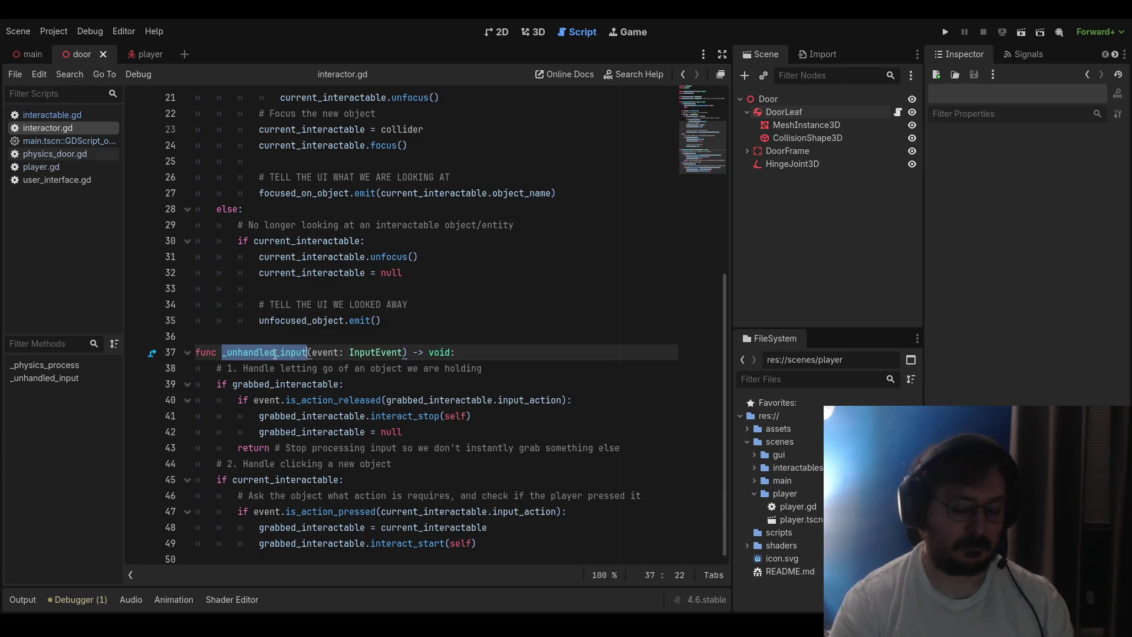
type("_input")
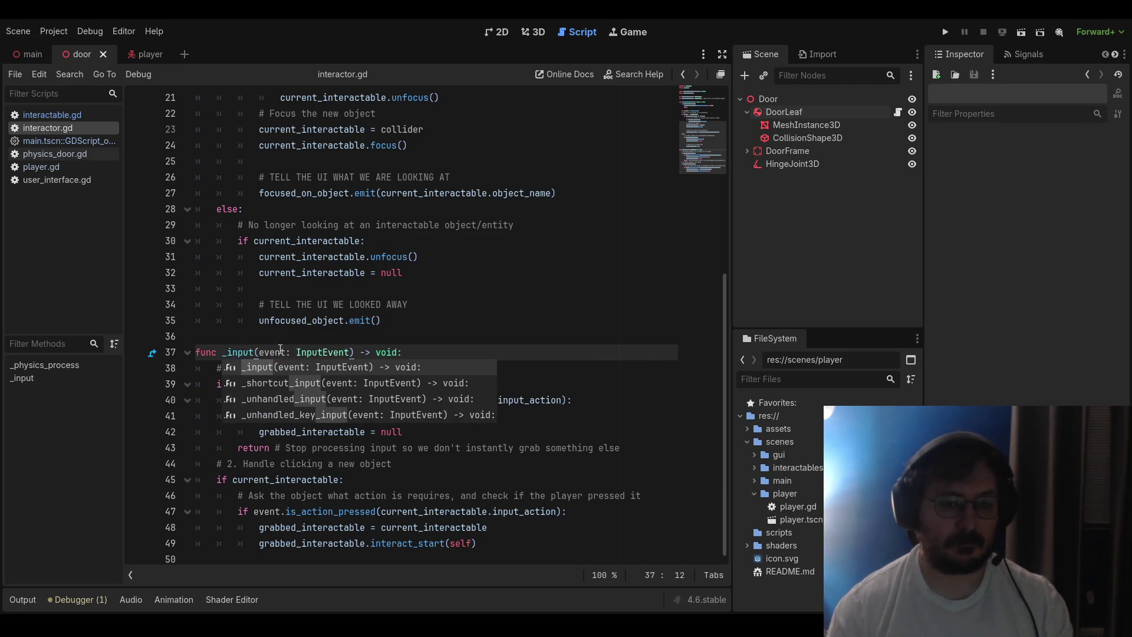
left_click(263, 320)
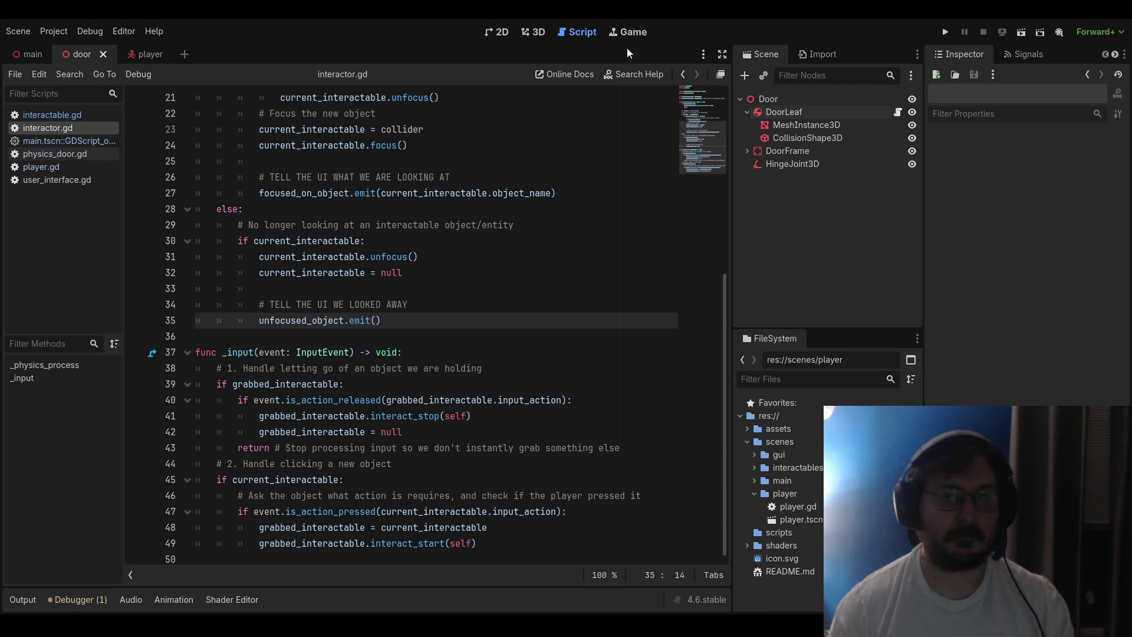
key("F5")
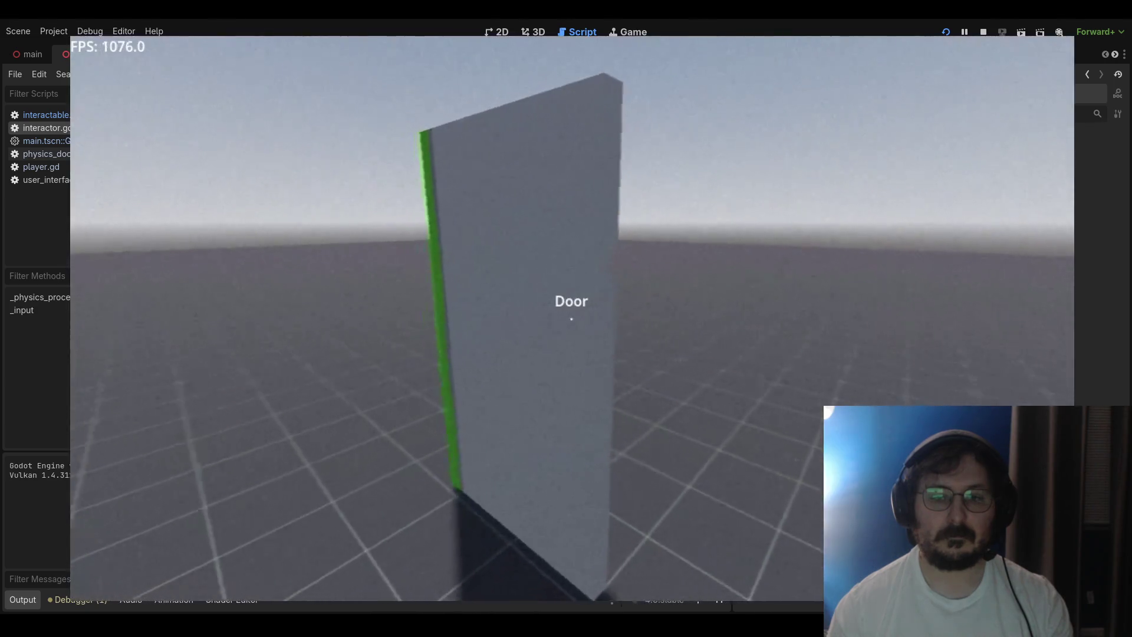
key("d")
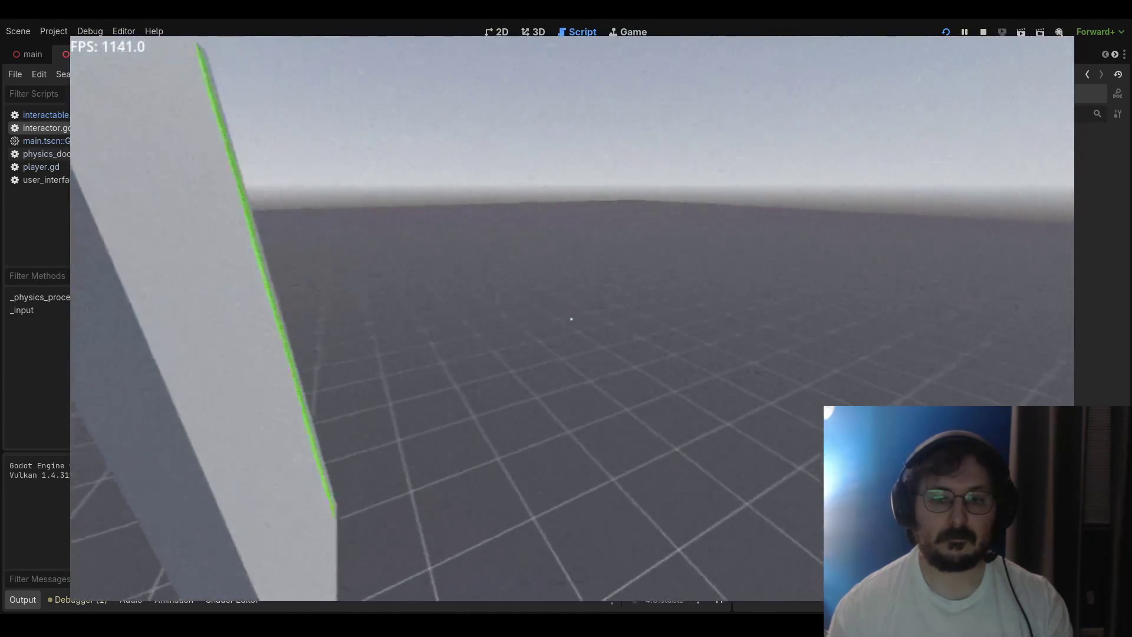
key("a")
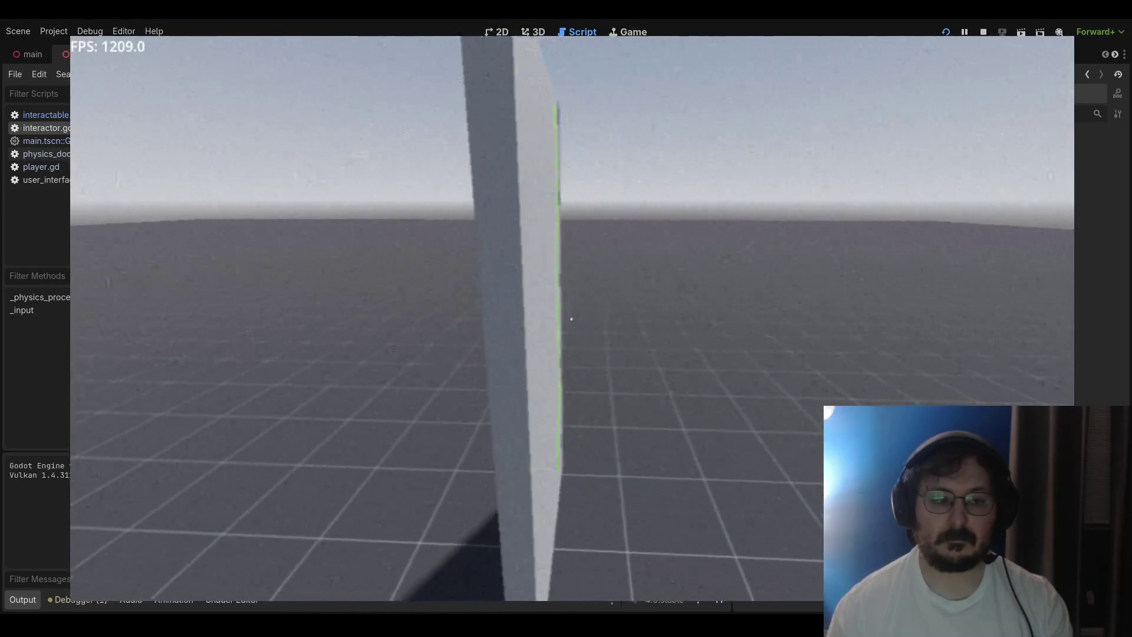
key("s")
left_click(572, 318)
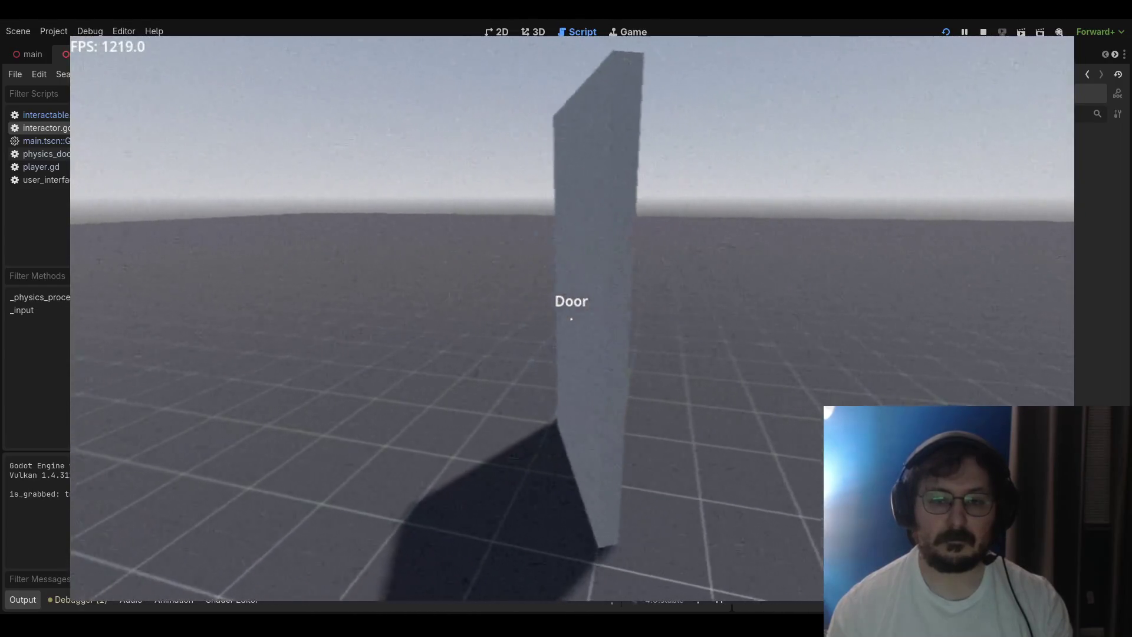
mouse_move(572, 319)
left_mouse_down()
mouse_move(572, 301)
mouse_move(571, 318)
left_mouse_up()
left_click(571, 319)
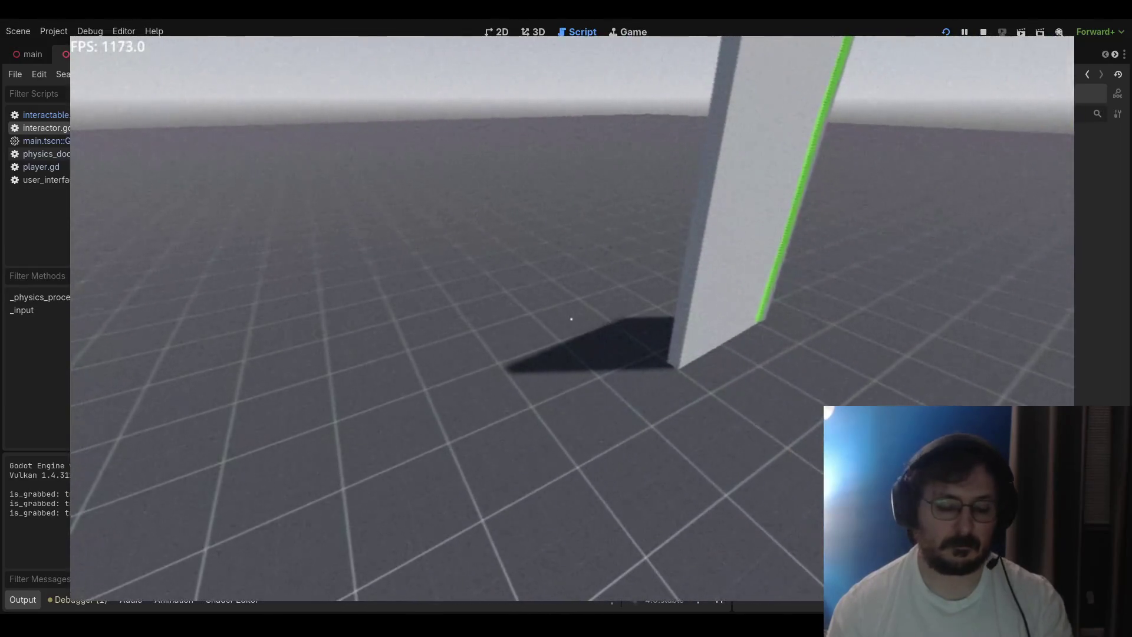
key("F8")
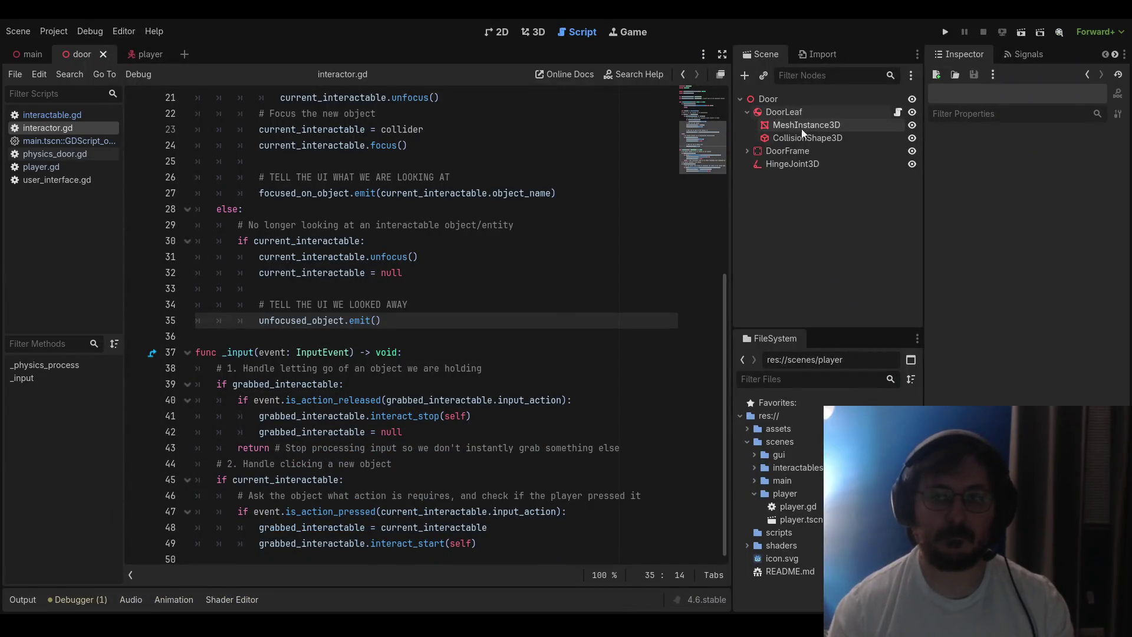
Change DoorLeaf's Input Action from interact to grab and save the door scene
left_click(785, 111)
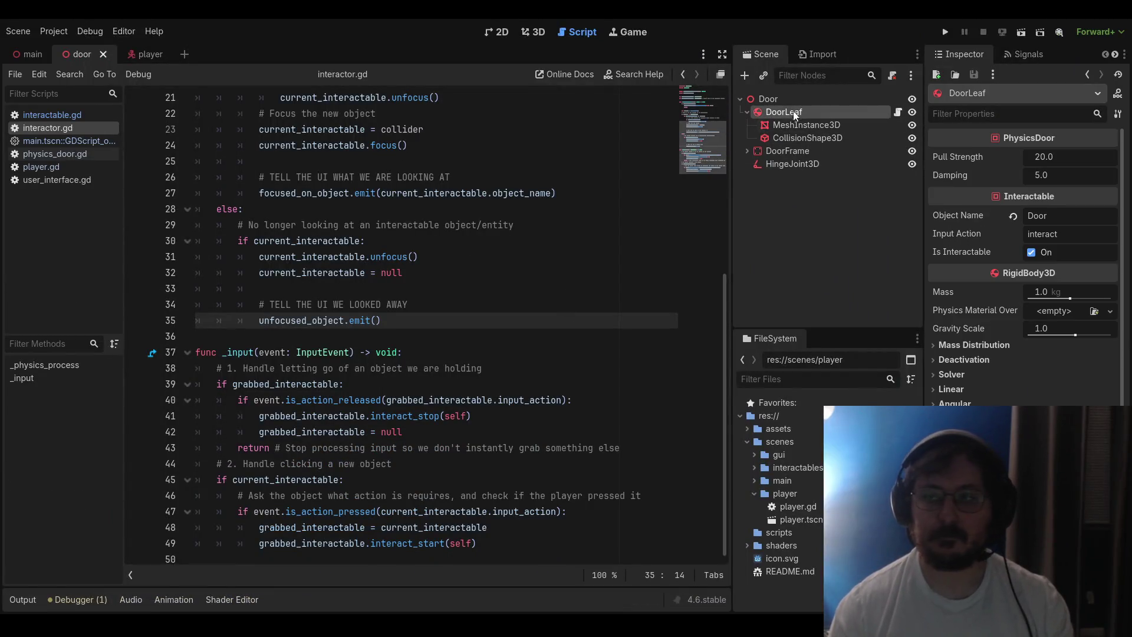
double_click(1056, 234)
type("grab")
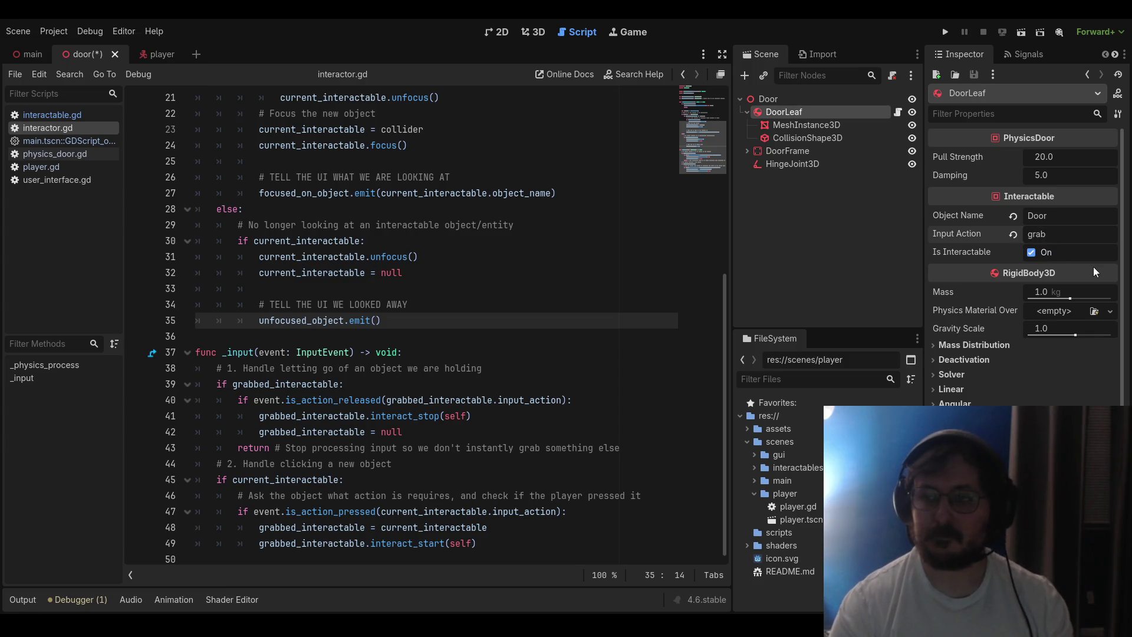
key("ctrl+s")
Run the game, grab and swing the door twice with E, then stop it
left_click(945, 32)
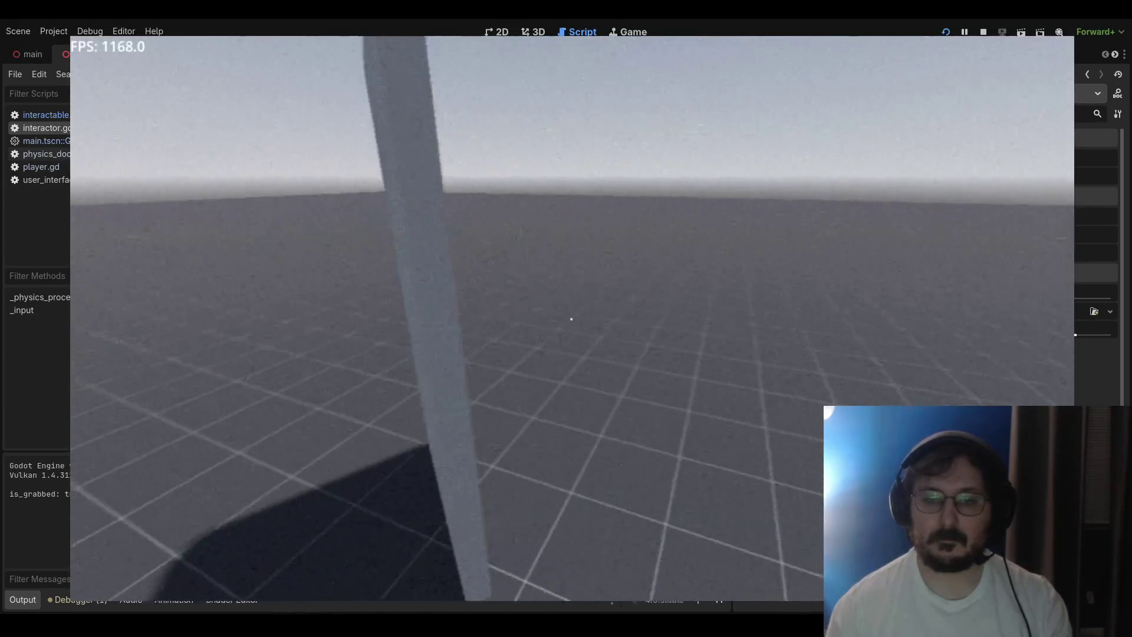
key("e")
key("e")
key("e")
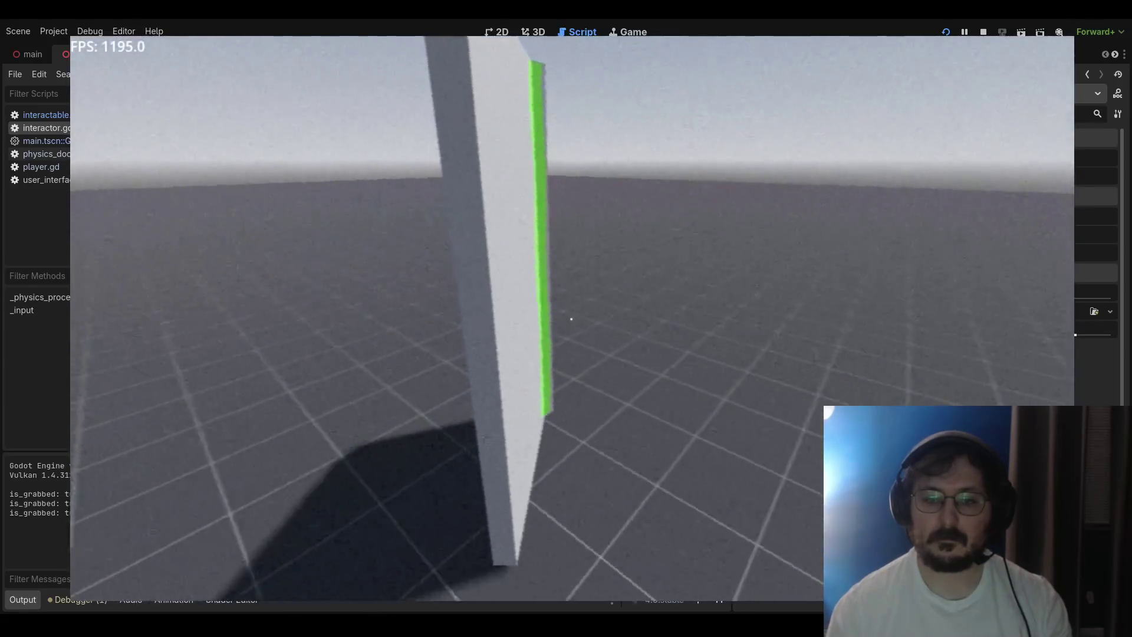
key("e")
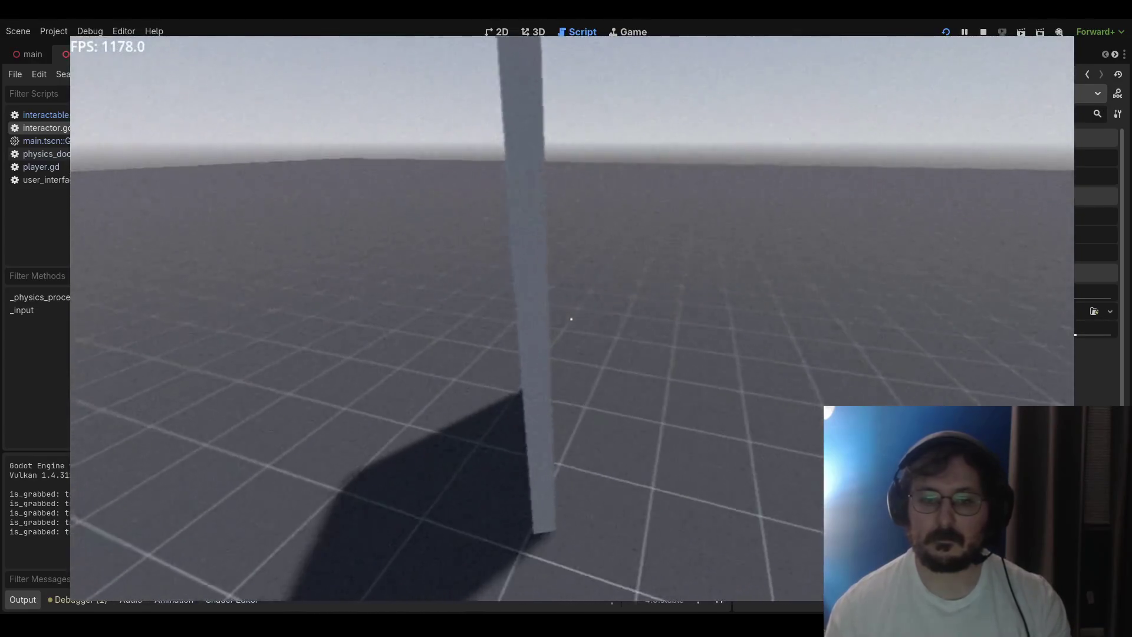
key("e")
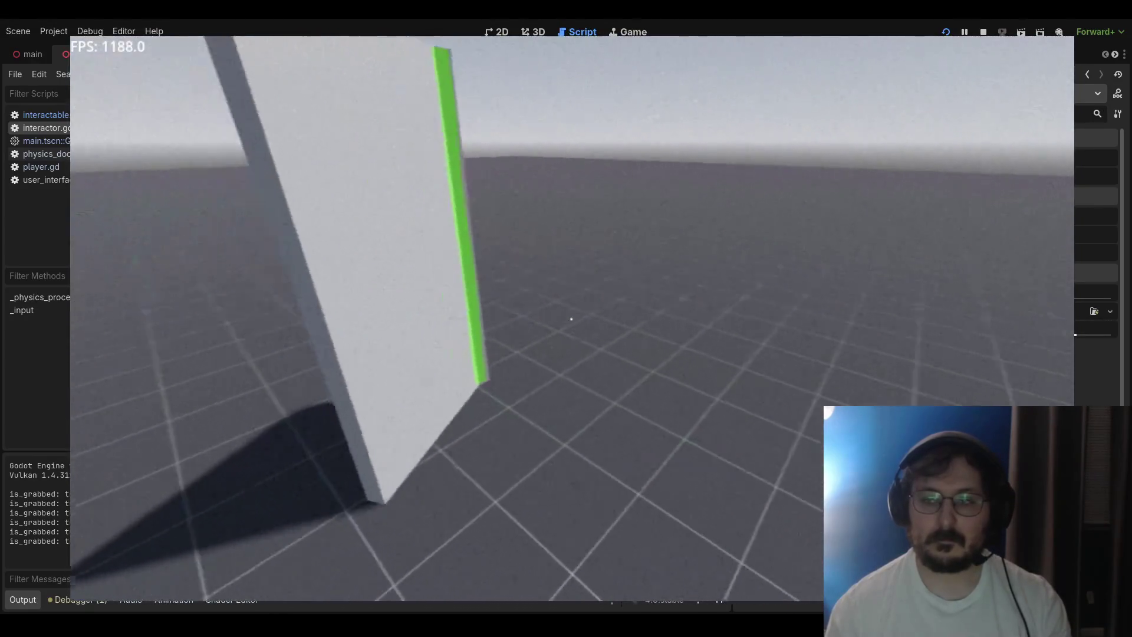
key("e")
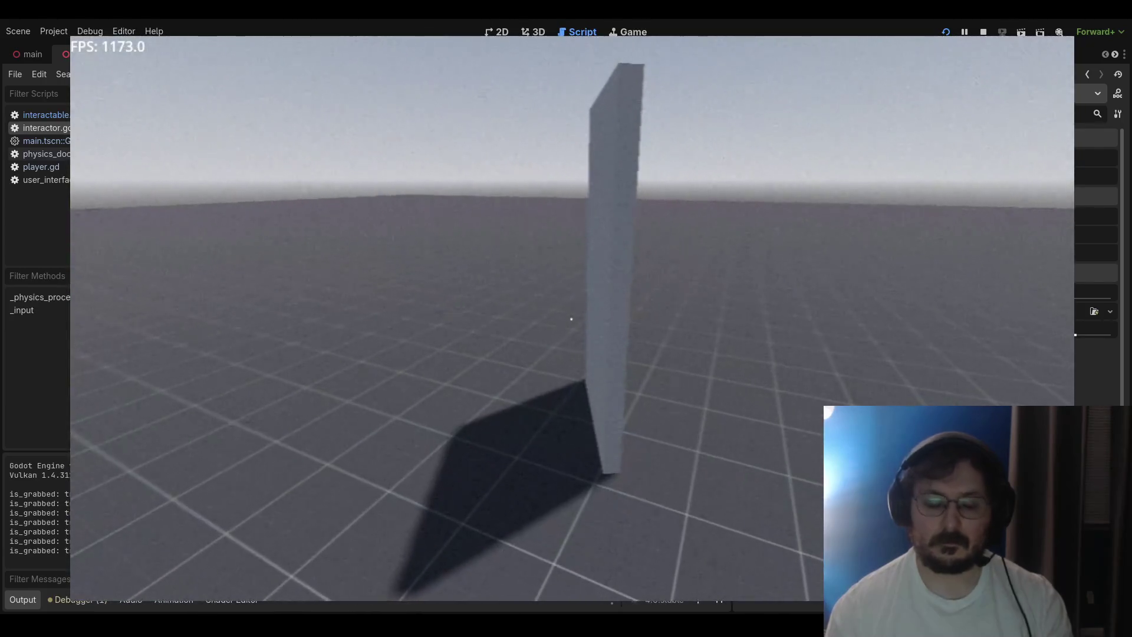
key("F8")
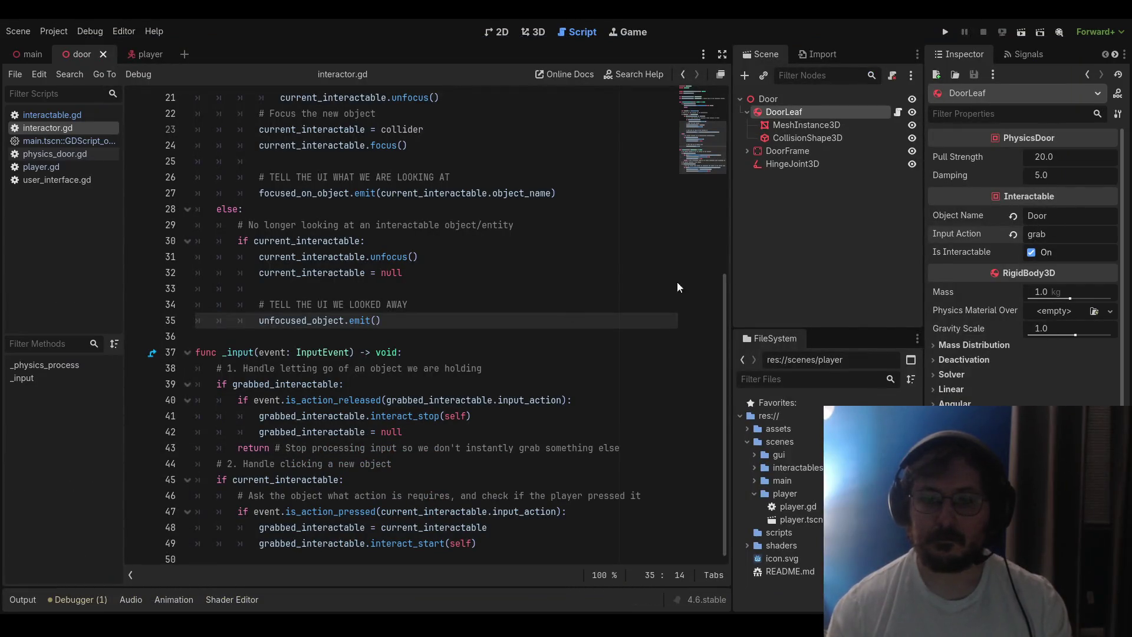
Switch to the 3D view and close the player and door scene tabs
left_click(562, 298)
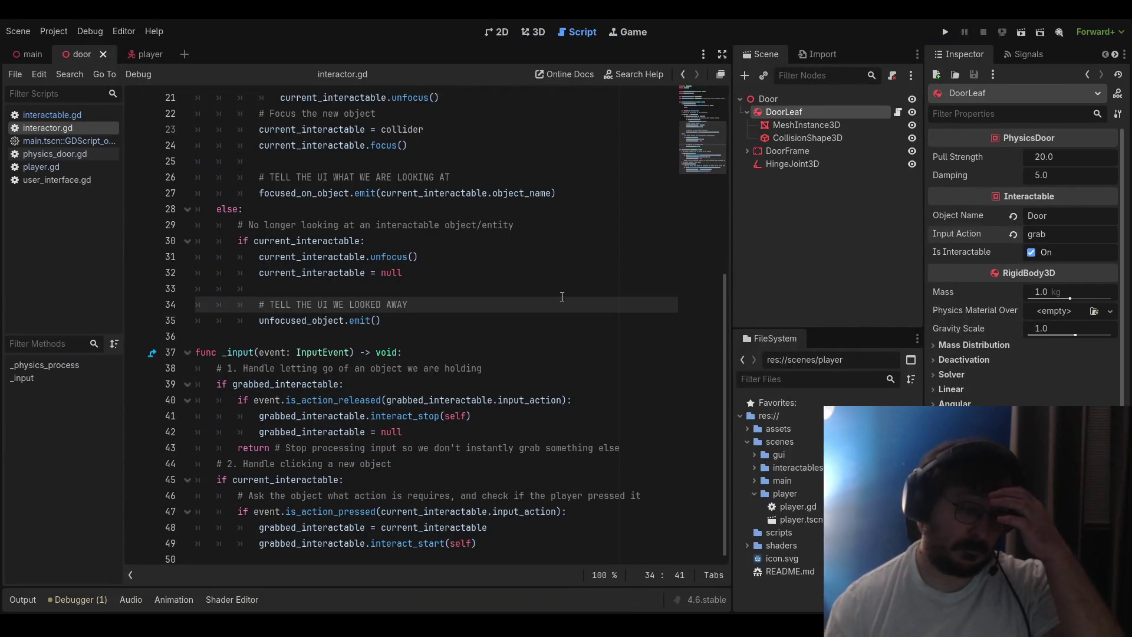
left_click(533, 32)
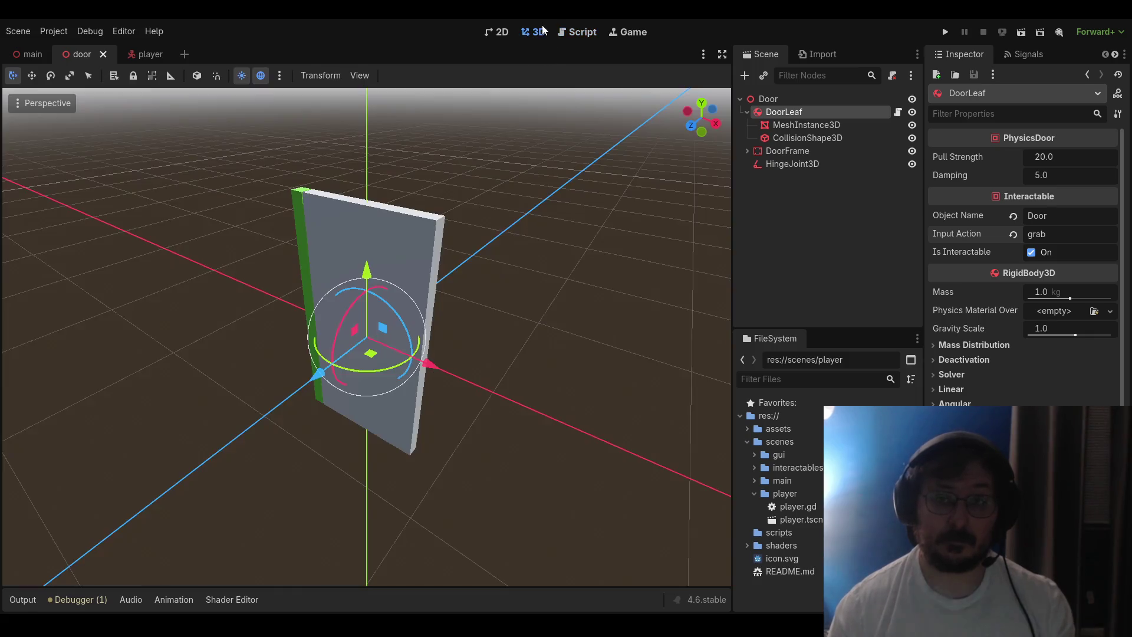
left_click(490, 310)
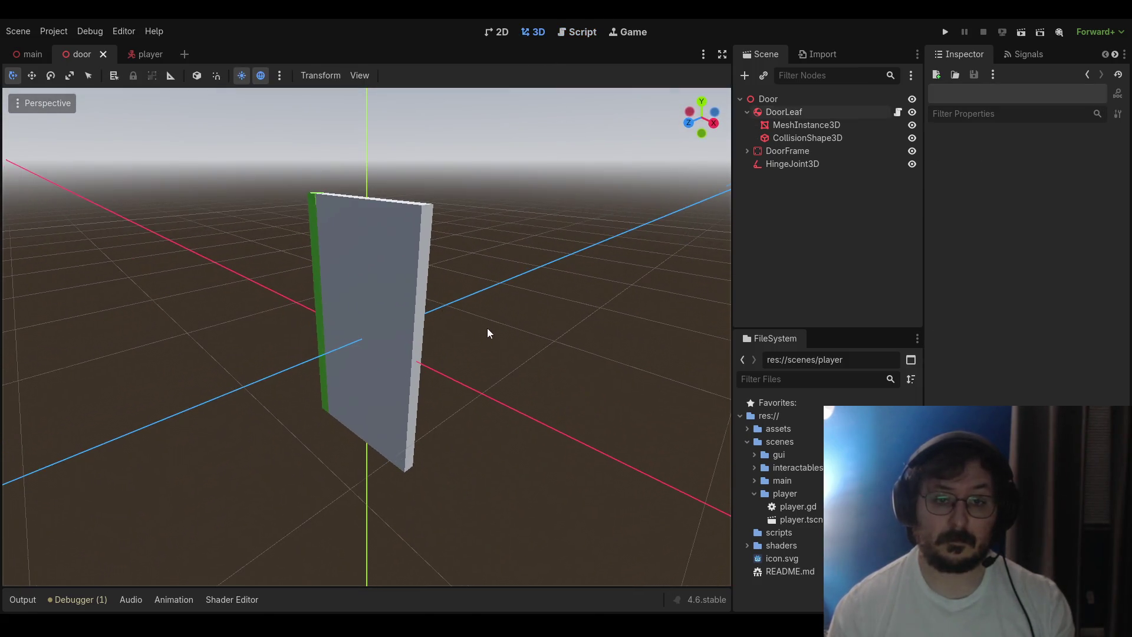
left_click(137, 58)
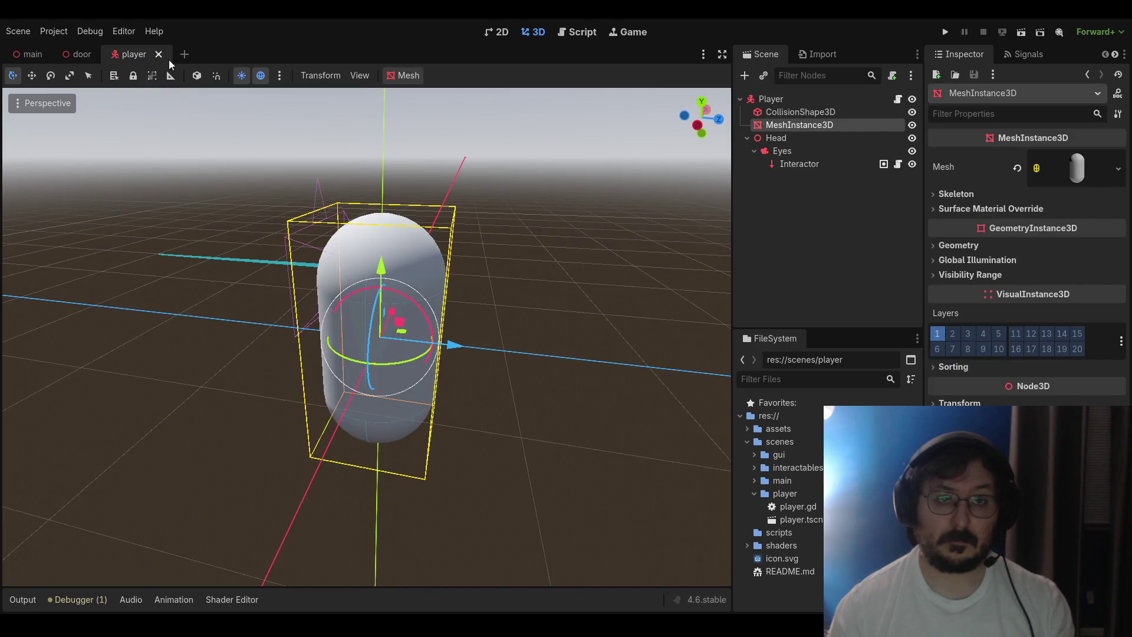
left_click(160, 55)
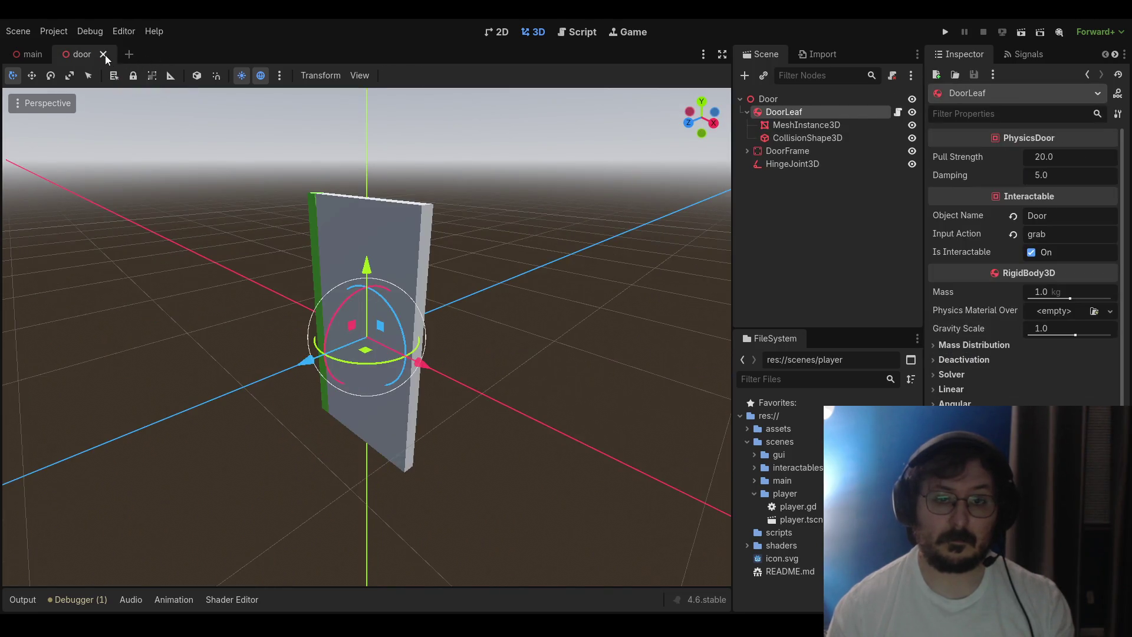
left_click(105, 55)
Open the Door instance from main's Scene tree and show DoorLeaf's physics_door.gd script
mouse_move(356, 258)
left_mouse_down()
mouse_move(498, 281)
mouse_move(480, 303)
mouse_move(507, 183)
mouse_move(389, 289)
mouse_move(556, 287)
mouse_move(478, 317)
mouse_move(508, 302)
left_mouse_up()
left_click(508, 184)
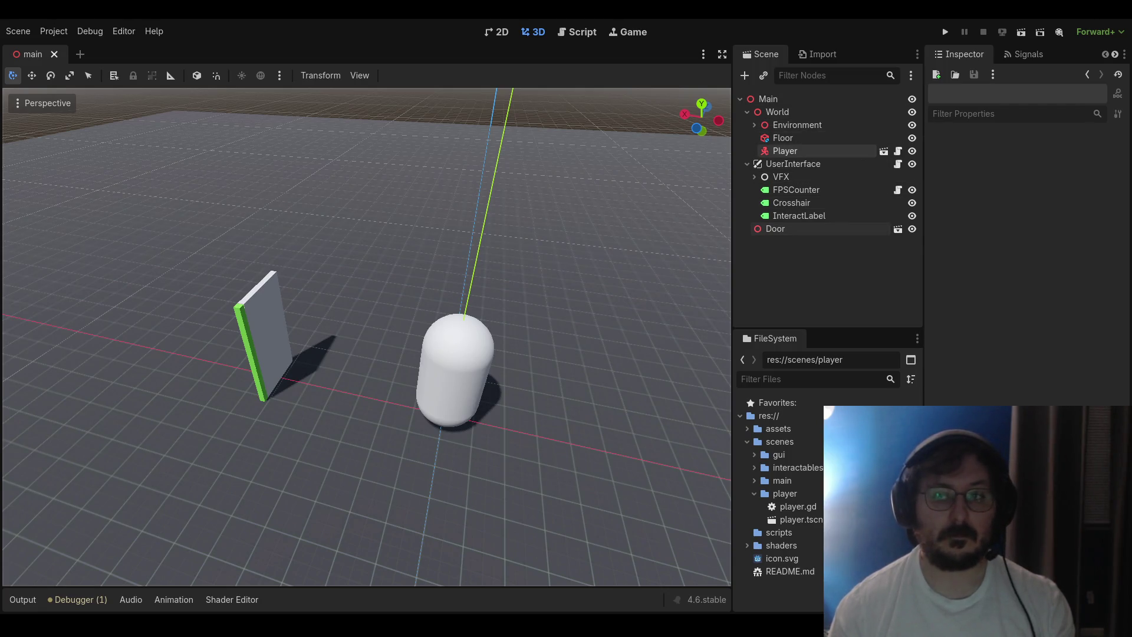
left_click(776, 229)
left_click(897, 229)
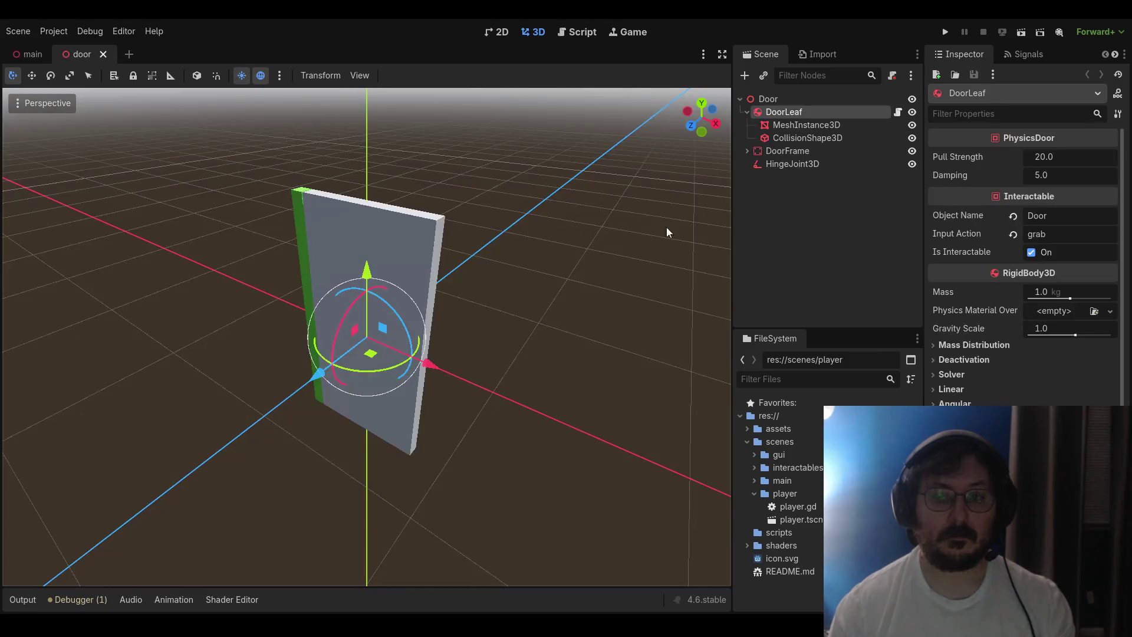
left_click(897, 112)
scroll(408, 276, "up", 8)
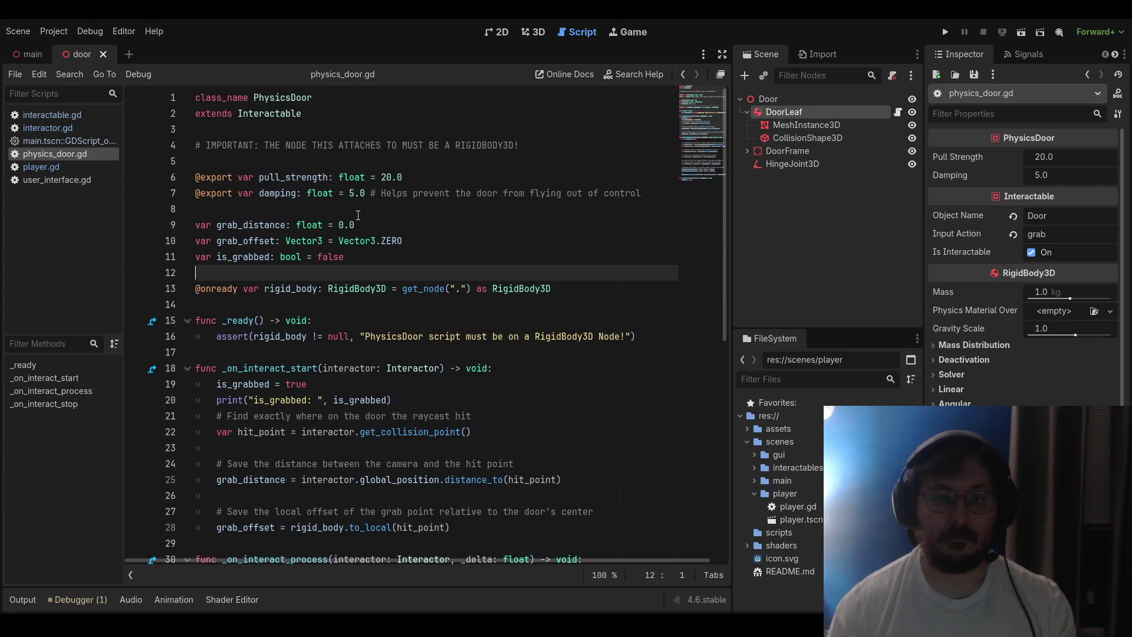
left_click(362, 205)
scroll(319, 256, "down", 3)
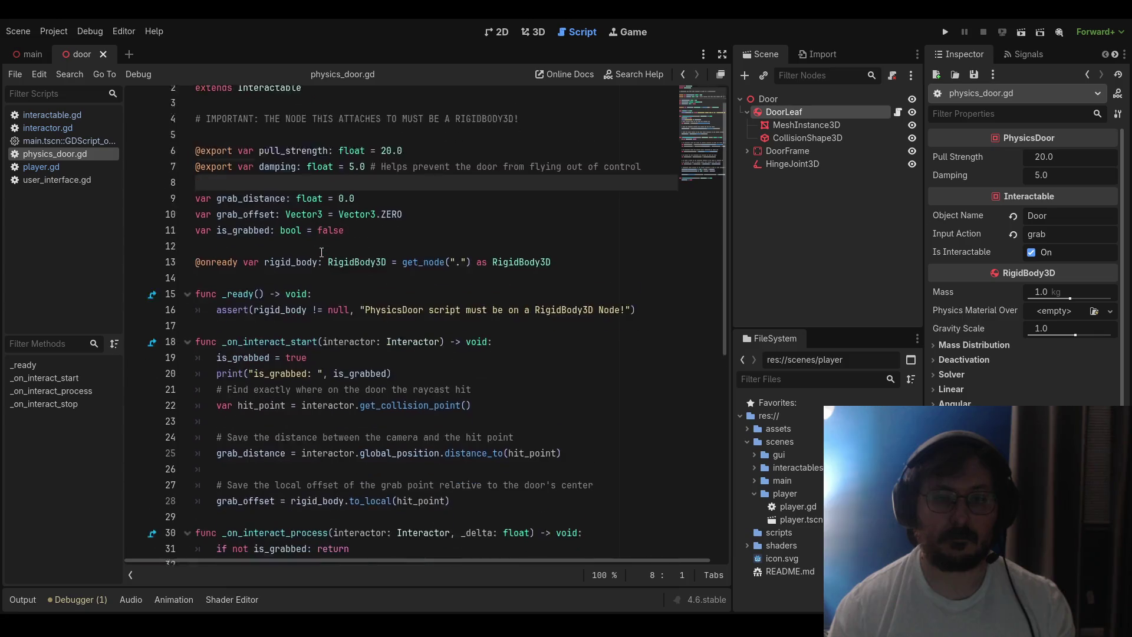
left_click(376, 212)
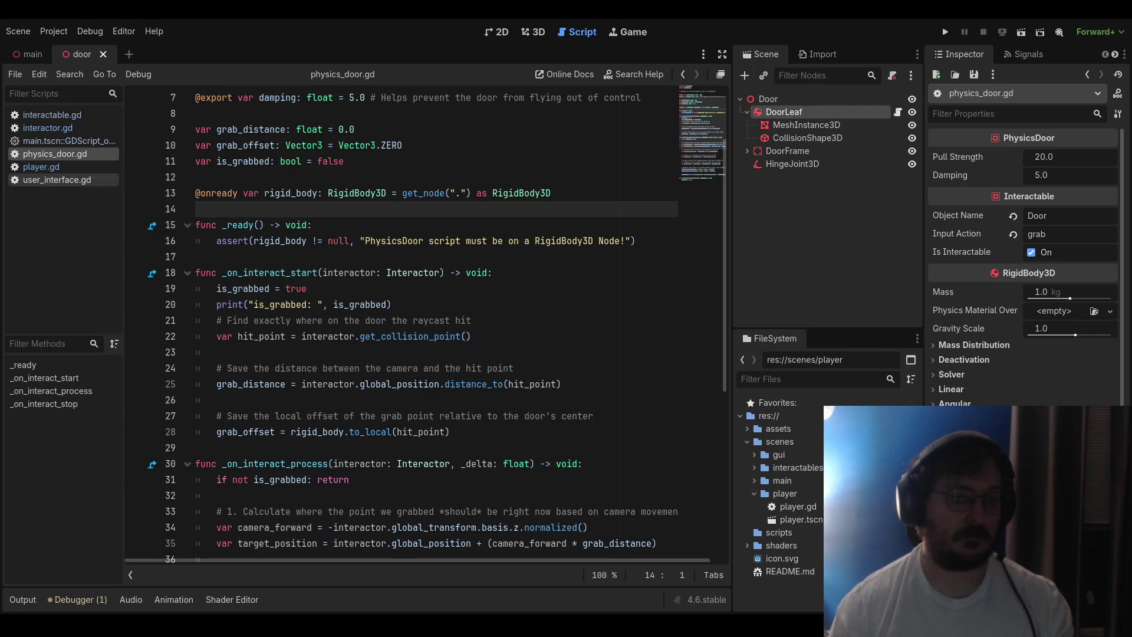
left_click(201, 193)
key("ctrl+k")
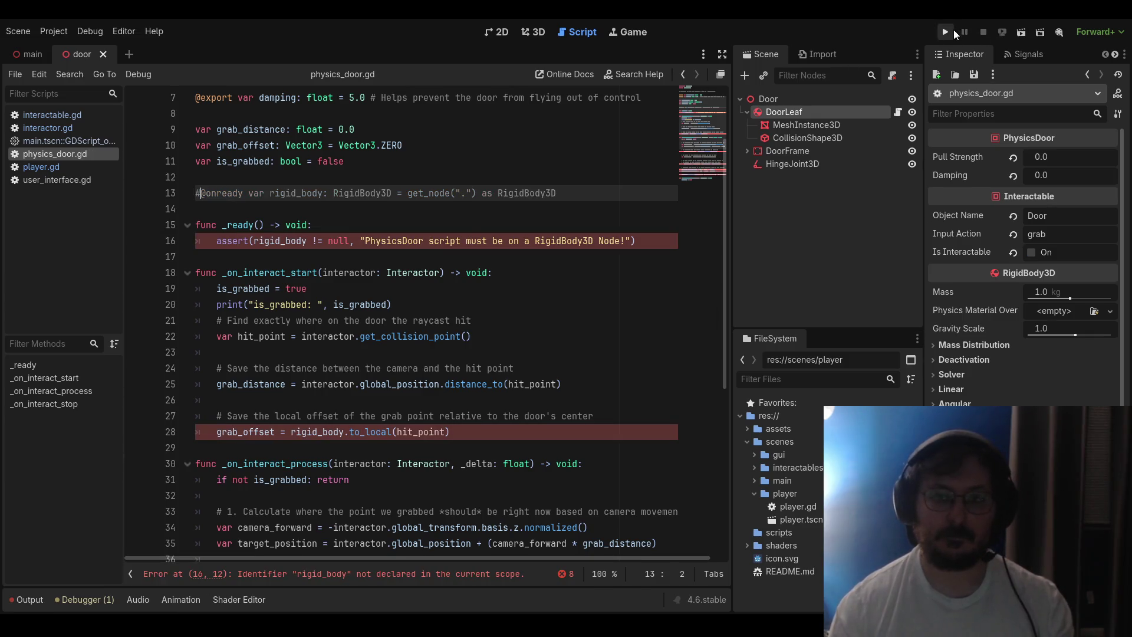
left_click(505, 207)
key("ctrl+z")
left_click(505, 206)
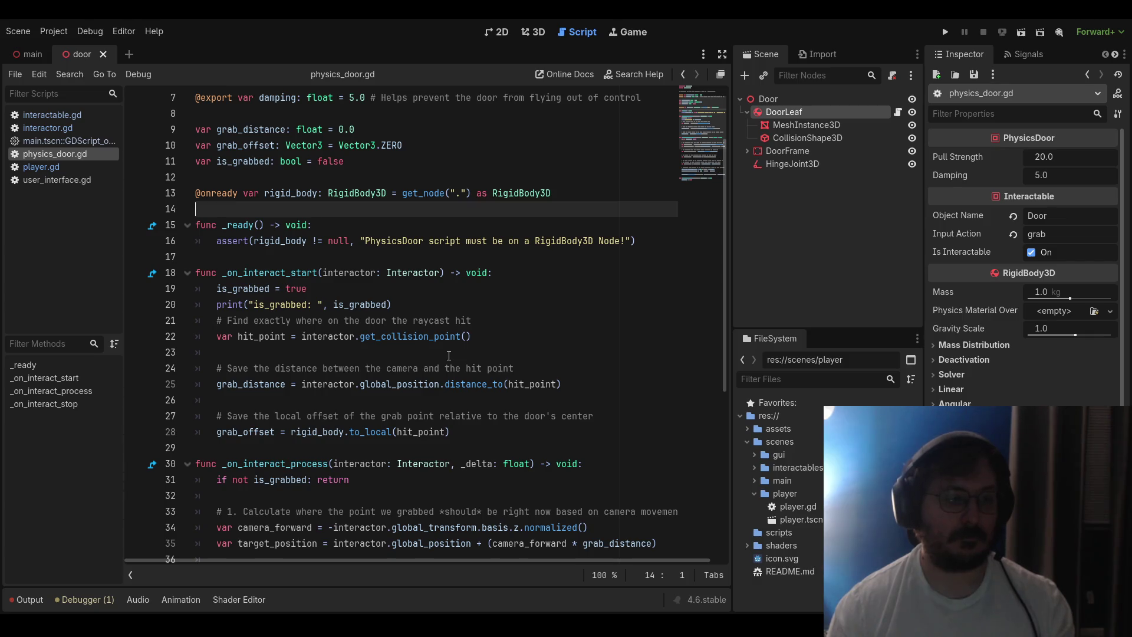
scroll(449, 356, "down", 4)
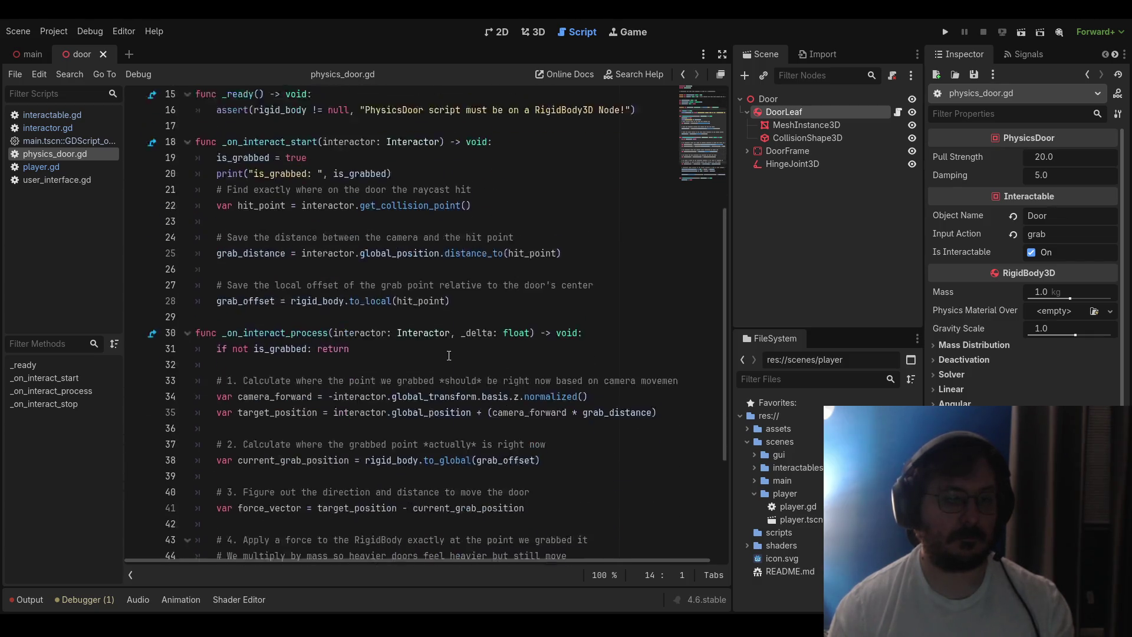
Close the main.tscn built-in GDScript in the script list
scroll(448, 355, "down", 5)
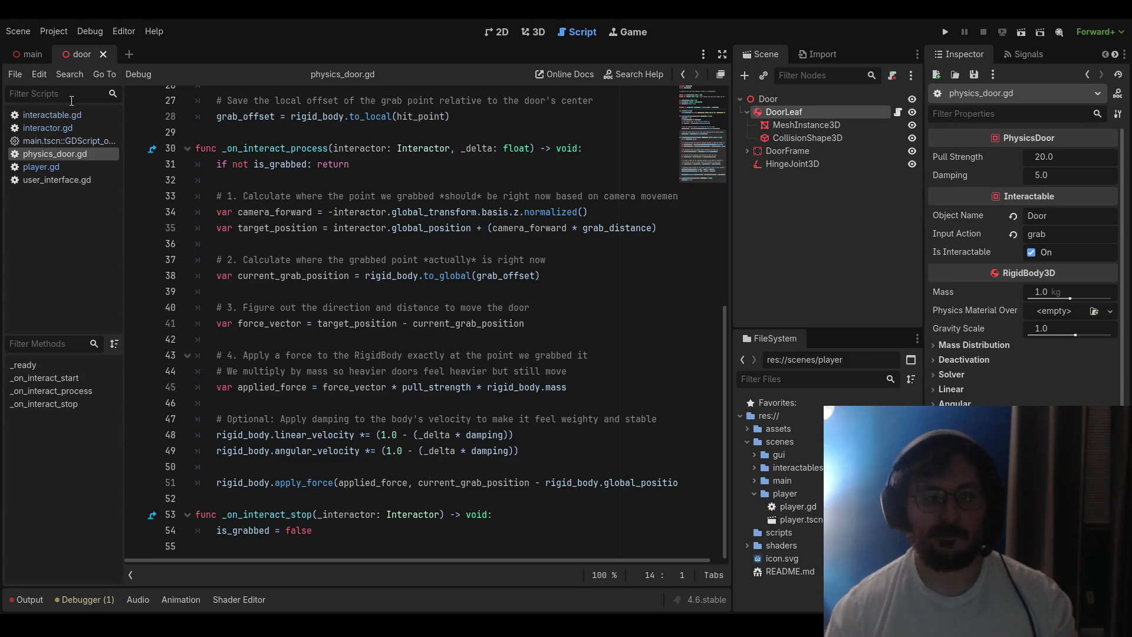
left_click(63, 129)
left_click(63, 140)
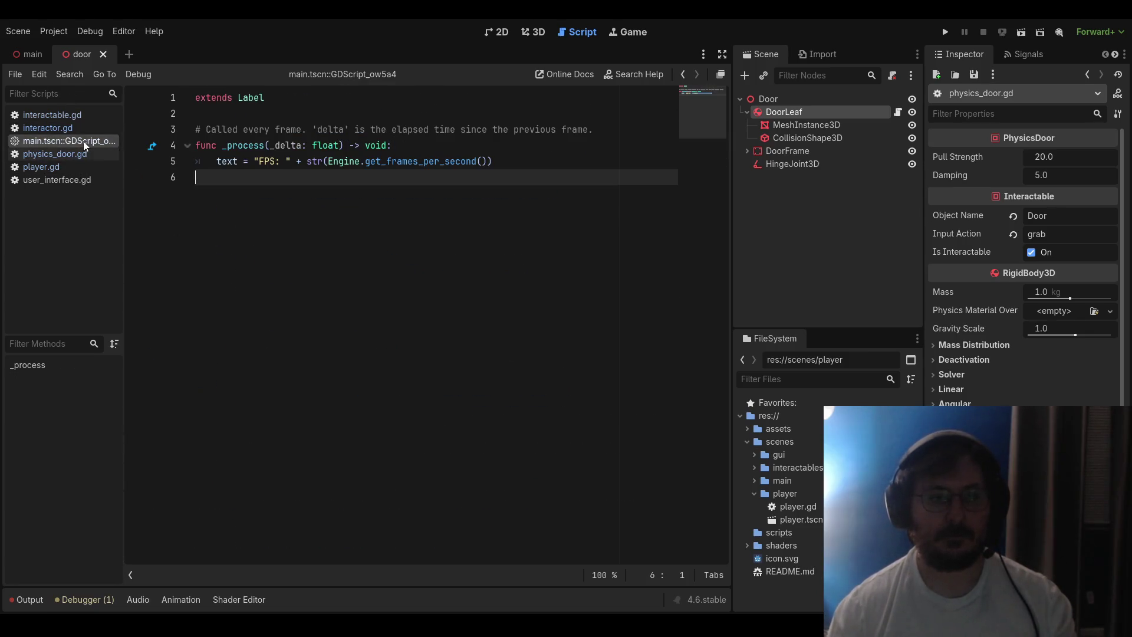
middle_click(83, 140)
Look through interactable.gd, interactor.gd and physics_door.gd, then close player.gd
left_click(58, 115)
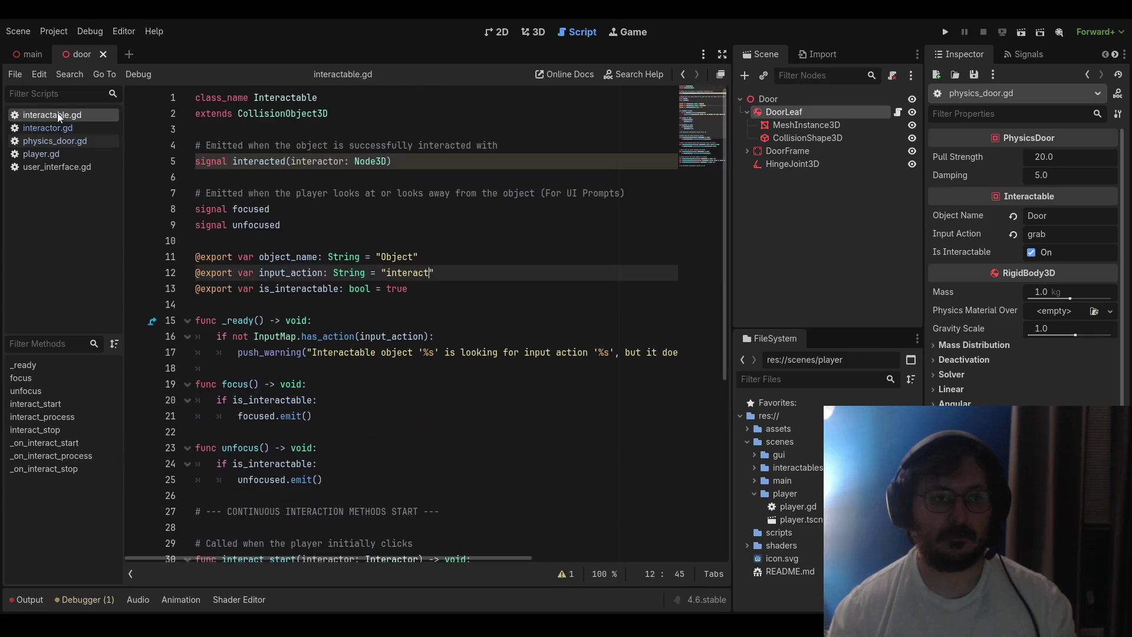
left_click(57, 129)
left_click(56, 141)
left_click(55, 154)
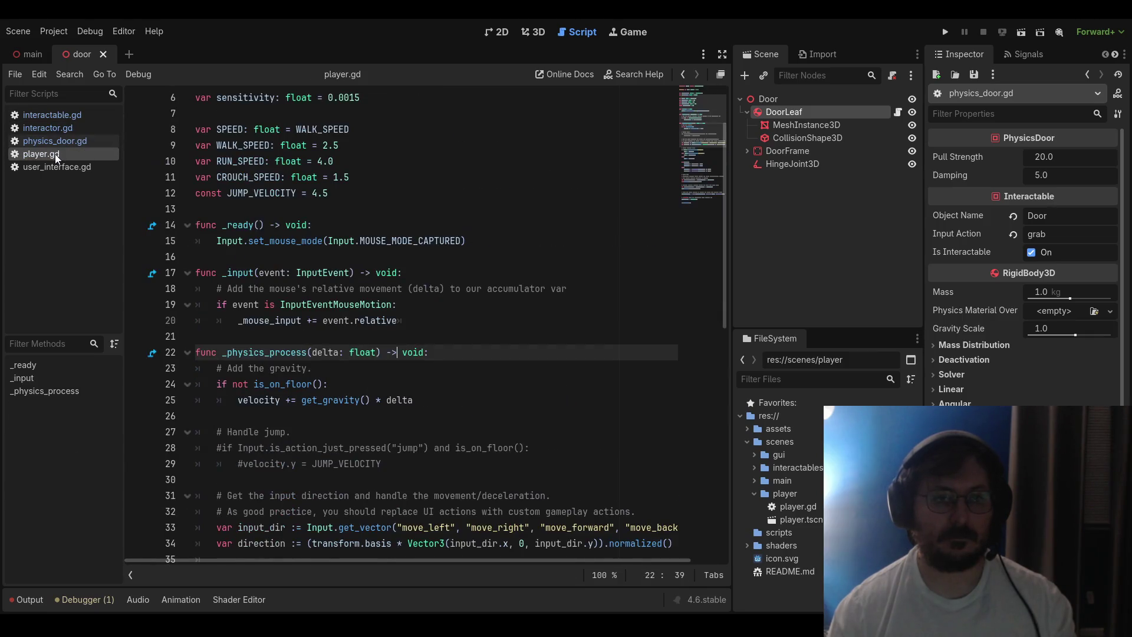
scroll(307, 259, "down", 7)
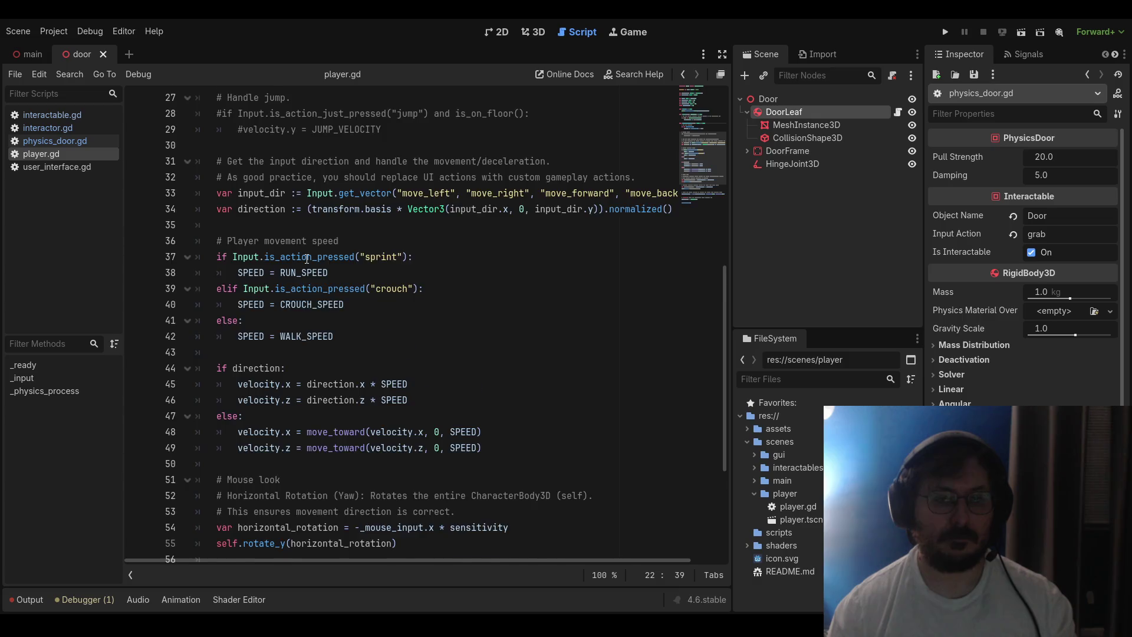
scroll(307, 259, "down", 4)
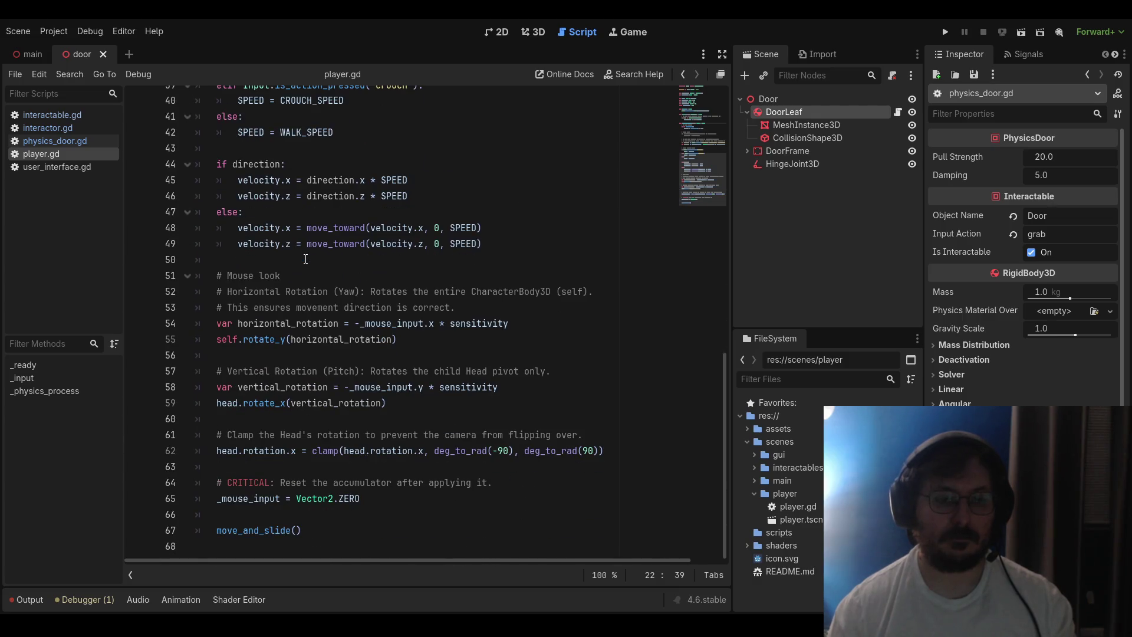
scroll(306, 259, "up", 13)
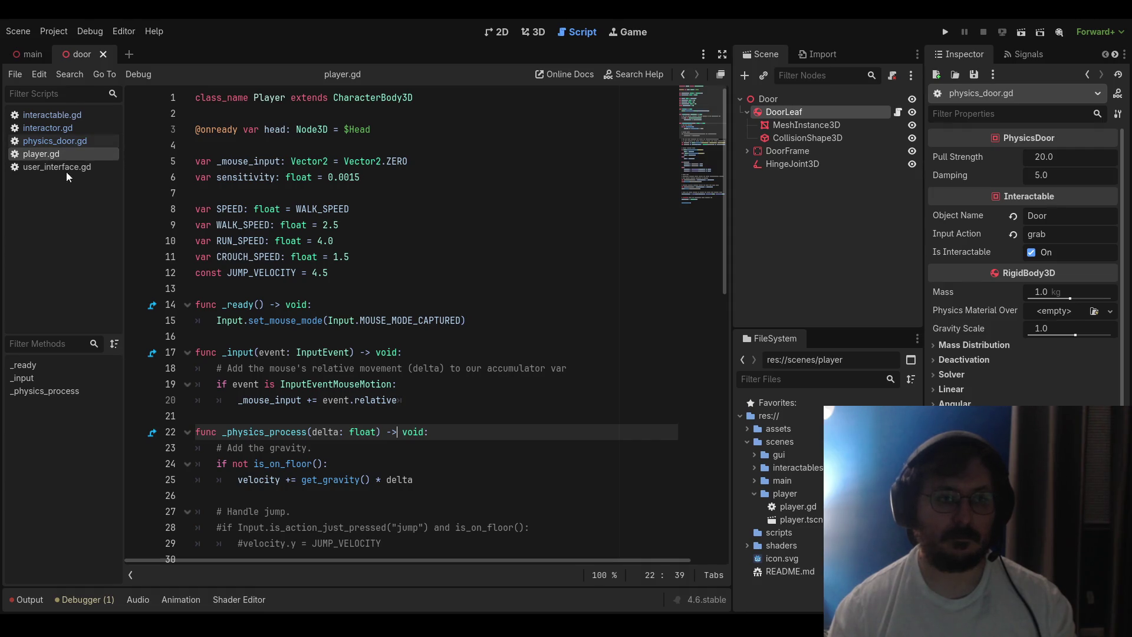
middle_click(44, 155)
Browse user_interface.gd, physics_door.gd and interactor.gd, ending on interactable.gd
left_click(42, 156)
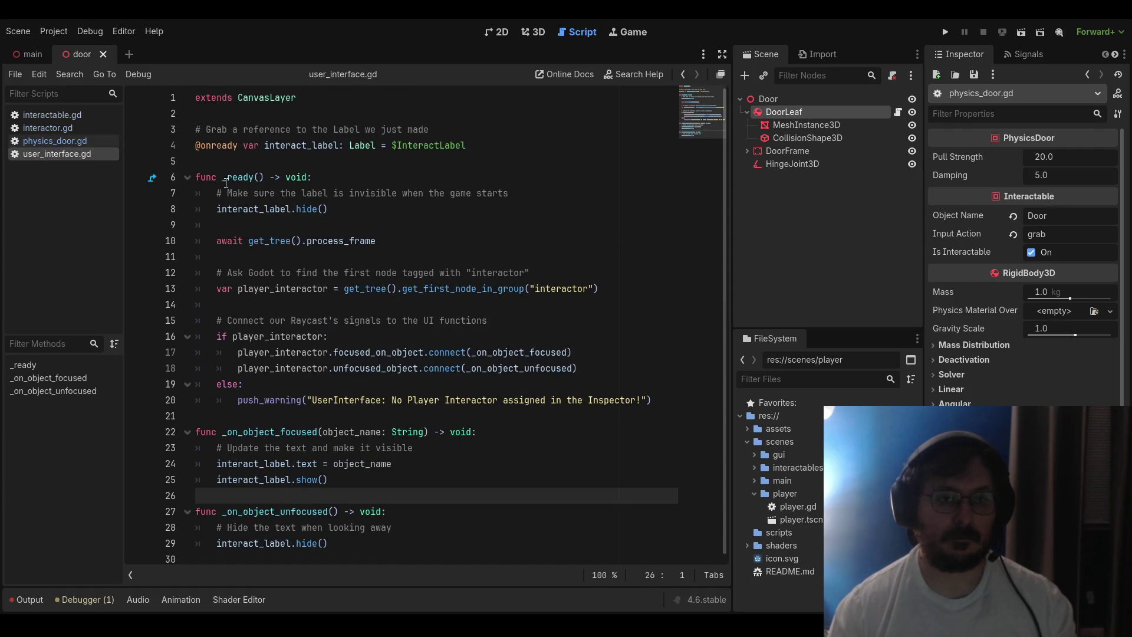
left_click(44, 142)
left_click(44, 127)
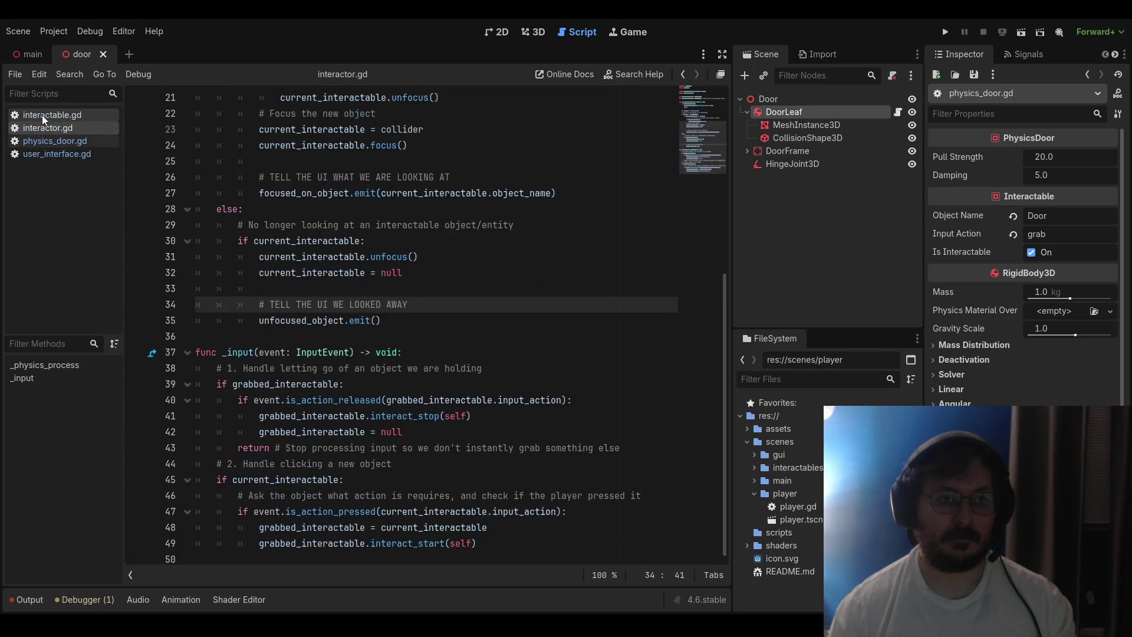
left_click(46, 115)
left_click(47, 129)
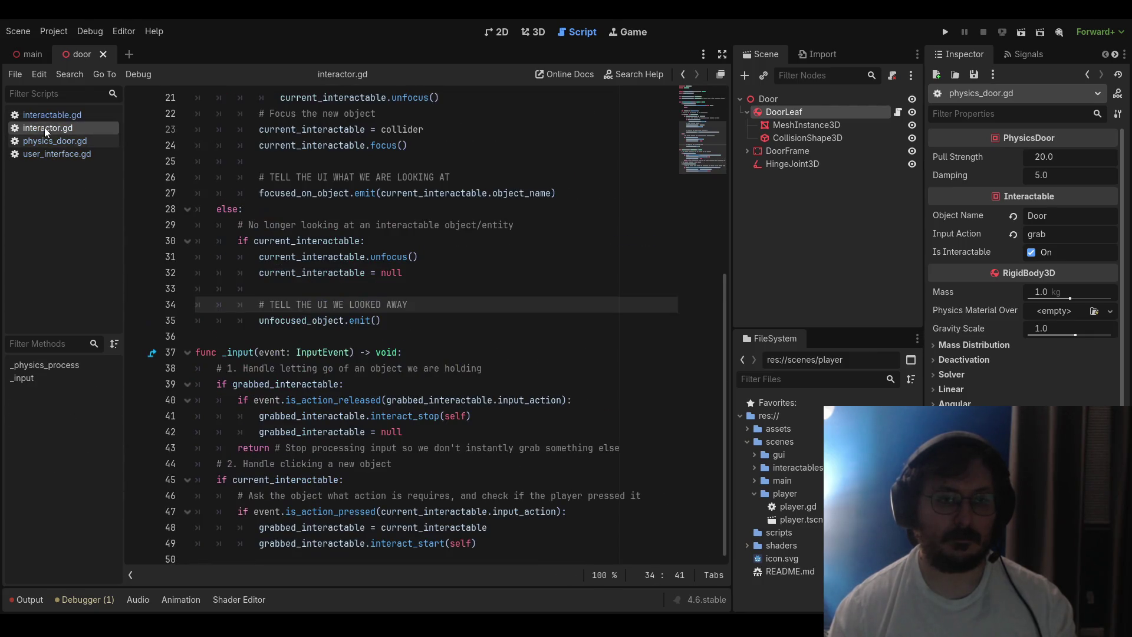
left_click(43, 120)
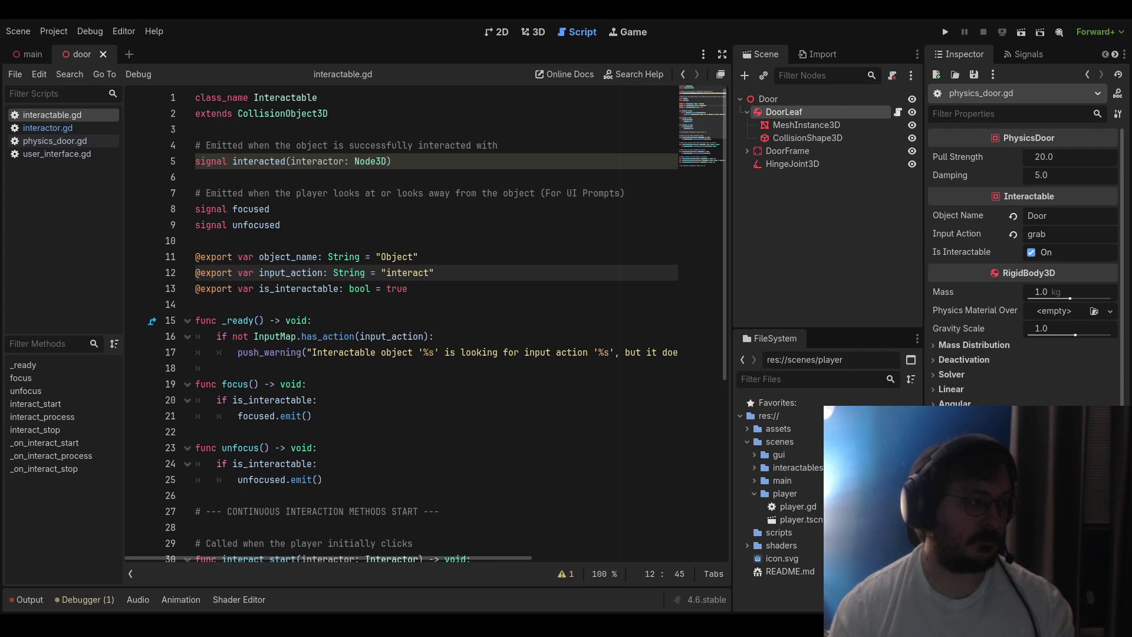
Return from the code to the door's 3D view and orbit slightly
left_click(538, 33)
left_click(500, 35)
key("ctrl+F2")
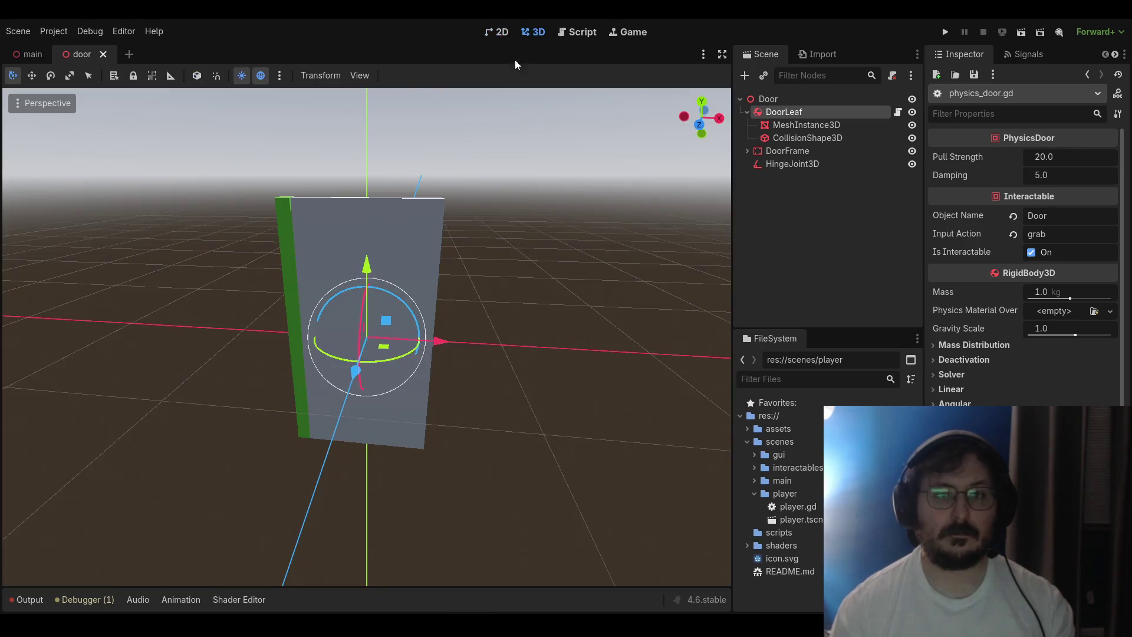
mouse_move(480, 89)
left_mouse_down()
mouse_move(428, 215)
mouse_move(306, 168)
left_mouse_up()
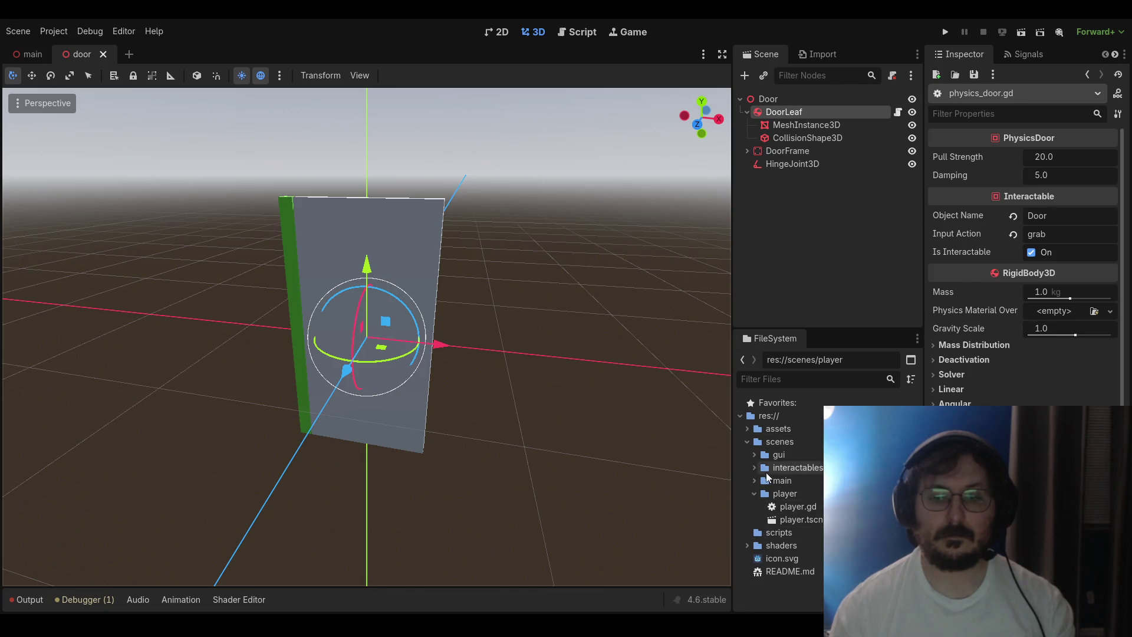
Expand the shaders folder in FileSystem, select the VHS overlay shader, and switch to the main scene
double_click(762, 545)
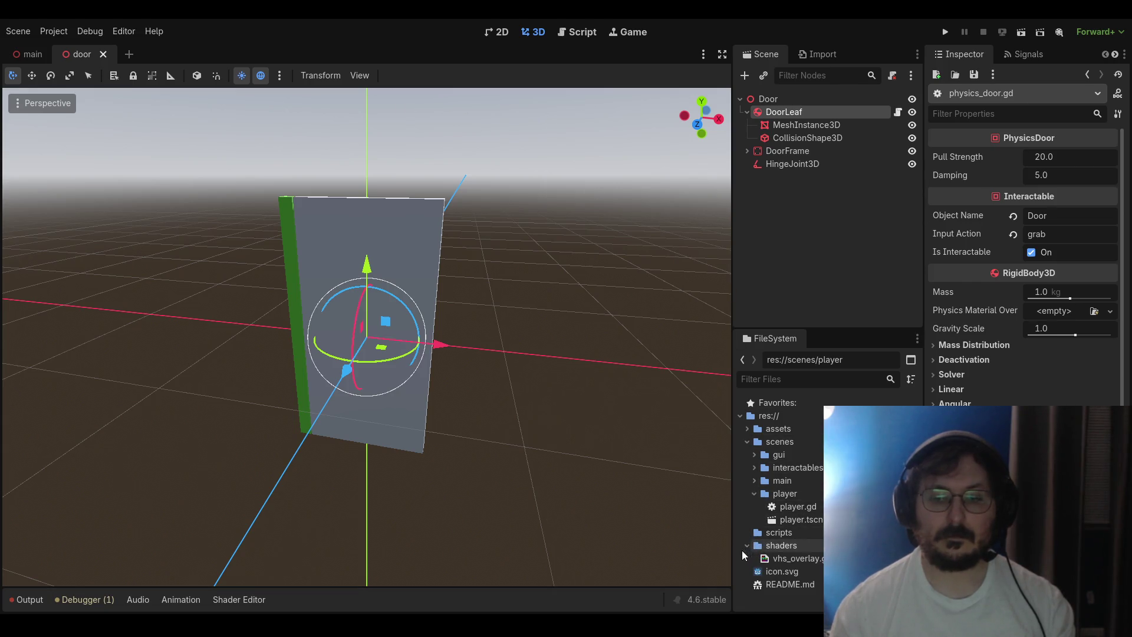
left_click(764, 560)
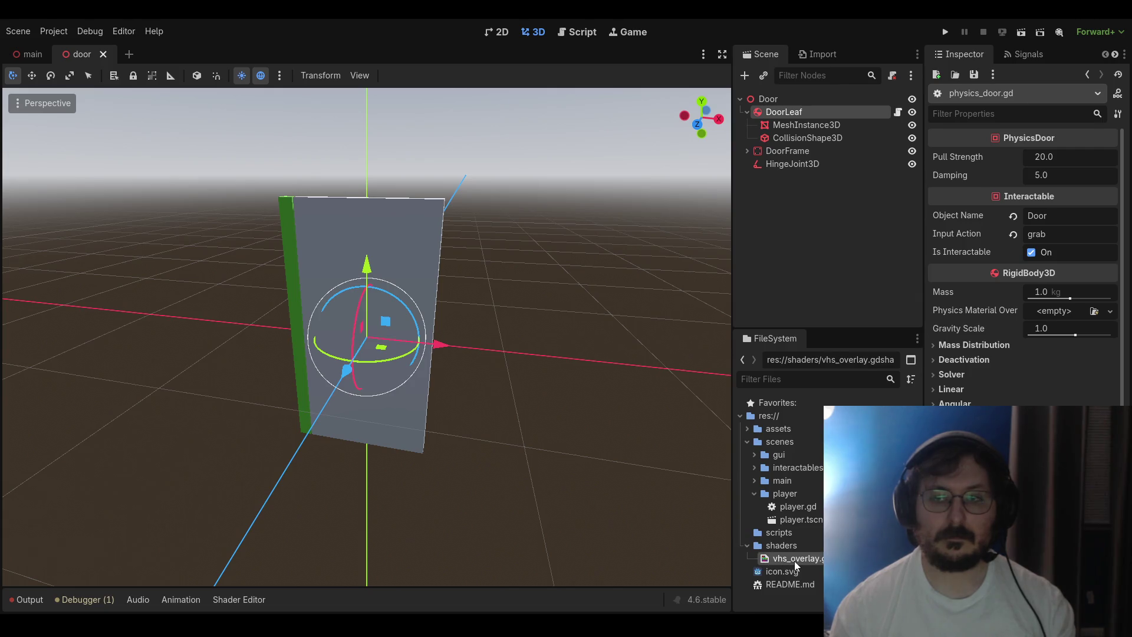
left_click(787, 265)
left_click(27, 54)
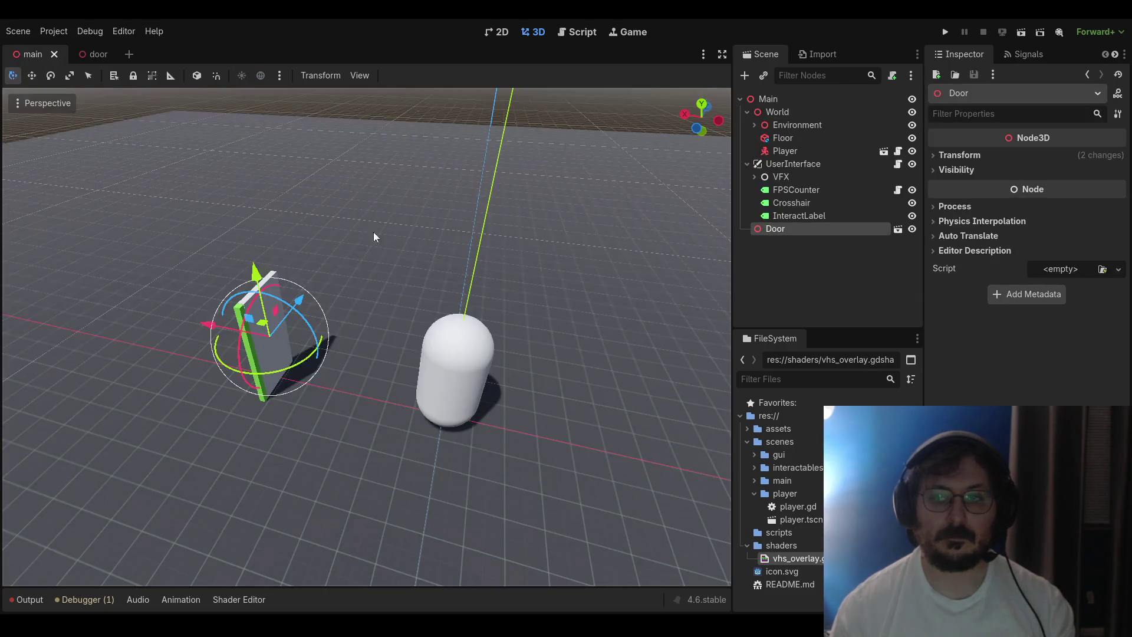
Clear InteractLabel's 'Door' text in the 2D view, save the main scene, and run with F5
left_click(497, 32)
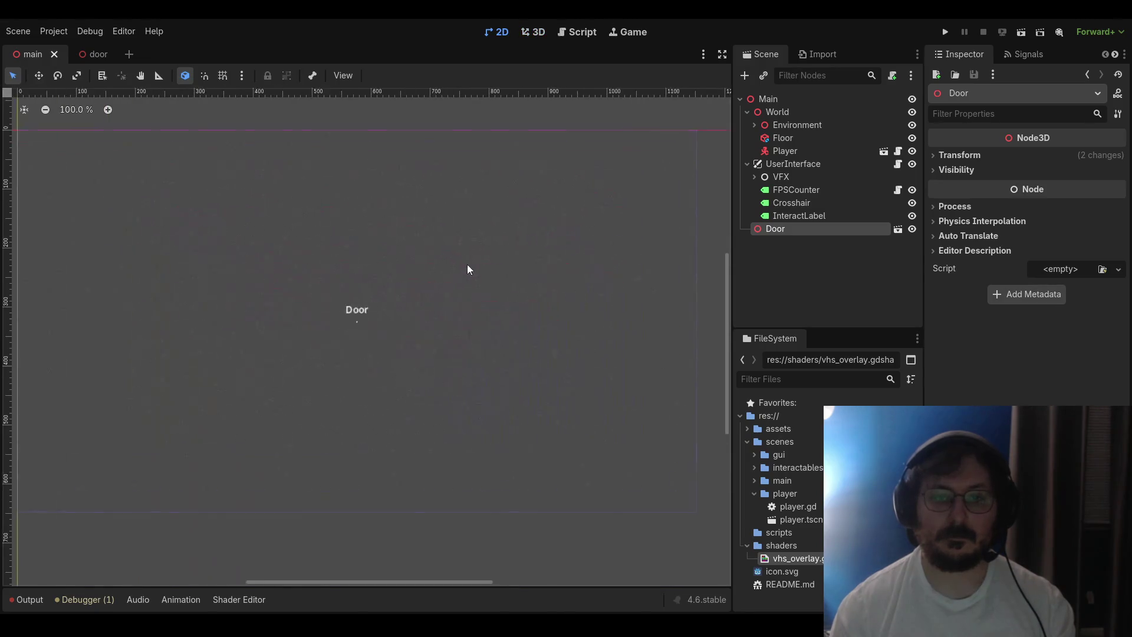
scroll(511, 284, "down", 2)
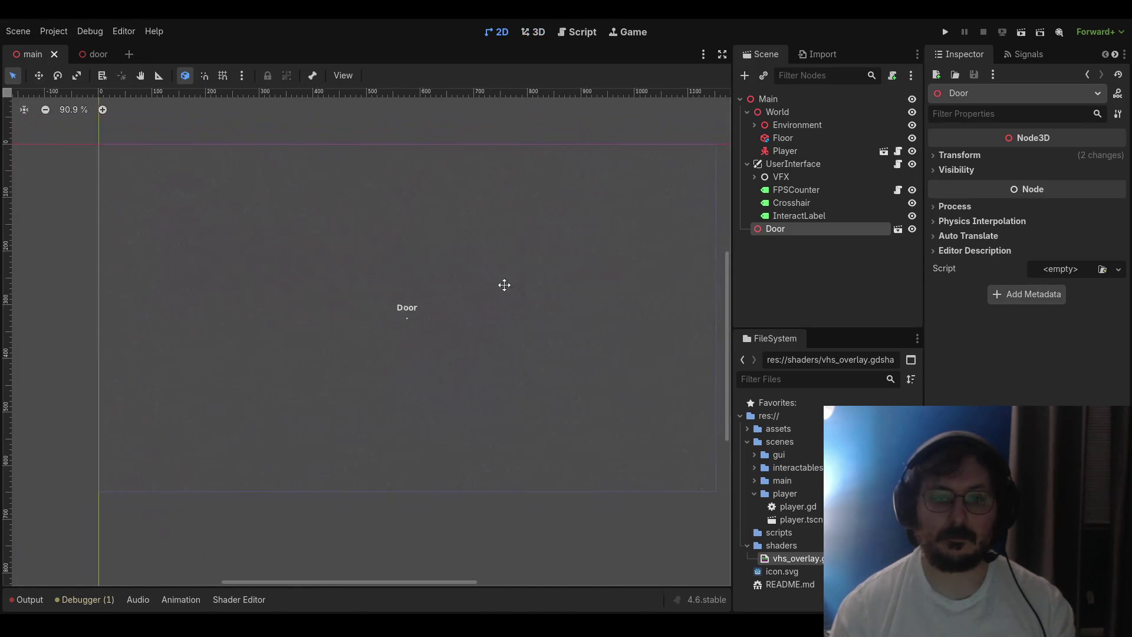
left_click(396, 310)
double_click(946, 177)
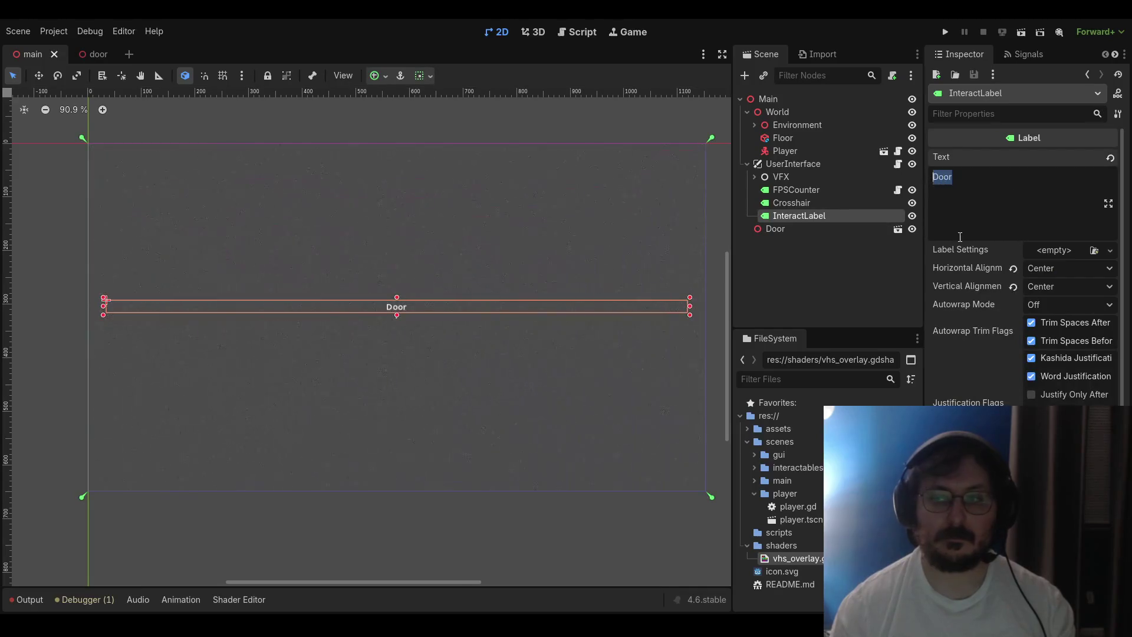
key("BackSpace")
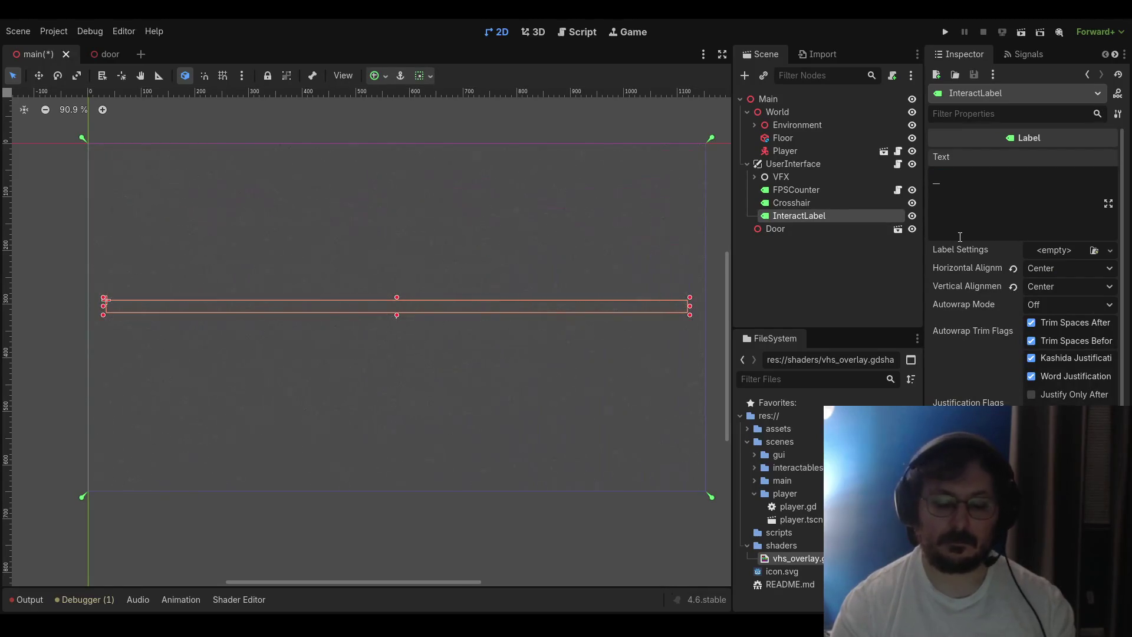
key("ctrl+s")
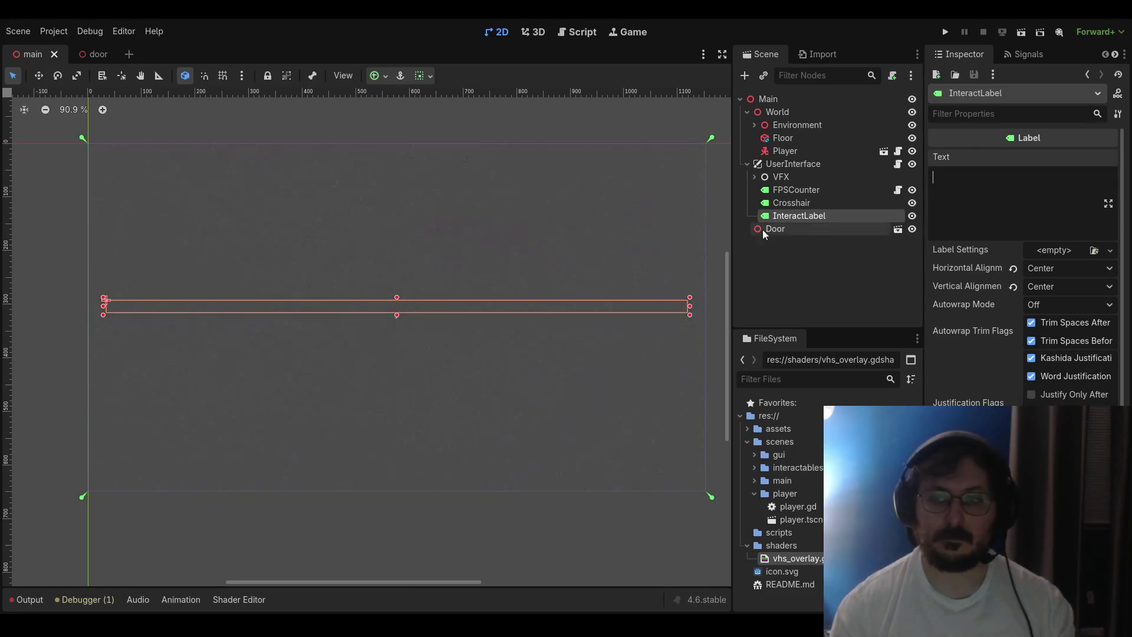
key("F5")
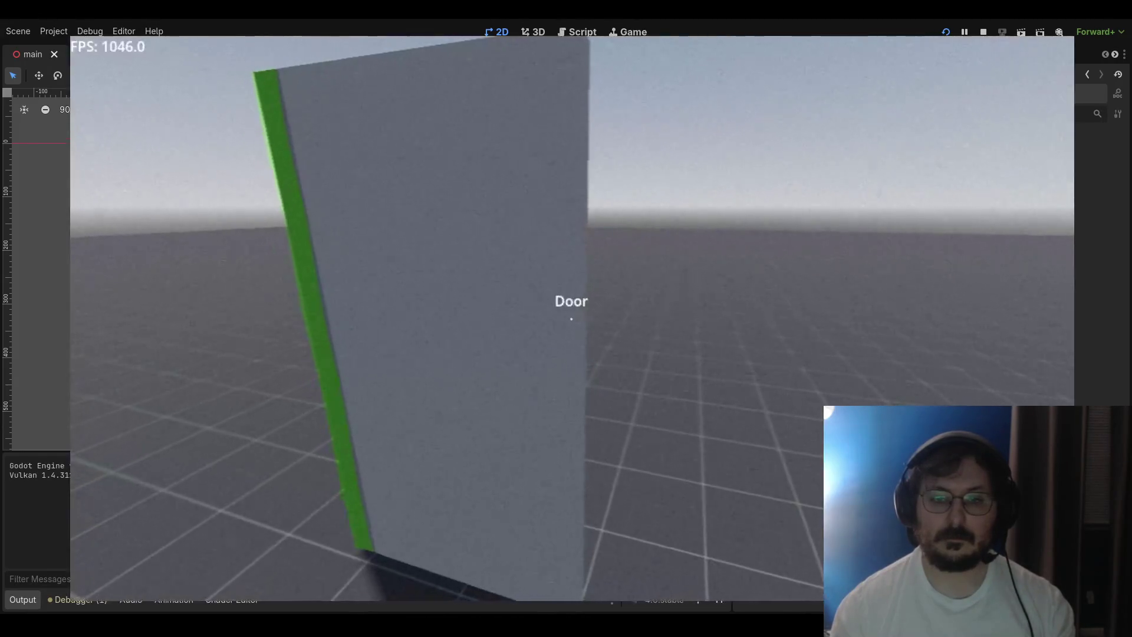
Grab and swing the hinged door nine times in the running game, then stop it with F8
left_click(571, 319)
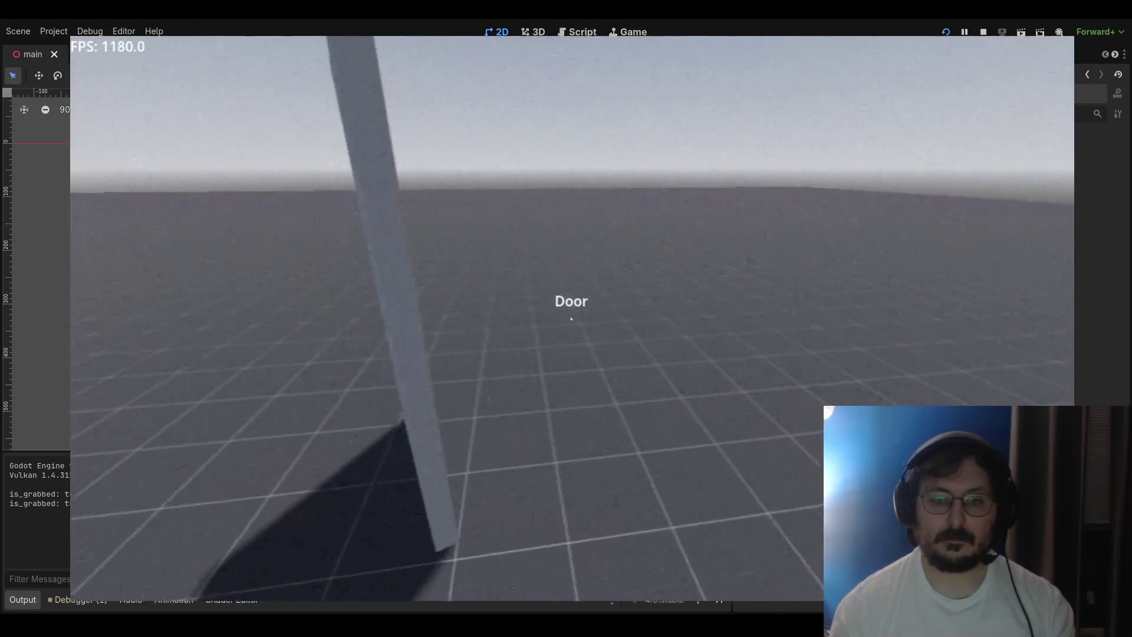
left_click(571, 319)
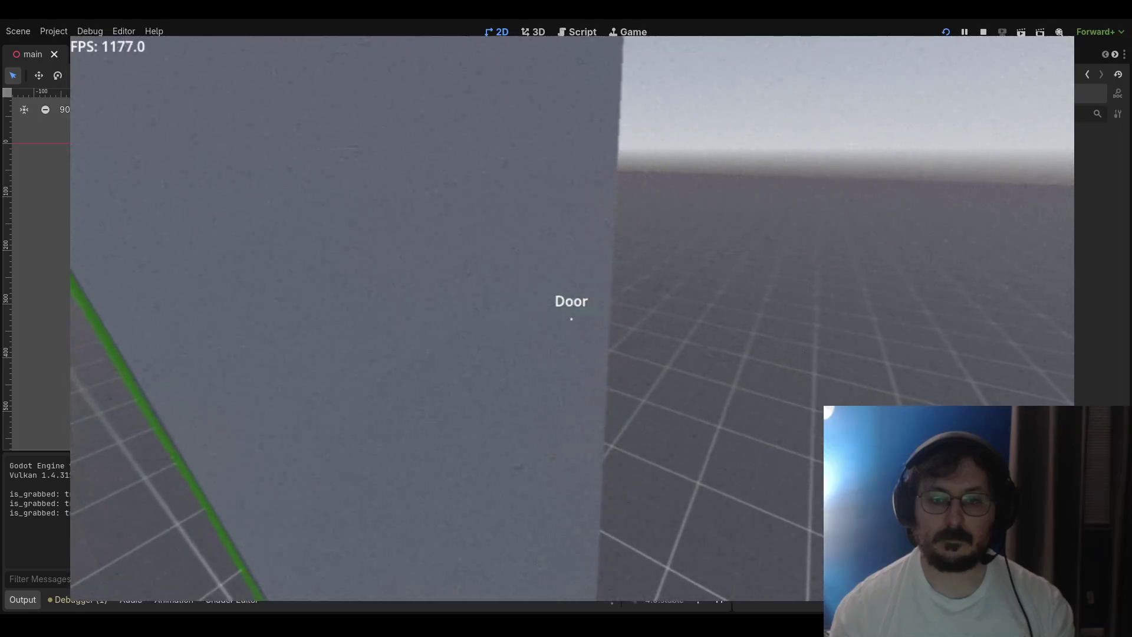
left_click(572, 319)
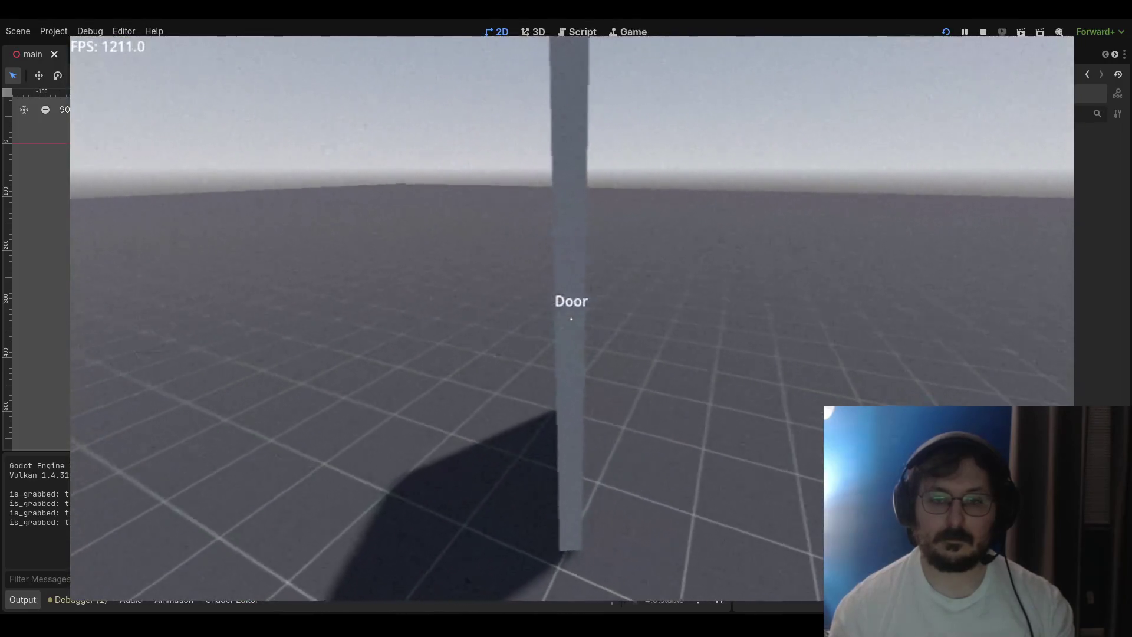
left_click(572, 319)
left_click(571, 319)
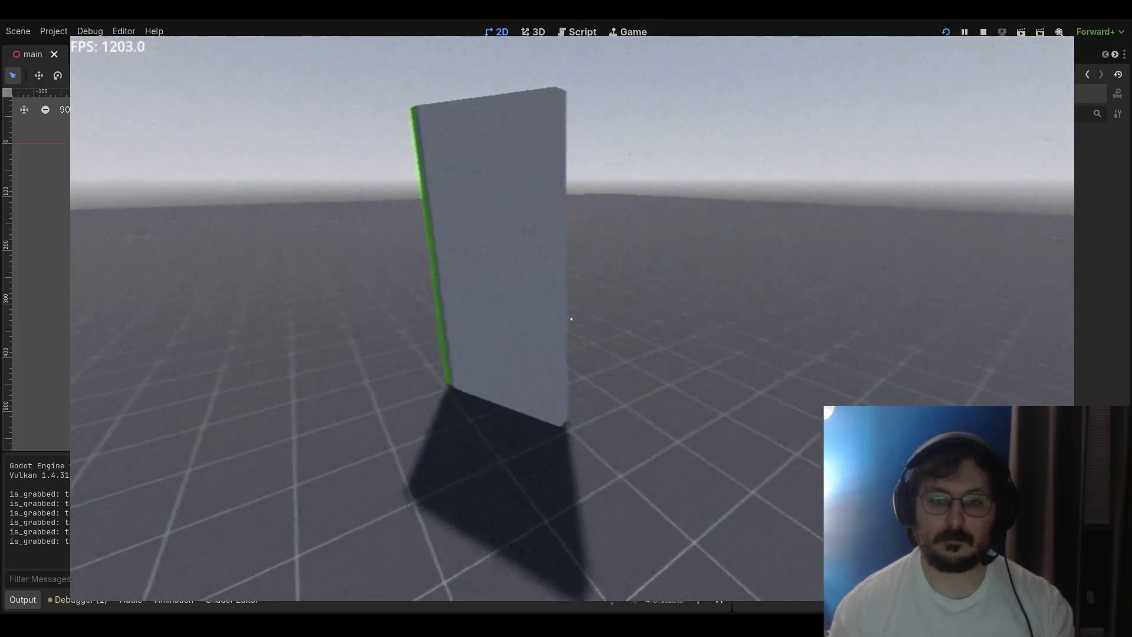
left_click(572, 319)
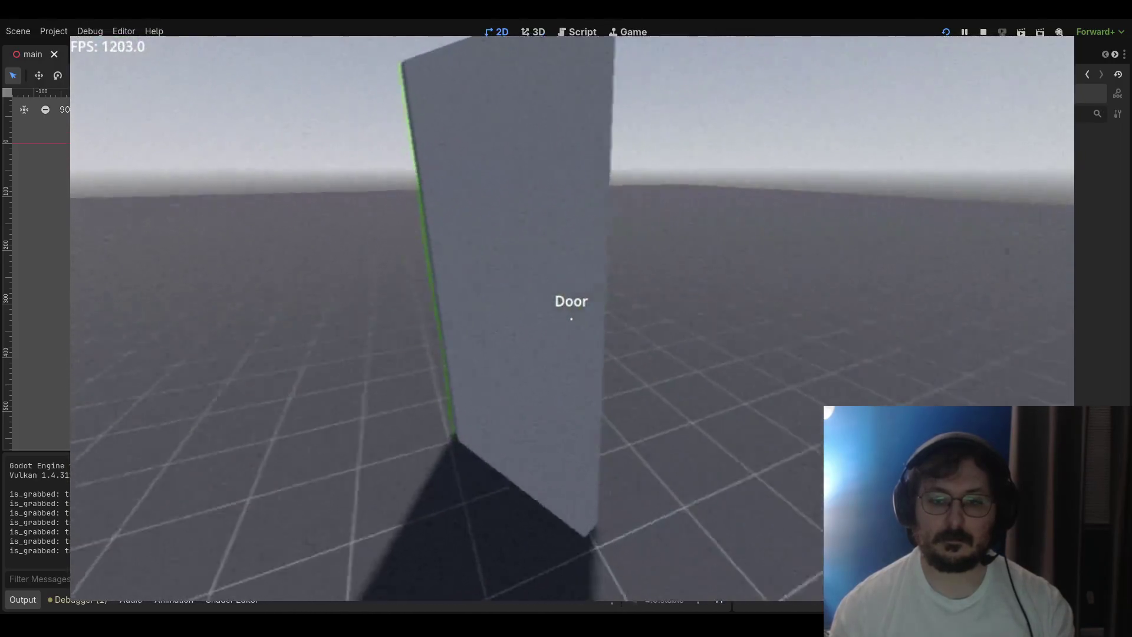
left_click(572, 319)
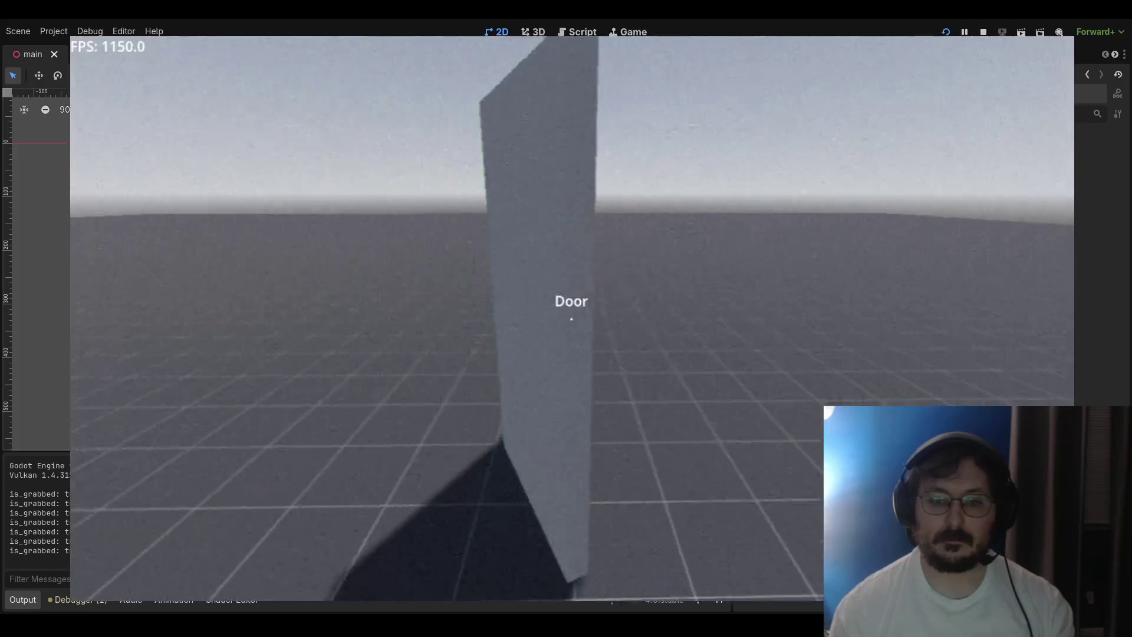
left_click(571, 319)
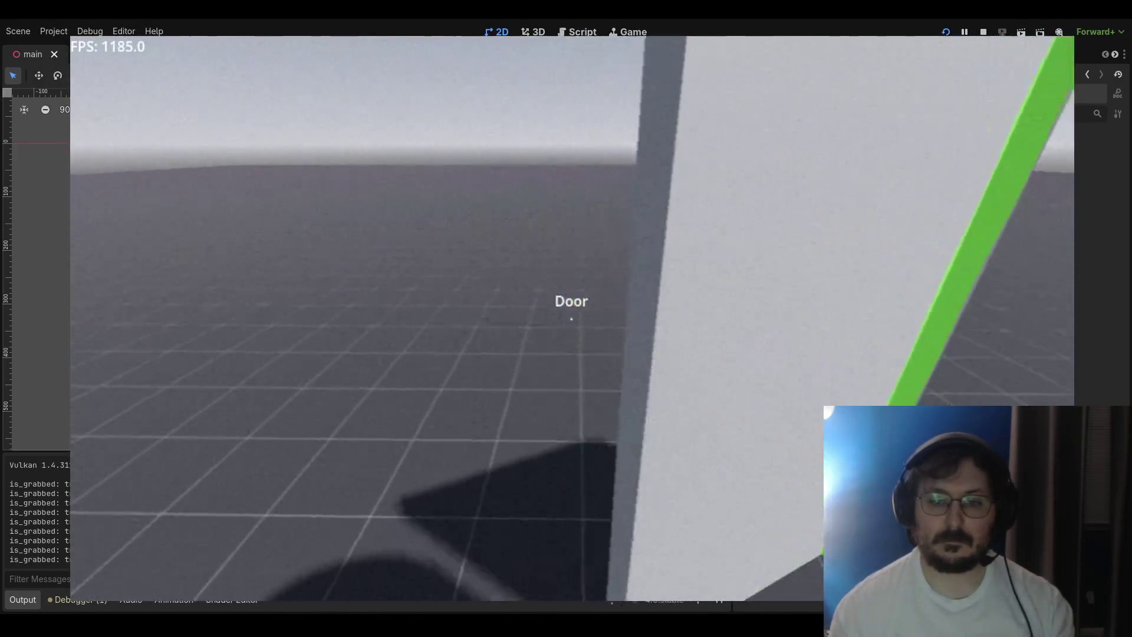
left_click(571, 319)
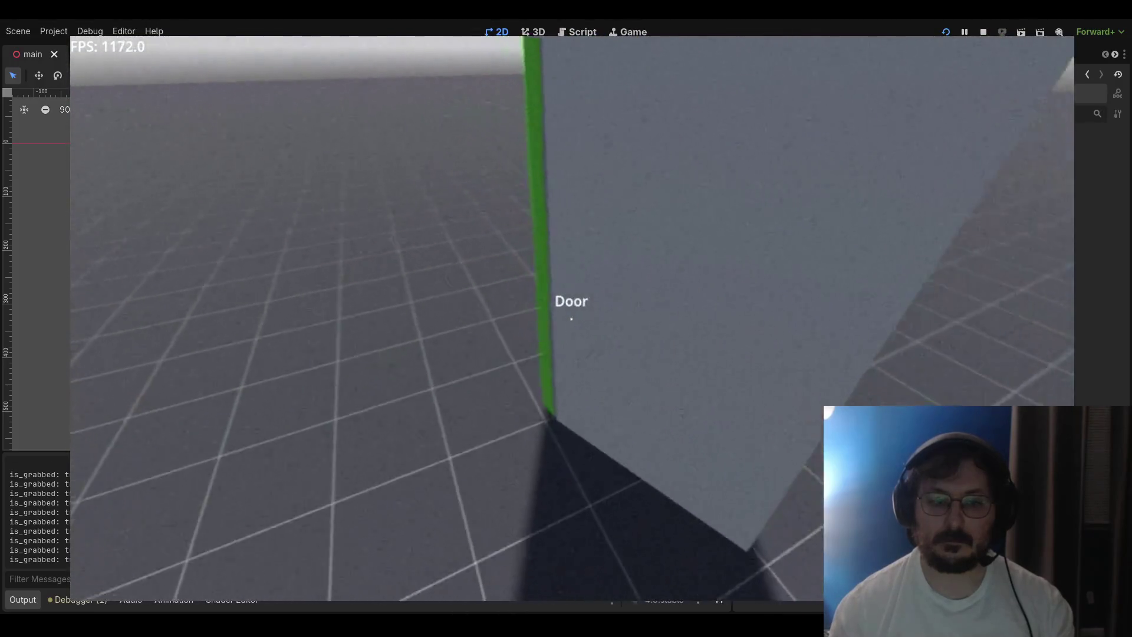
key("F8")
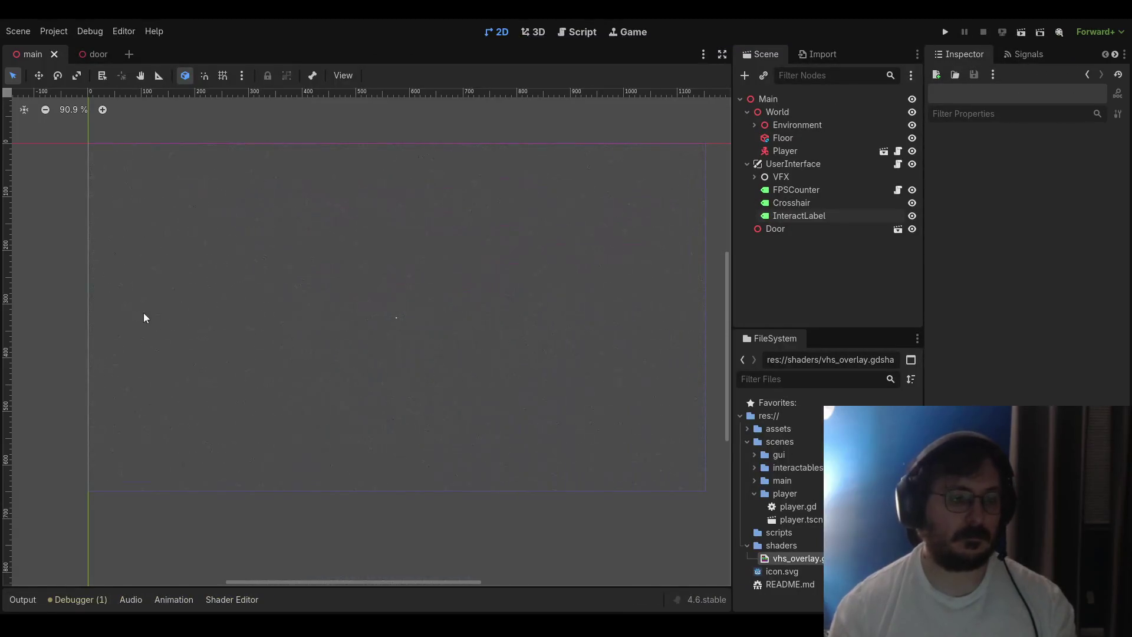